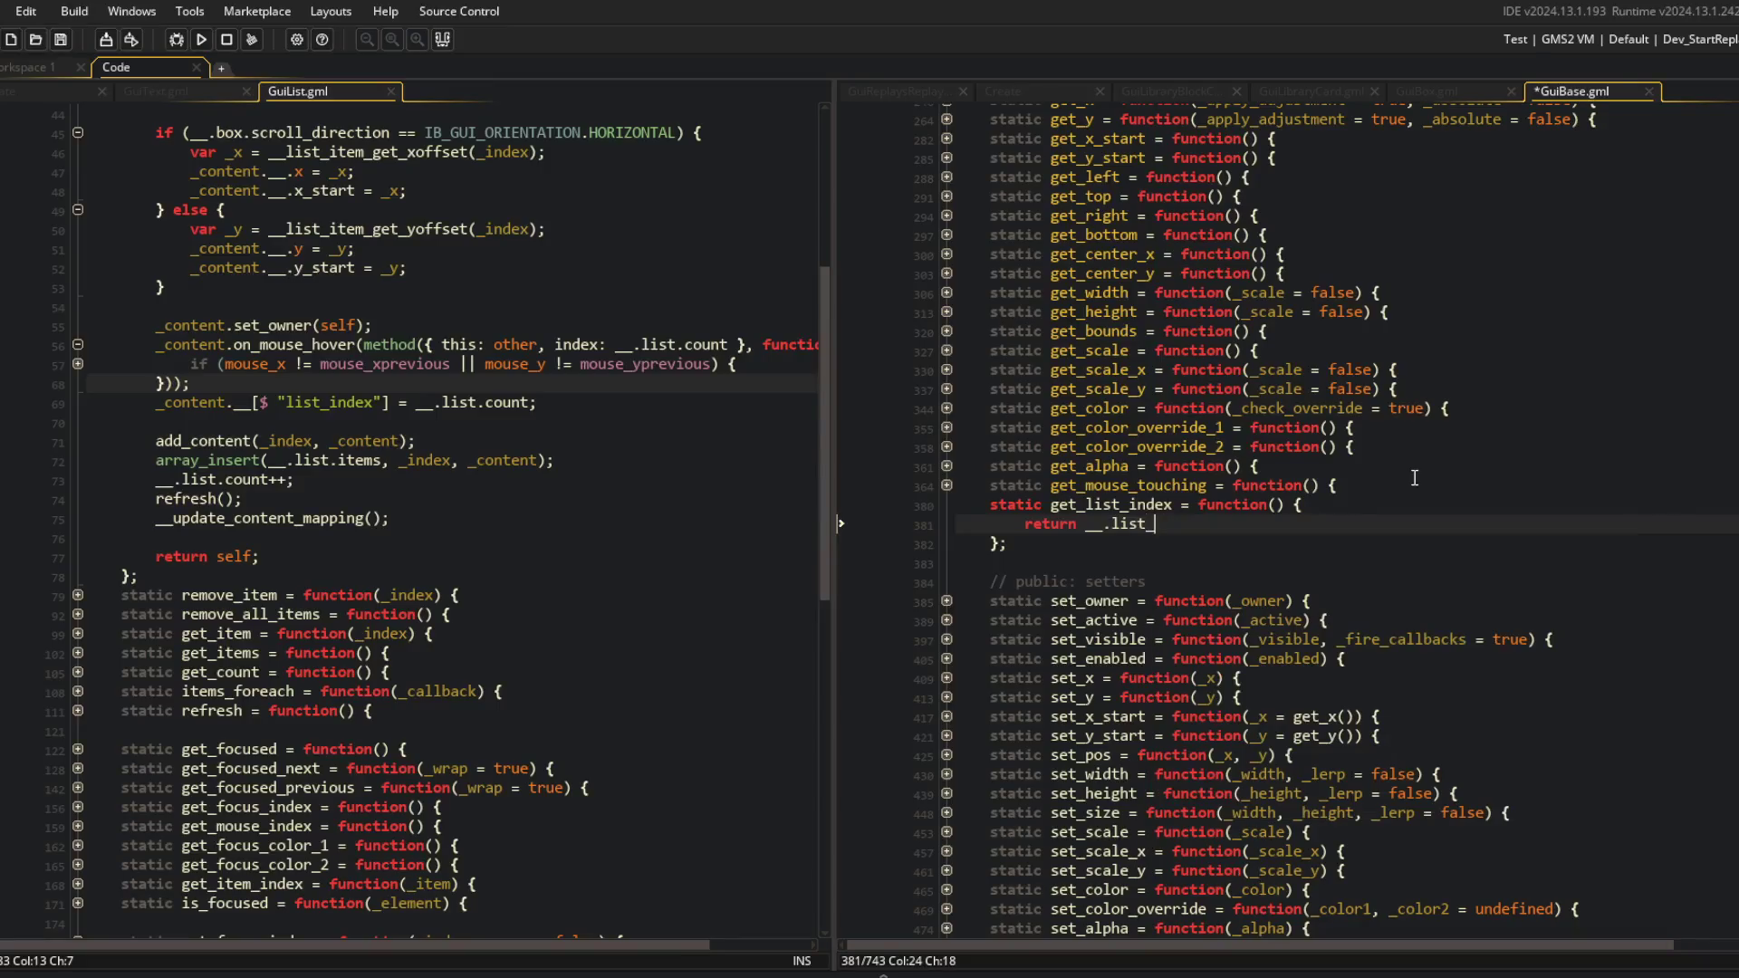
Close the GuiBase and GuiBox scripts and unfold get_list and get_list_index in GuiLibraryCard.
key(ctrl+w)
key(ctrl+w)
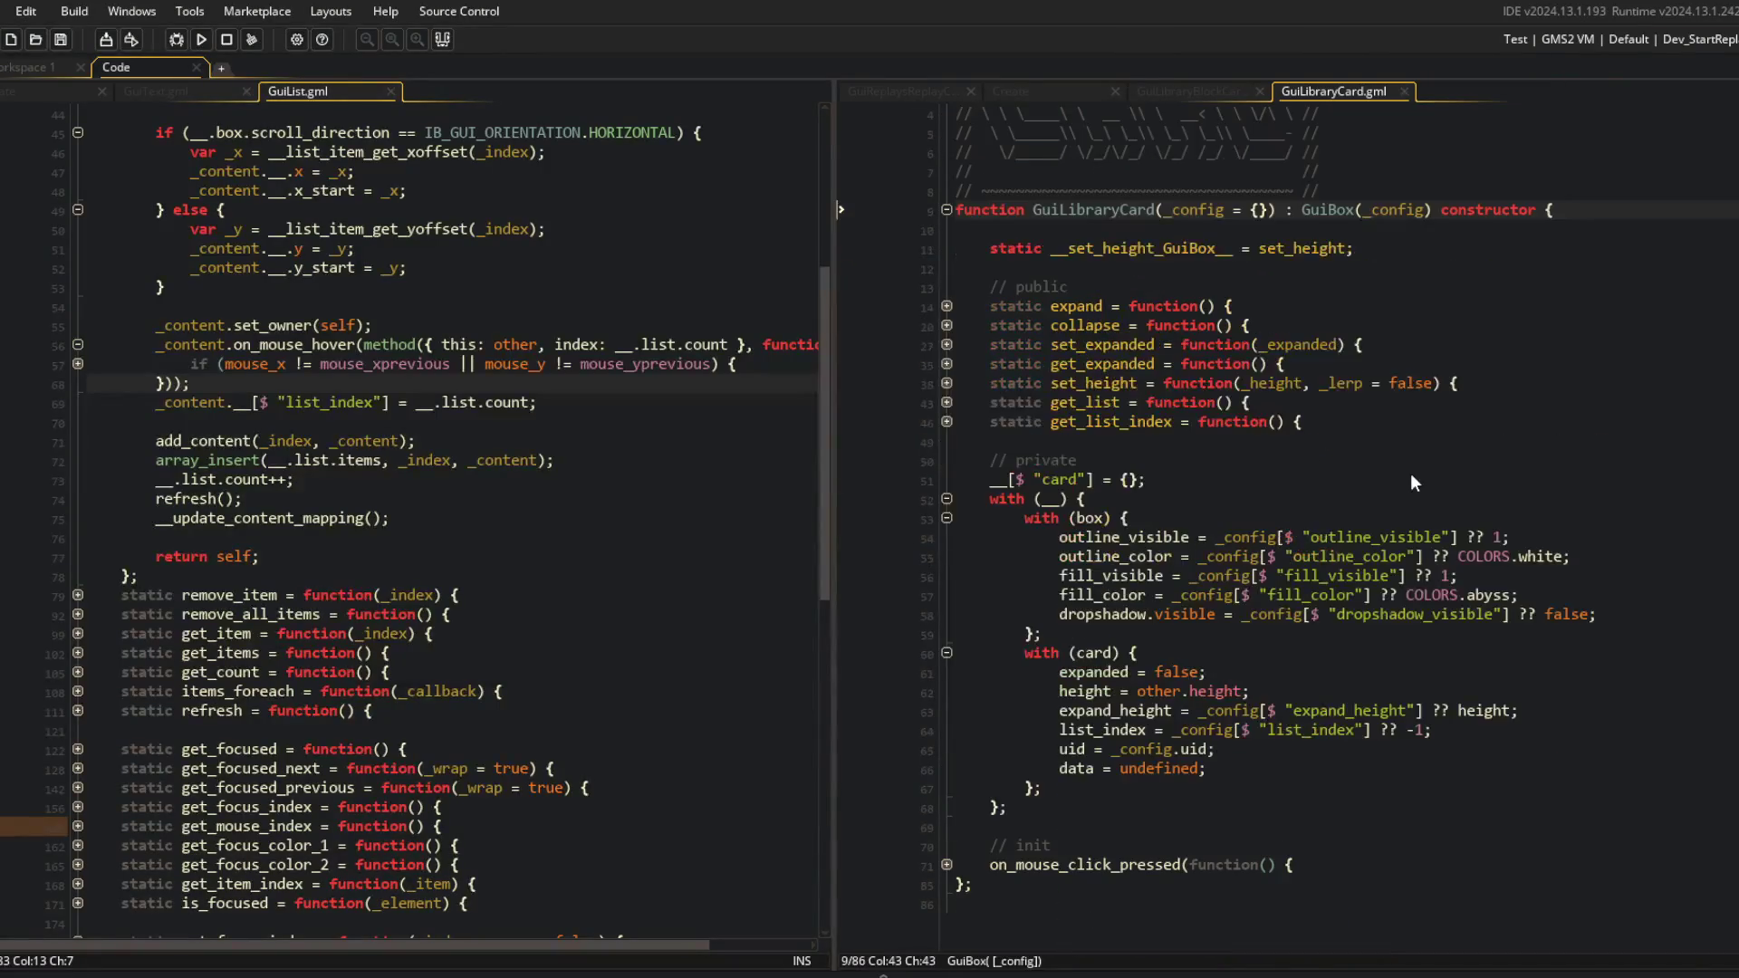
click(1155, 441)
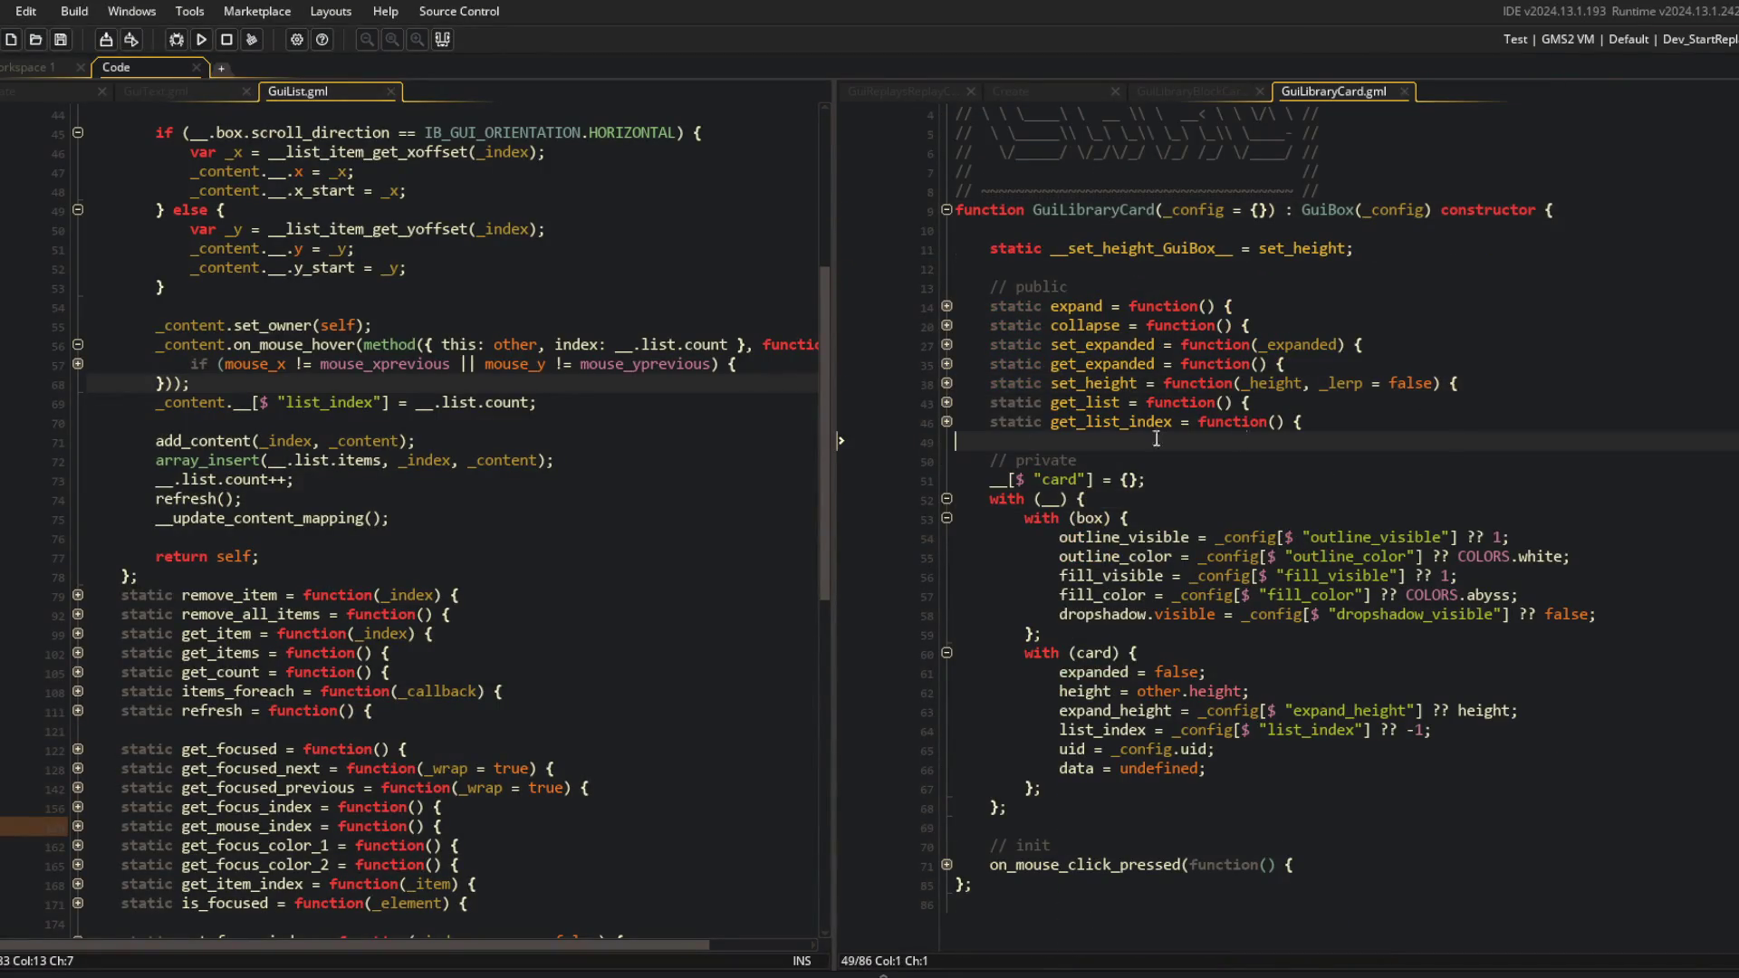
click(945, 402)
click(946, 460)
Select the __.card.list_index reference and bring up Search & Replace.
click(1024, 441)
click(1193, 461)
key(ctrl+shift+f)
text(__.card.list_i)
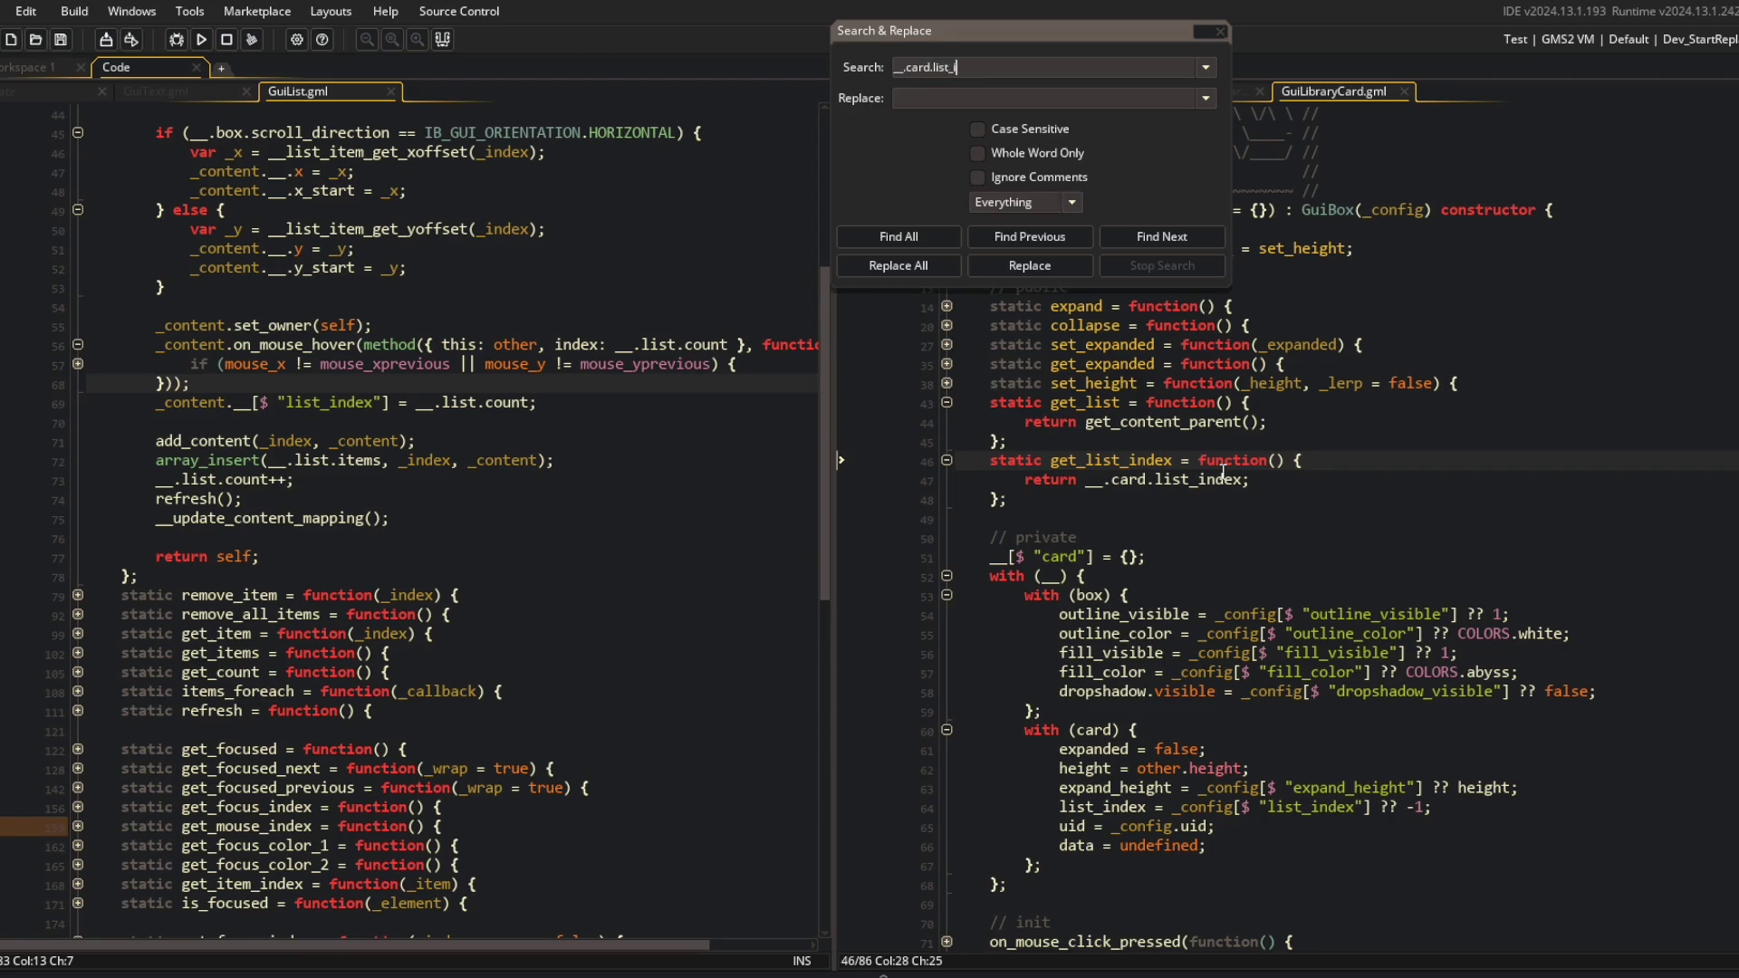
Find all uses of __.card.list_index and delete GuiLibraryCard's own get_list_index function.
text(ndex)
key(Return)
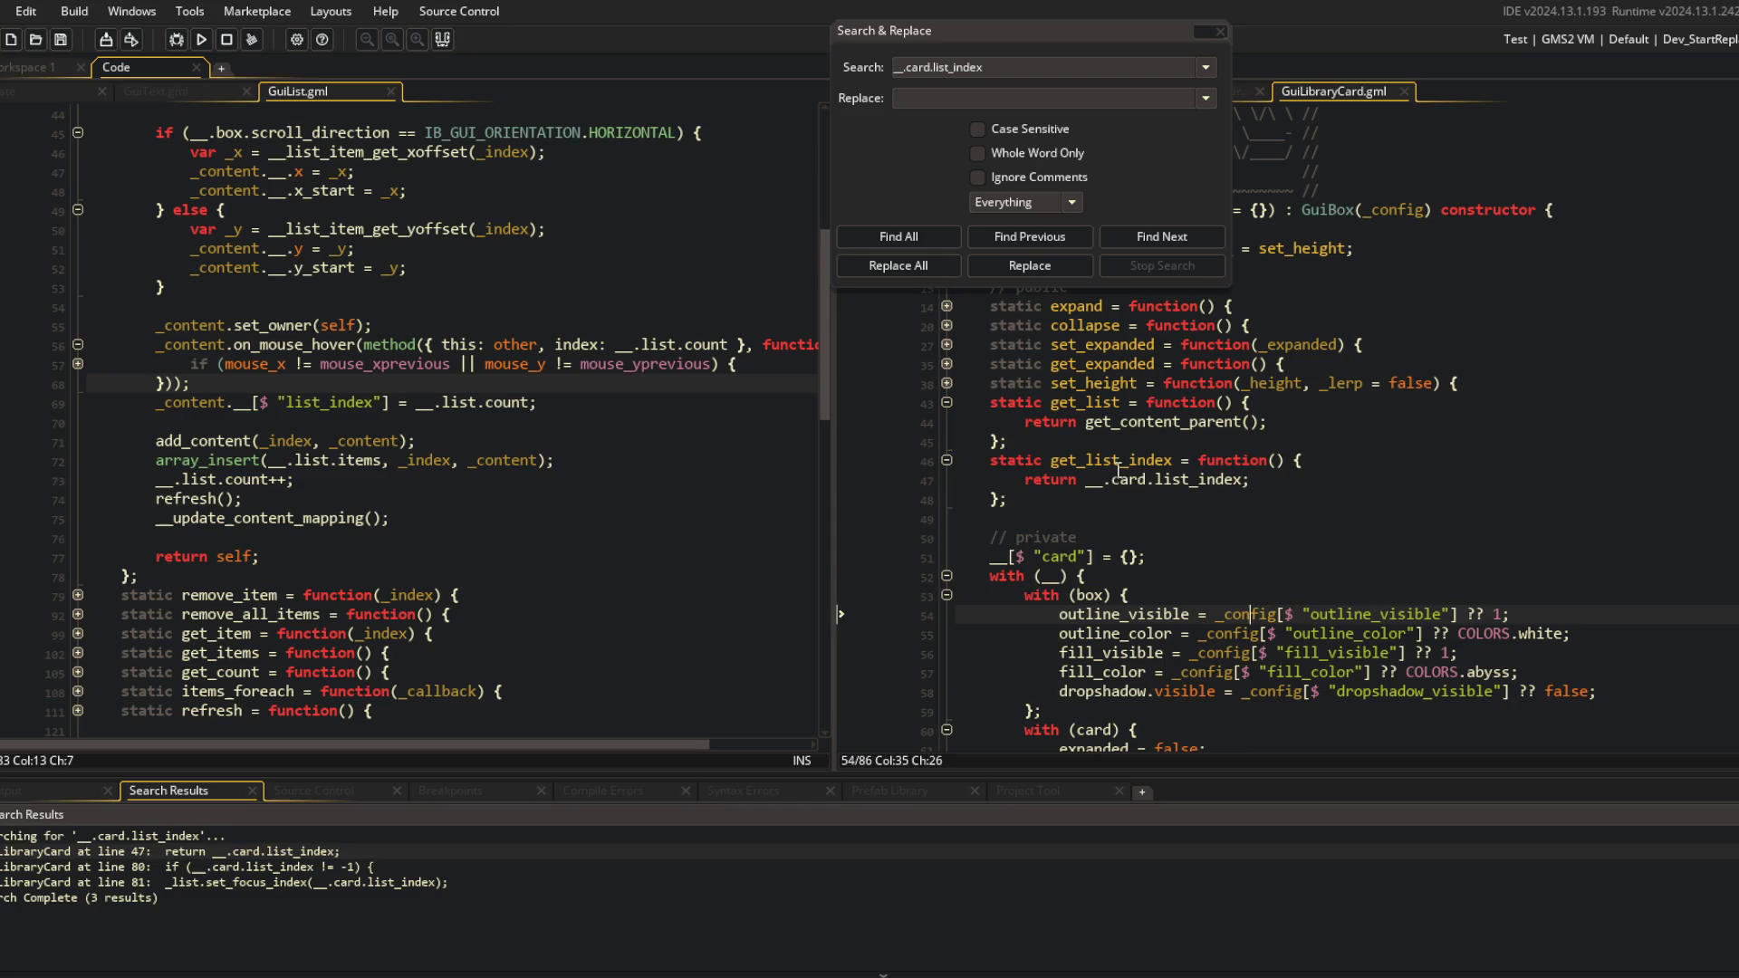
key(ctrl+d)
key(ctrl+d)
key(ctrl+d)
Replace __.card.list_index in the snap-card if condition with get_list_index() and save.
double_click(295, 866)
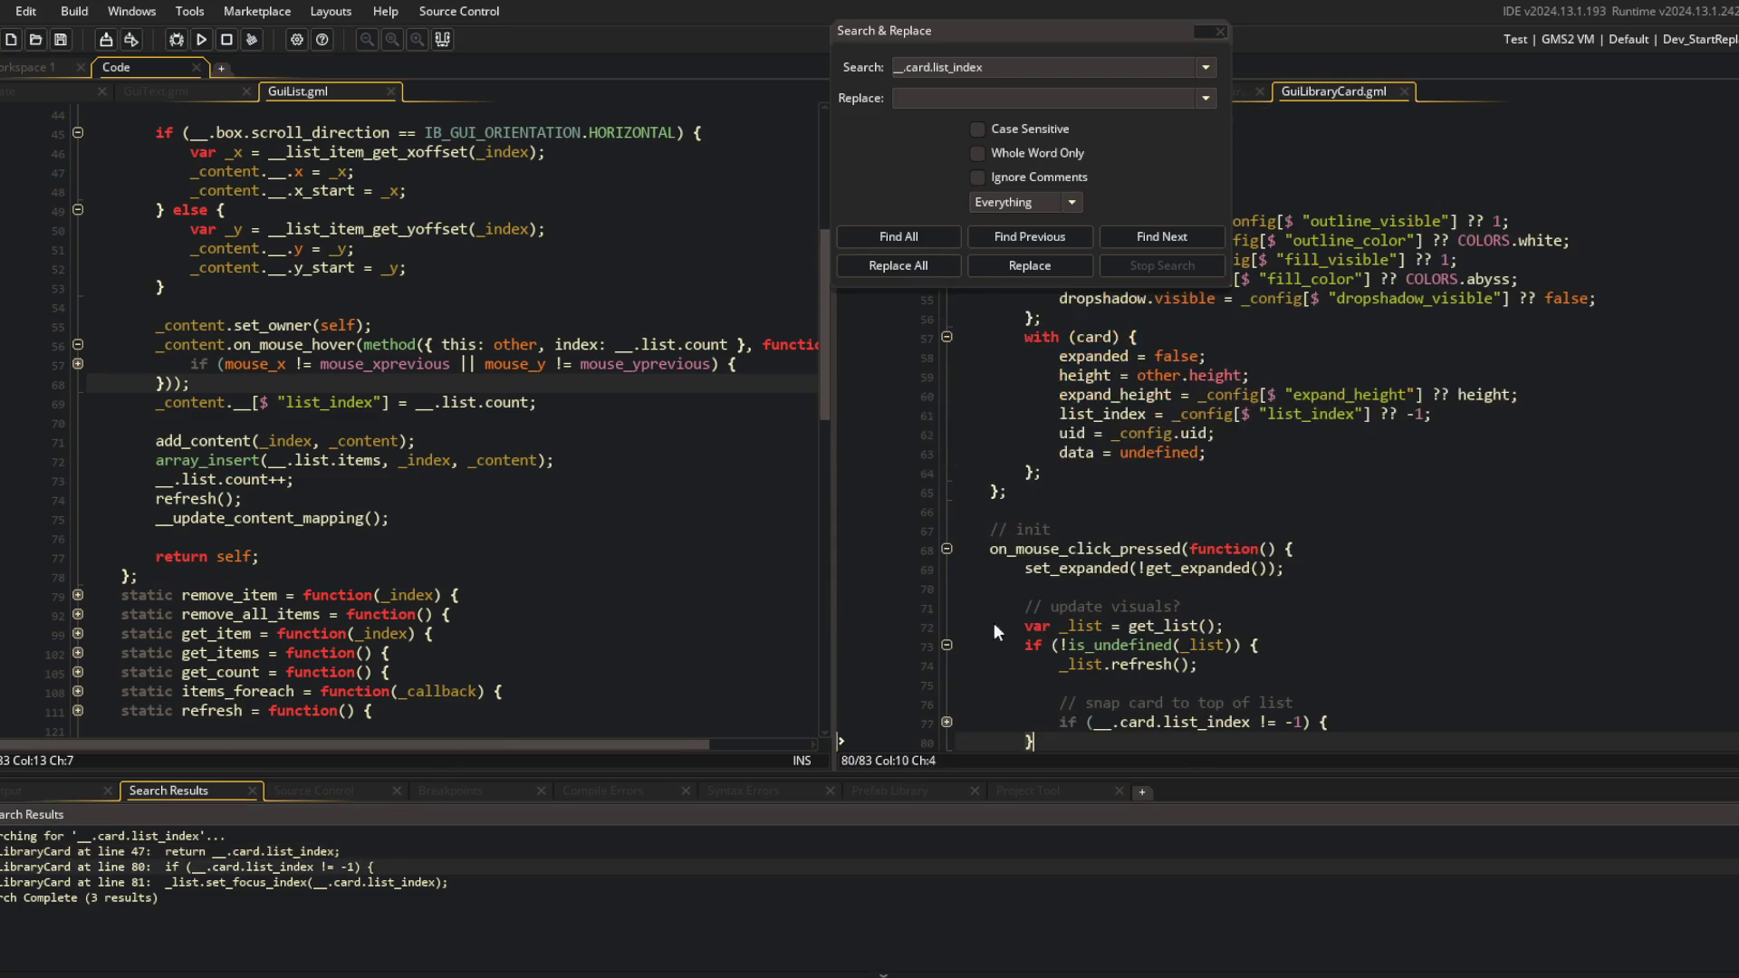
click(947, 624)
click(946, 625)
click(1166, 626)
key(ctrl+shift+Right)
key(ctrl+shift+Right)
key(ctrl+shift+Right)
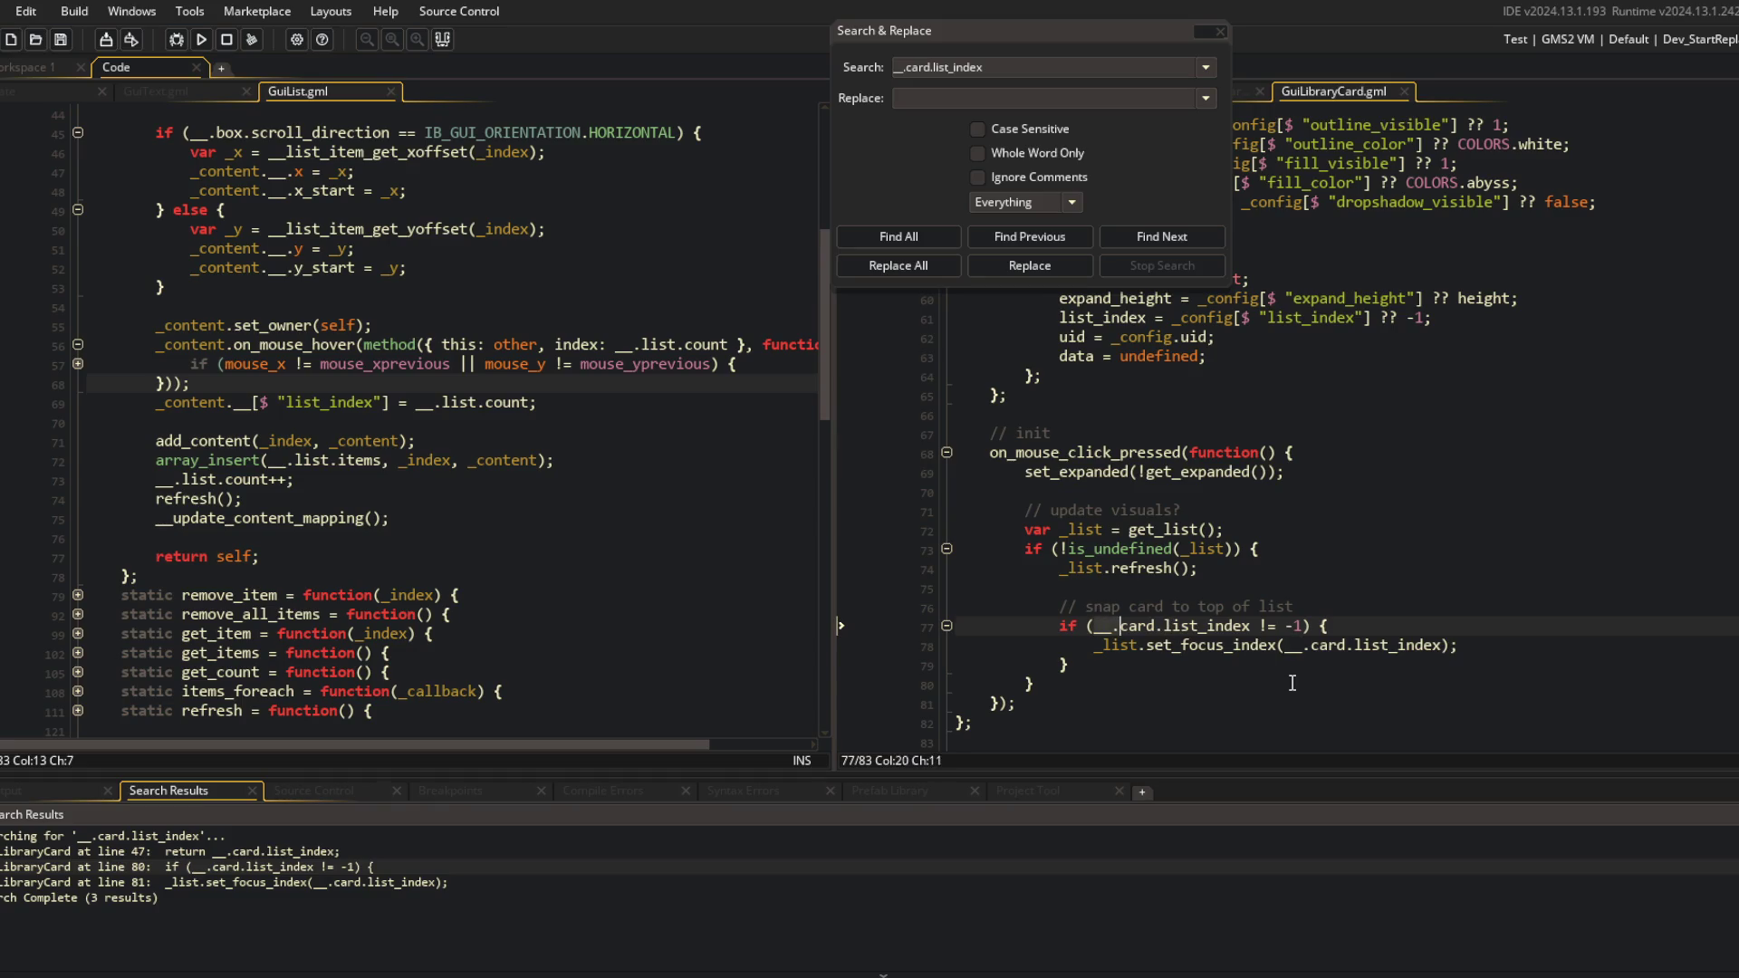
text(get_list)
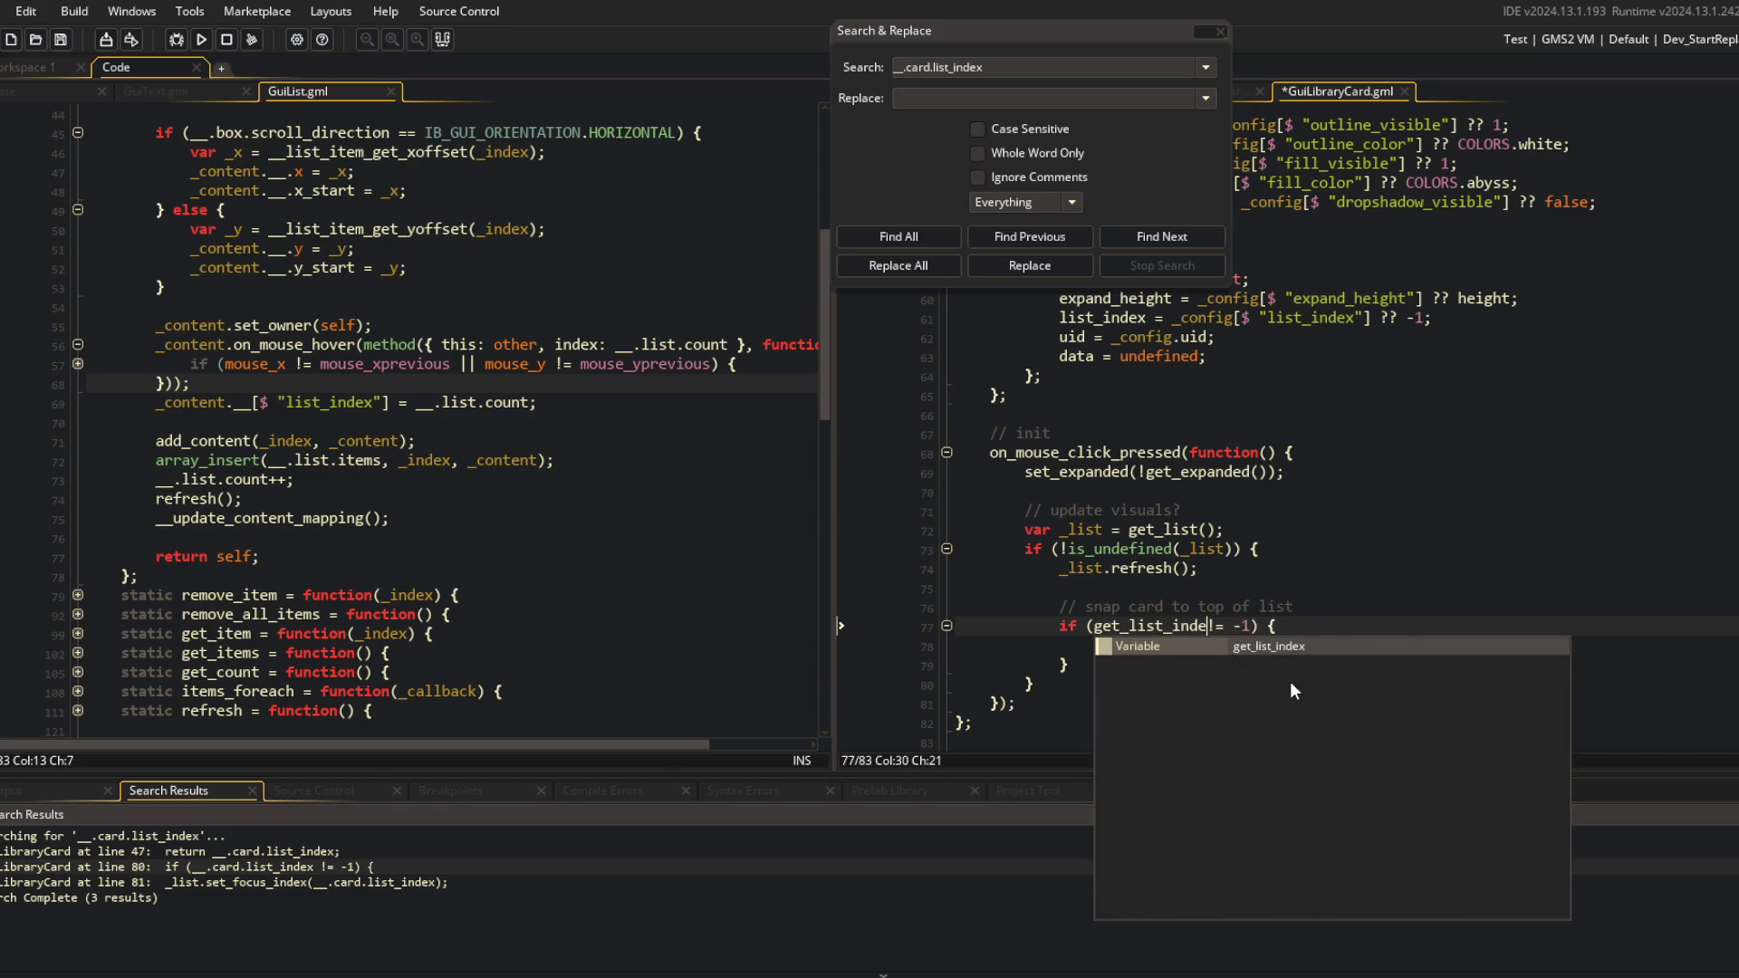
key(Return)
text(())
key(ctrl+s)
Replace the remaining __.card.list_index argument in set_focus_index with get_list_index.
double_click(272, 882)
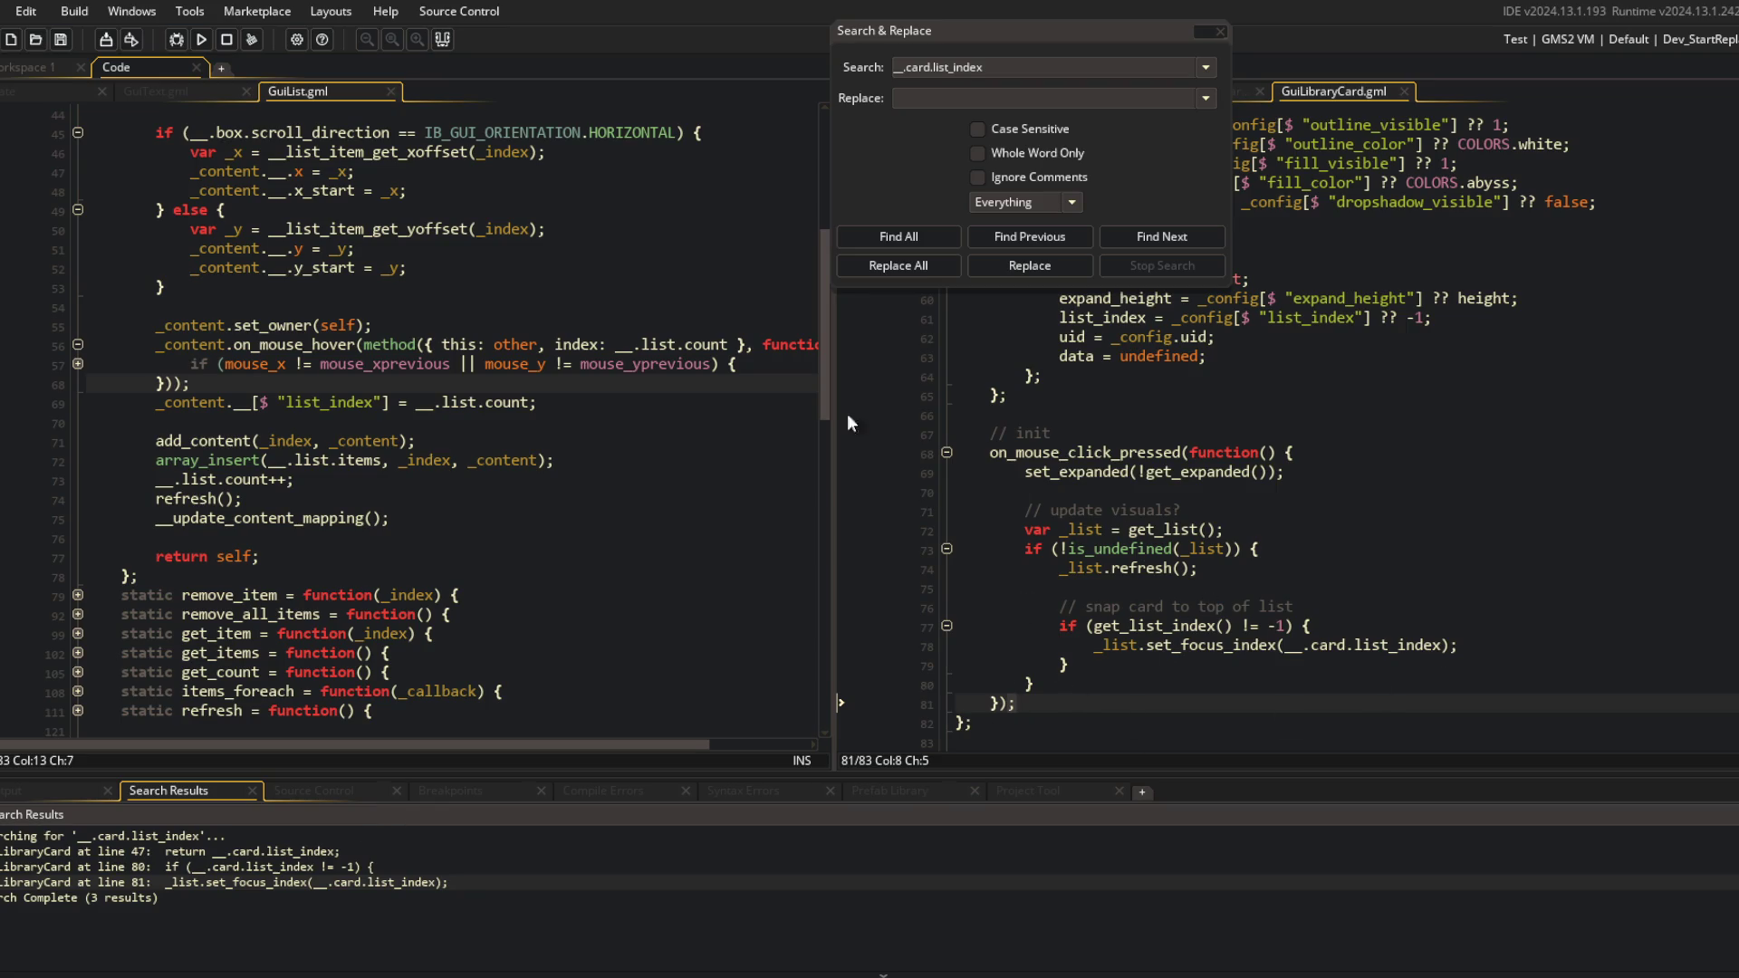
click(897, 236)
double_click(334, 853)
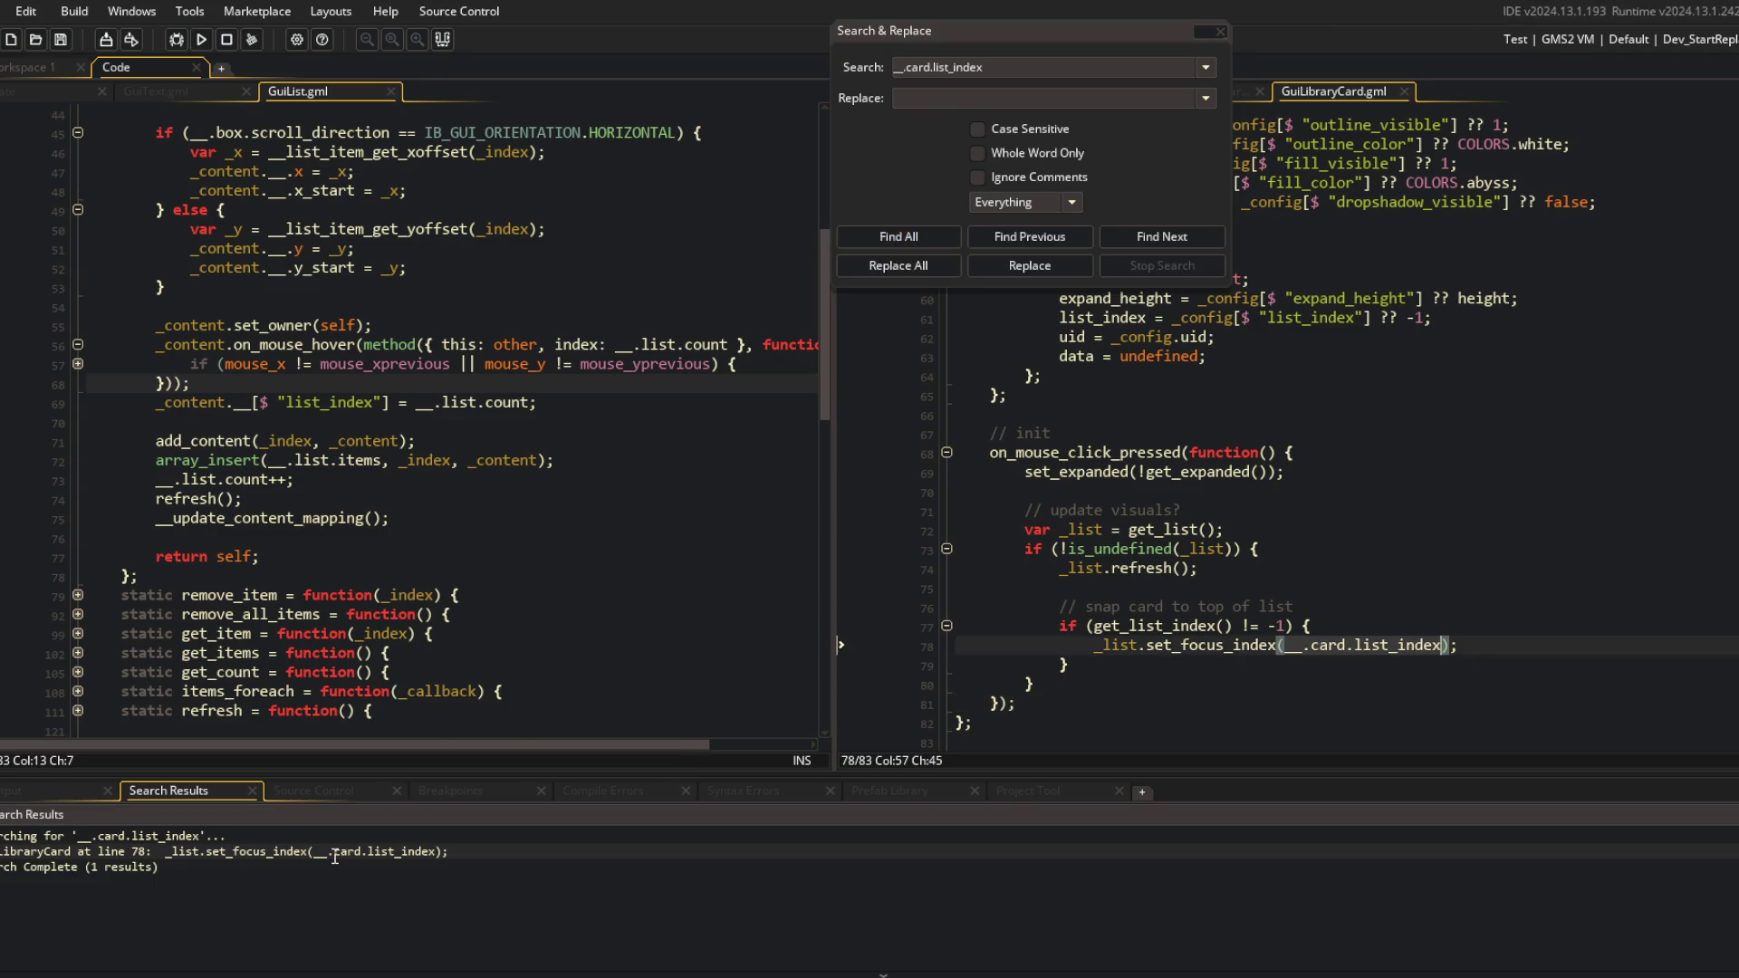
click(1259, 644)
key(End)
shift+click(1289, 645)
text(get_list_index)
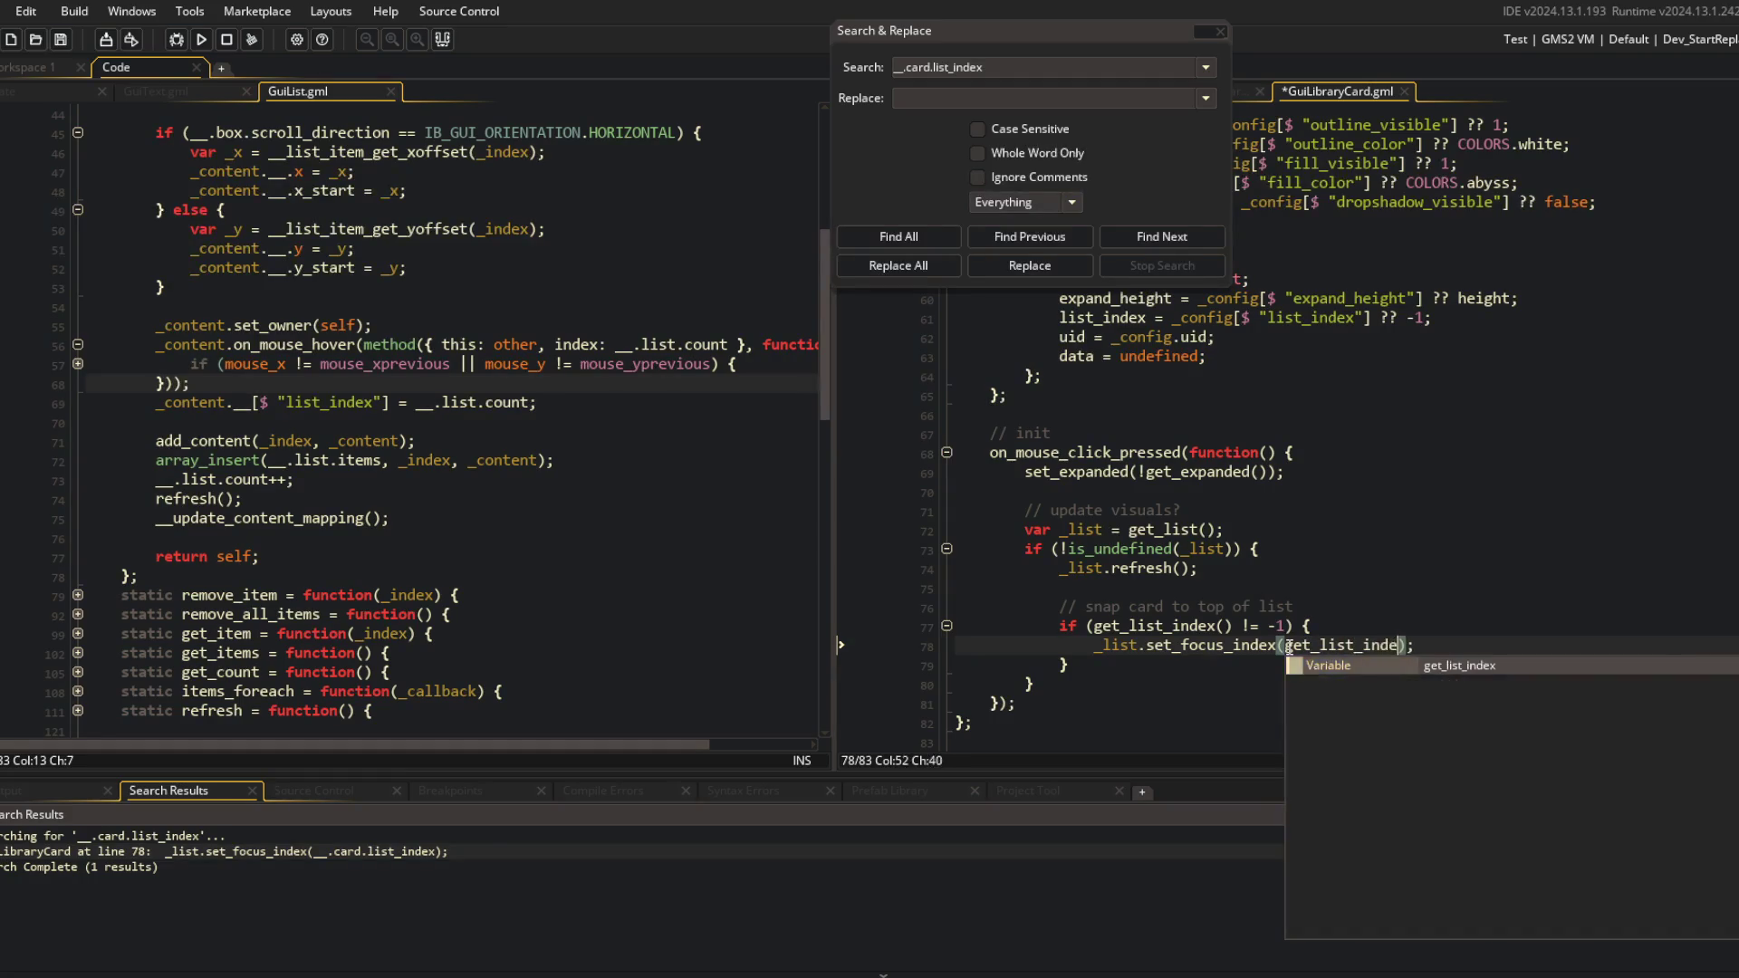
key(Return)
Add var _index = get_list_index(); and test _index in the if condition.
click(1362, 608)
text(va)
key(BackSpace)
key(Return)
text(var _i)
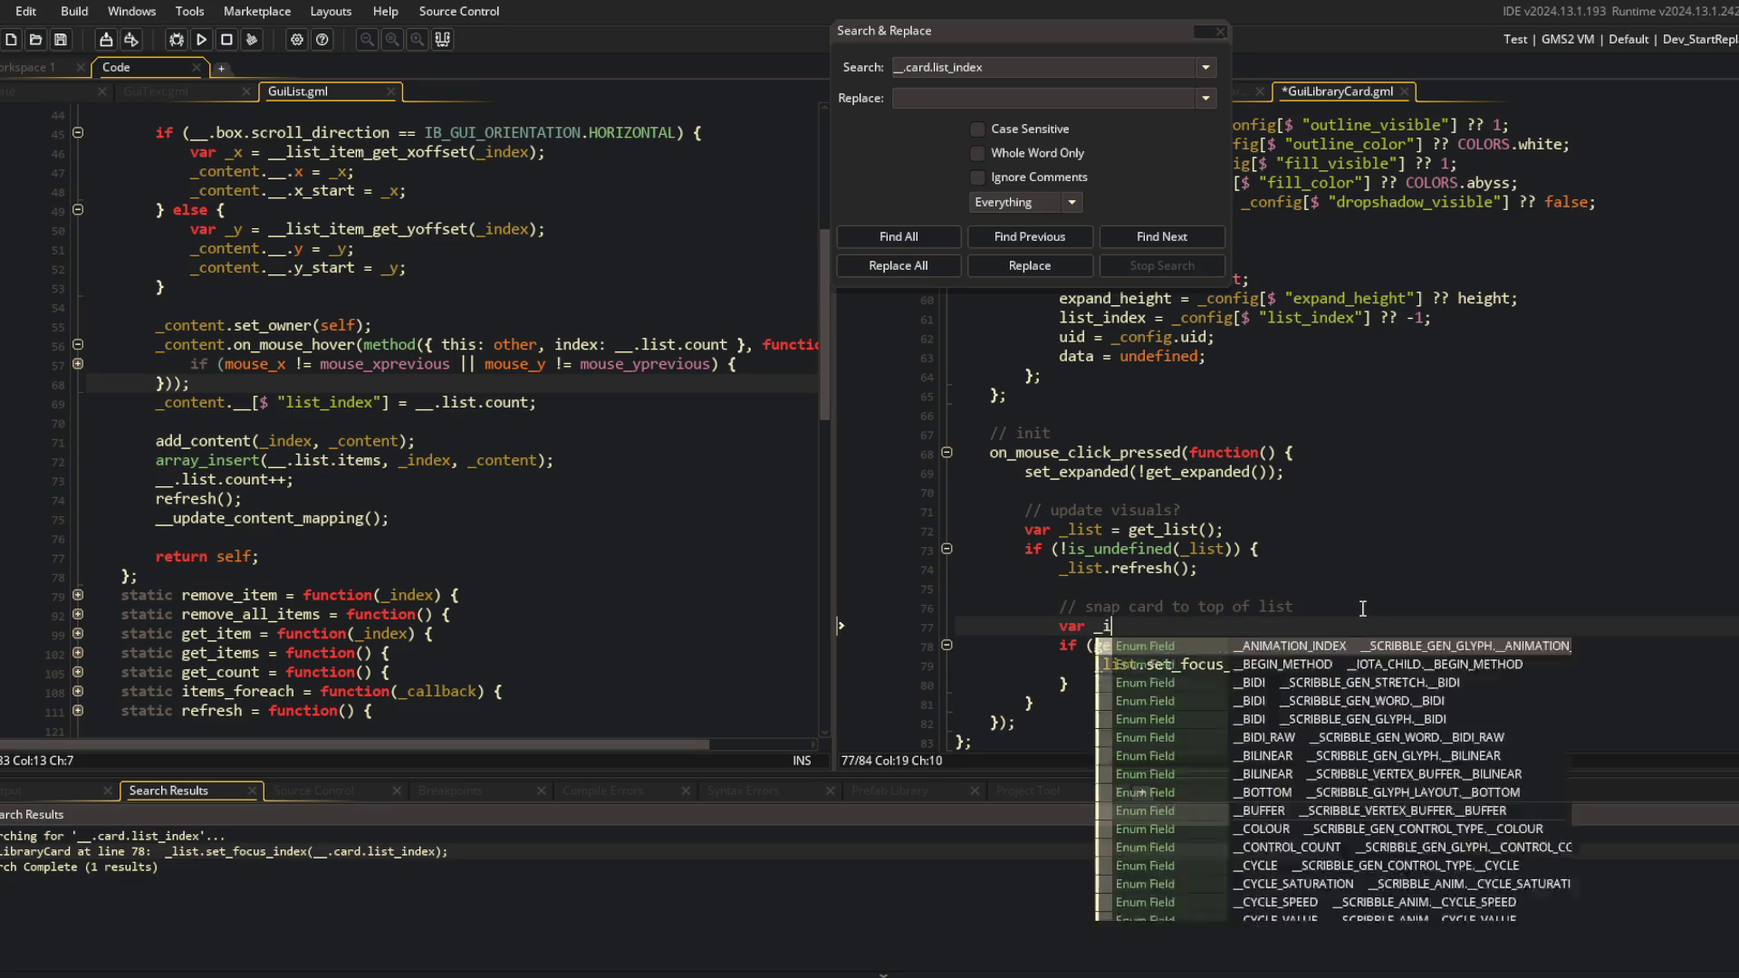
text(ndex = gt_inde())
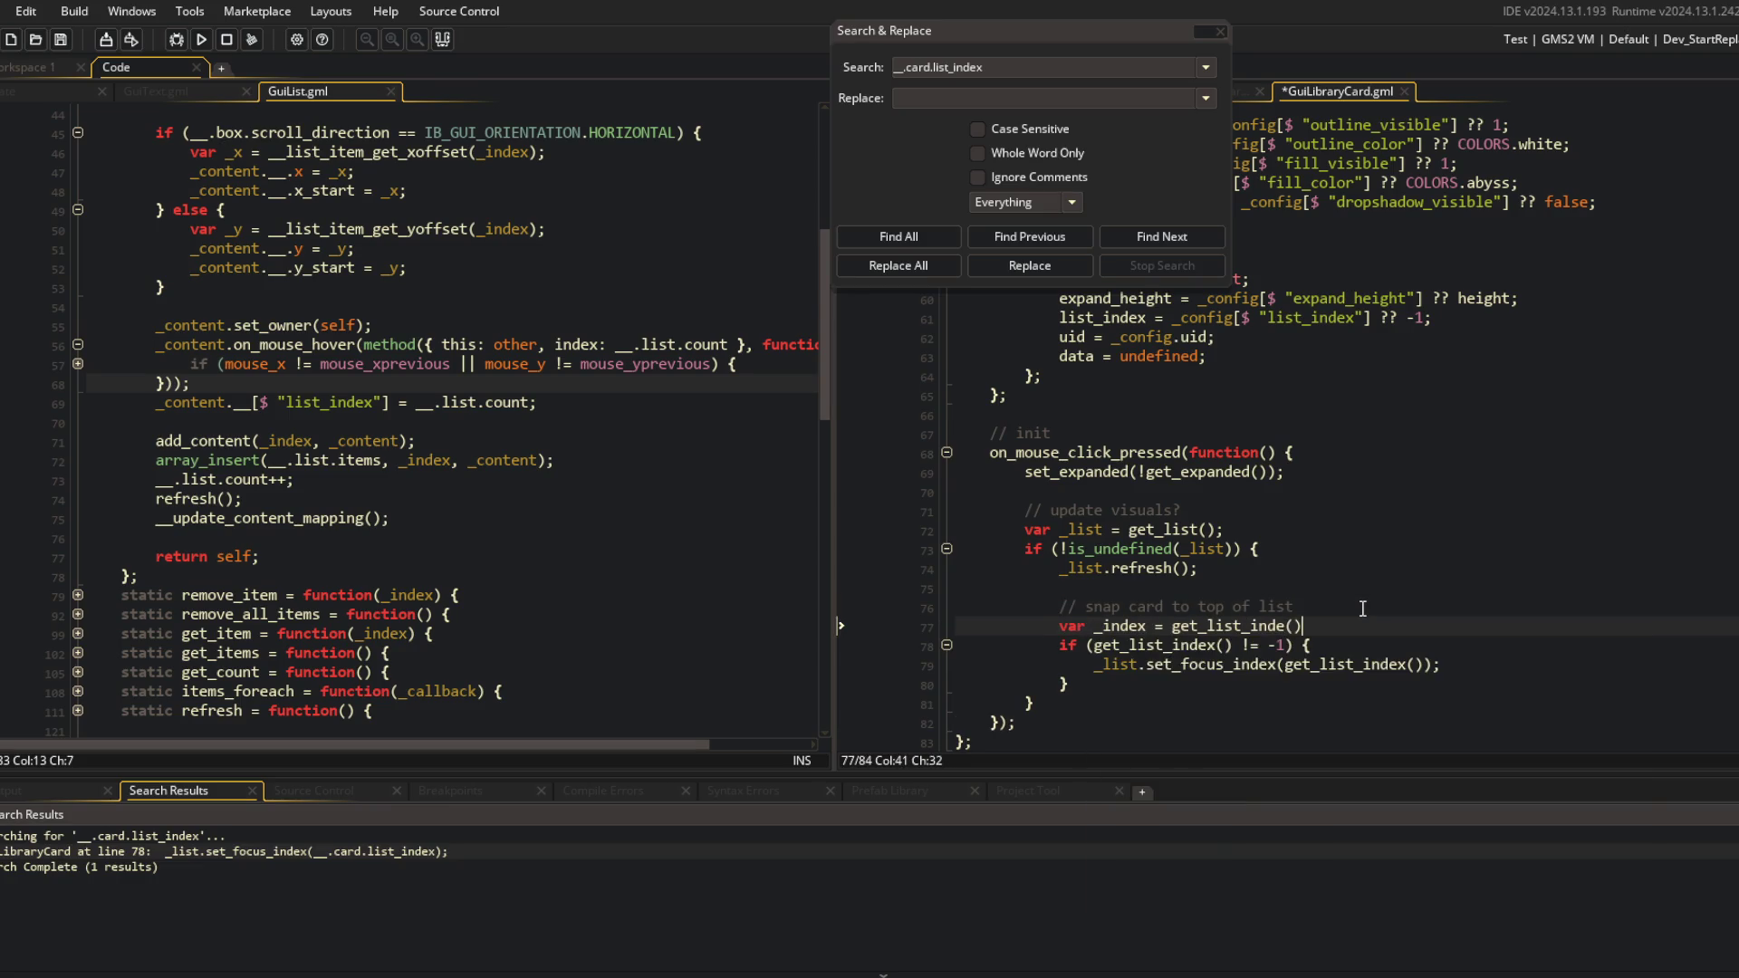
text(();)
key(Down)
key(ctrl+Delete)
text(_index)
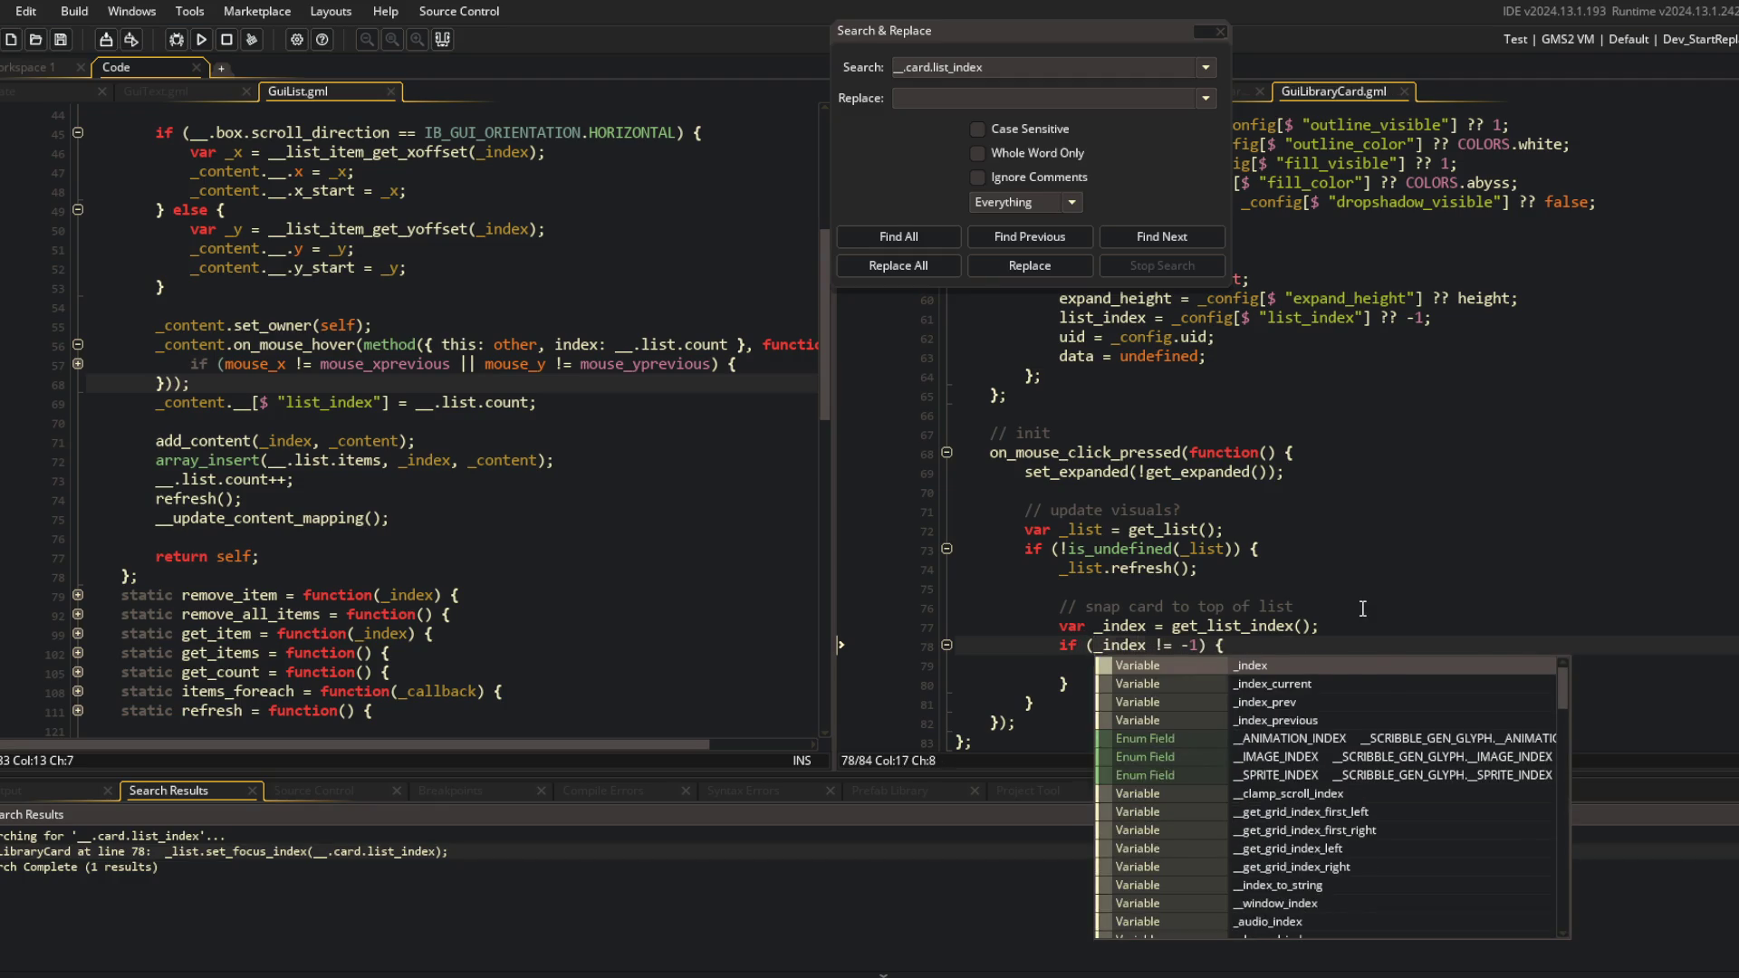
key(Escape)
Pass _index to set_focus_index and close Search & Replace.
key(Down)
key(End)
key(Left)
key(ctrl+BackSpace)
key(ctrl+BackSpace)
text(_index)
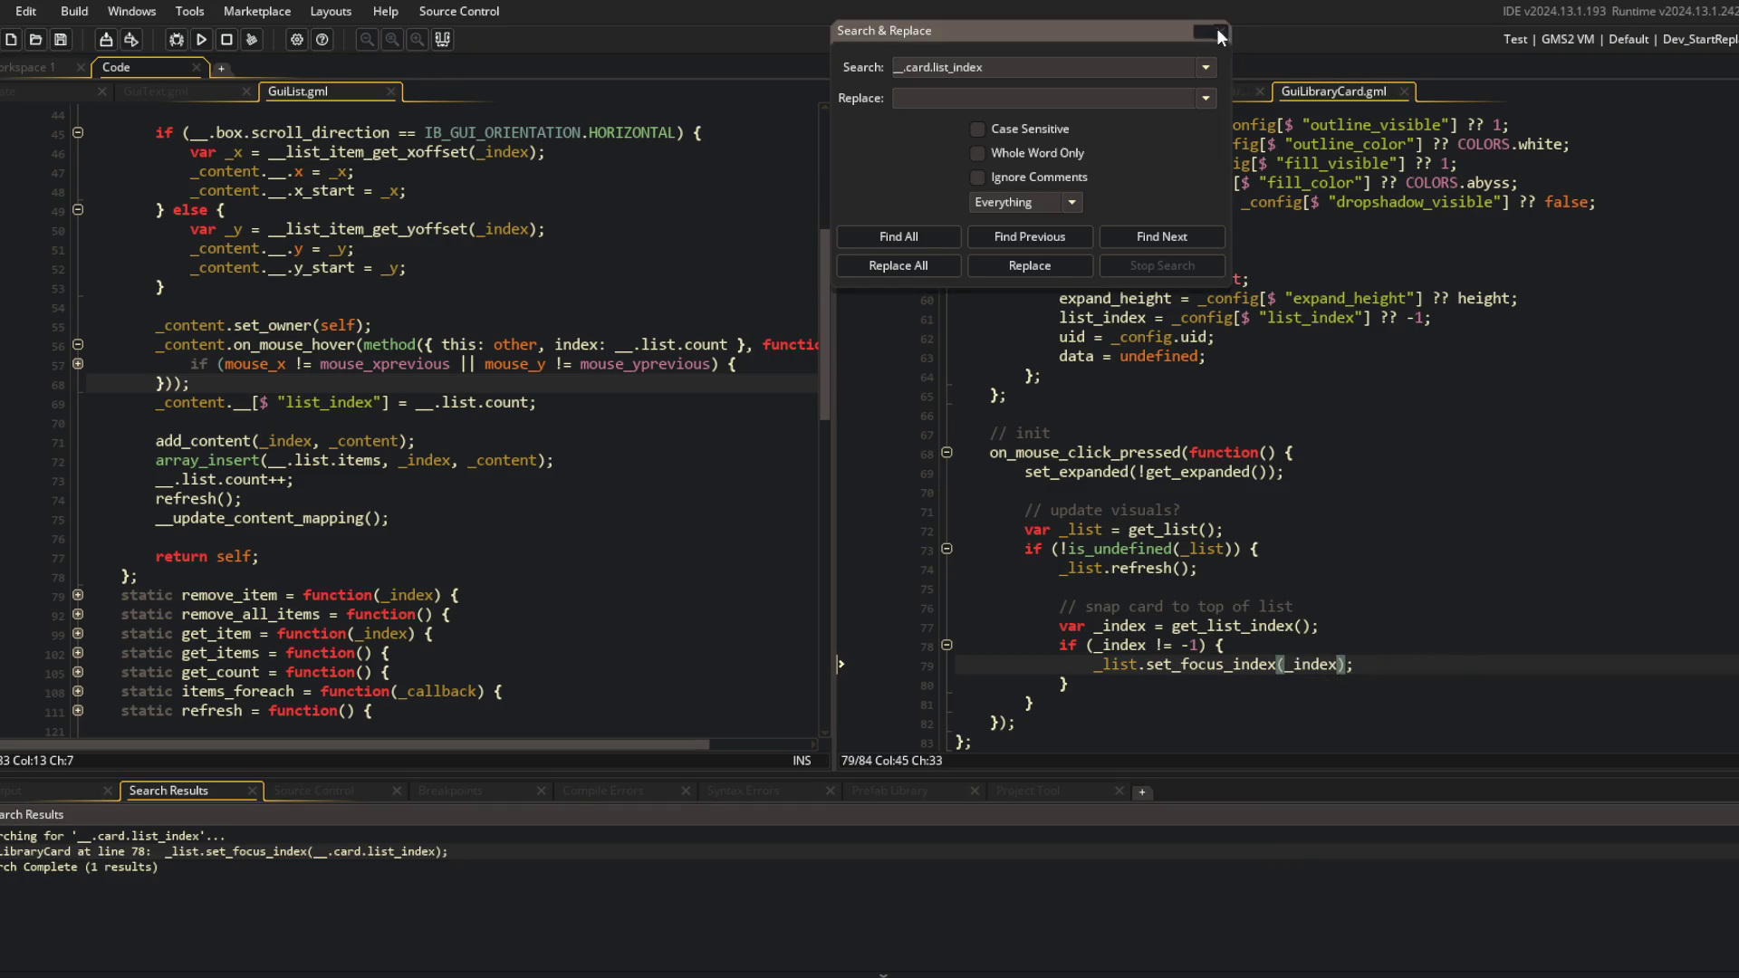
click(1219, 31)
click(1287, 242)
Delete the list_index line from GuiLibraryCard's private card data.
middle_click(1346, 106)
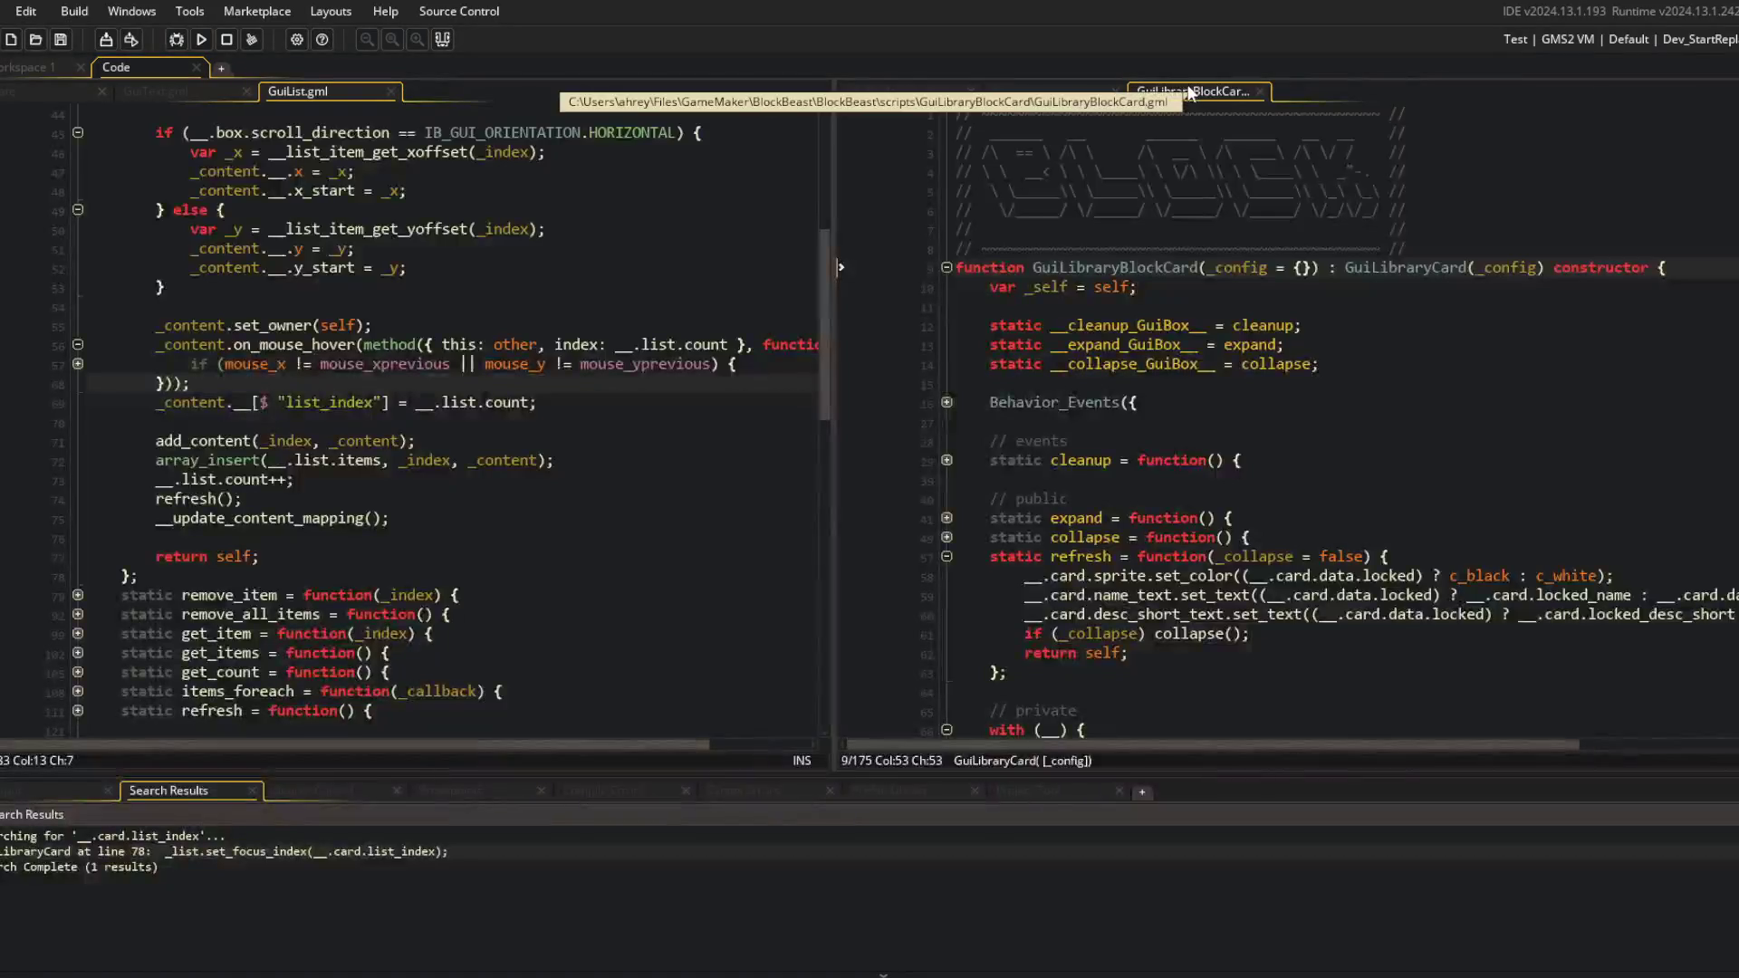
middle_click(1394, 267)
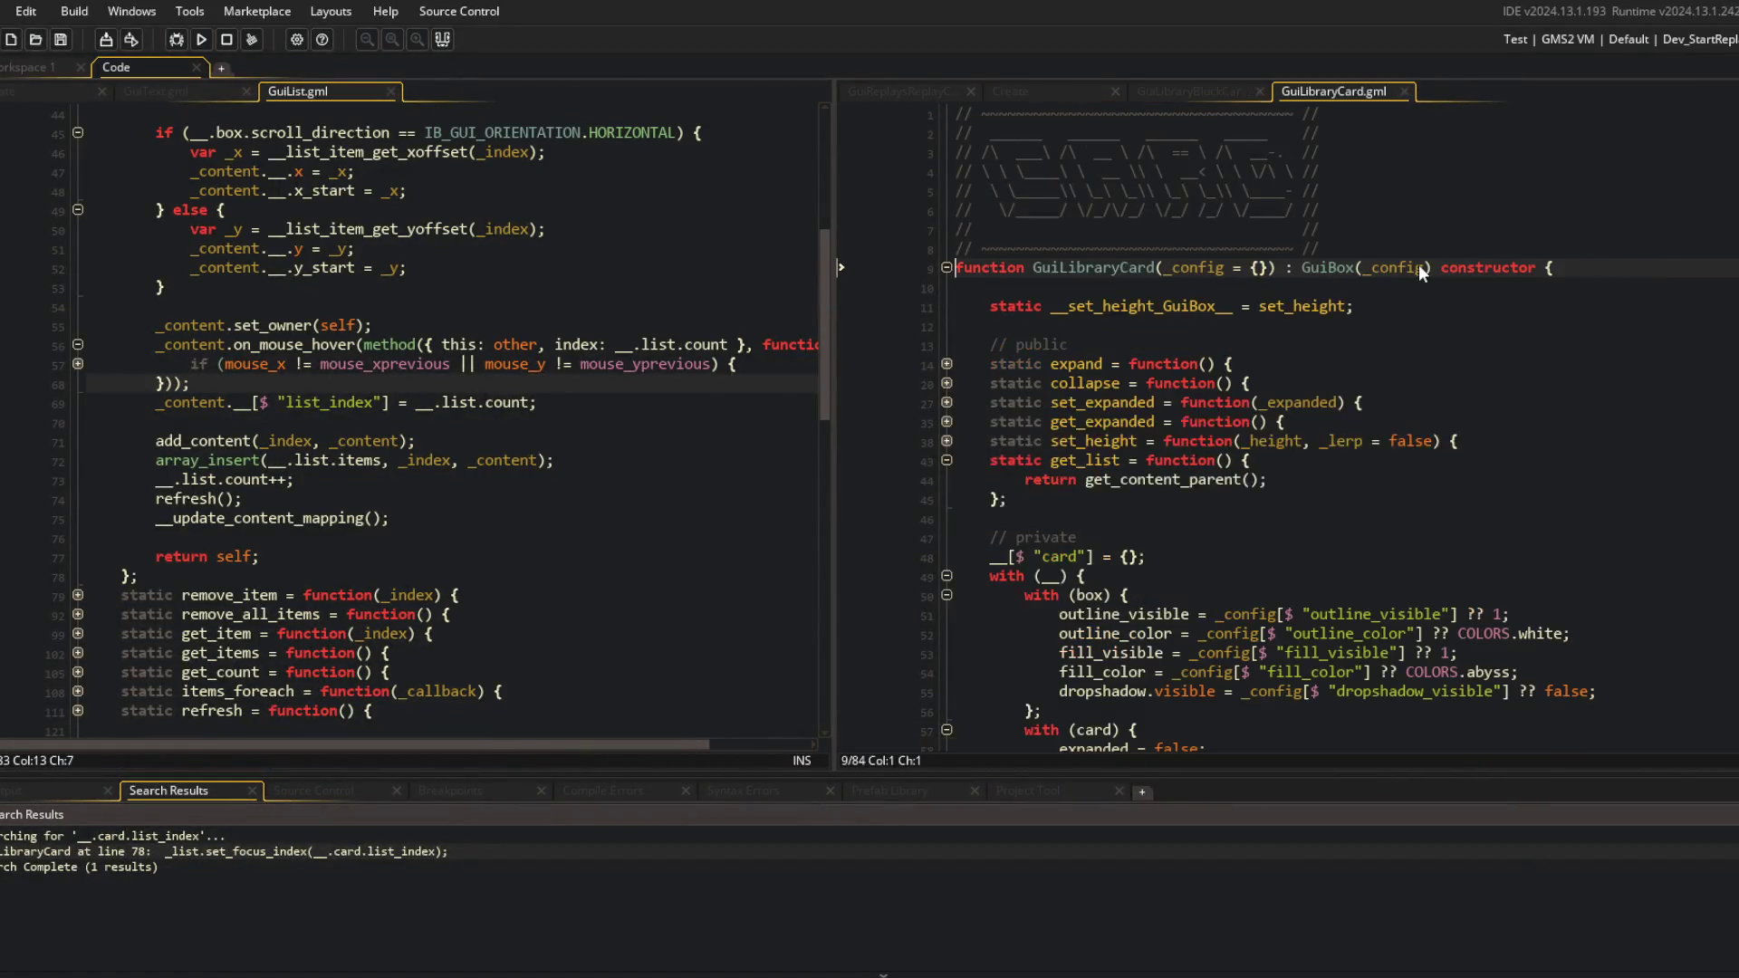
scroll(1268, 407, down, 5)
click(1132, 421)
click(1089, 537)
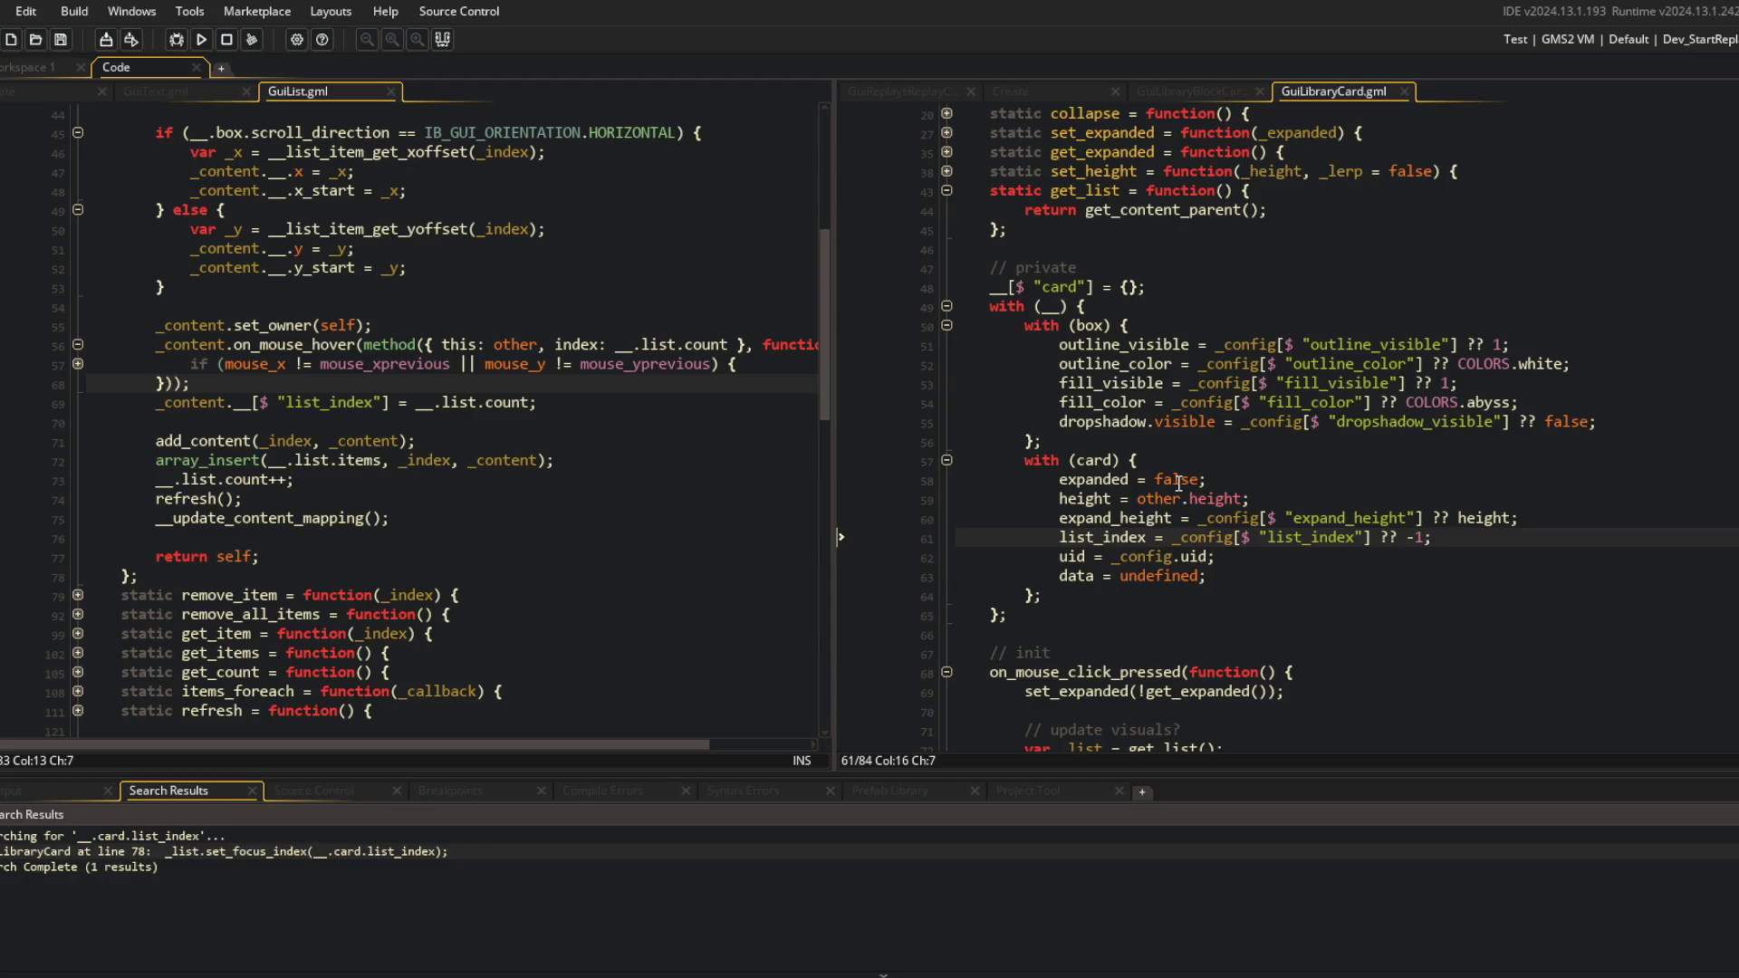
key(ctrl+d)
click(1322, 364)
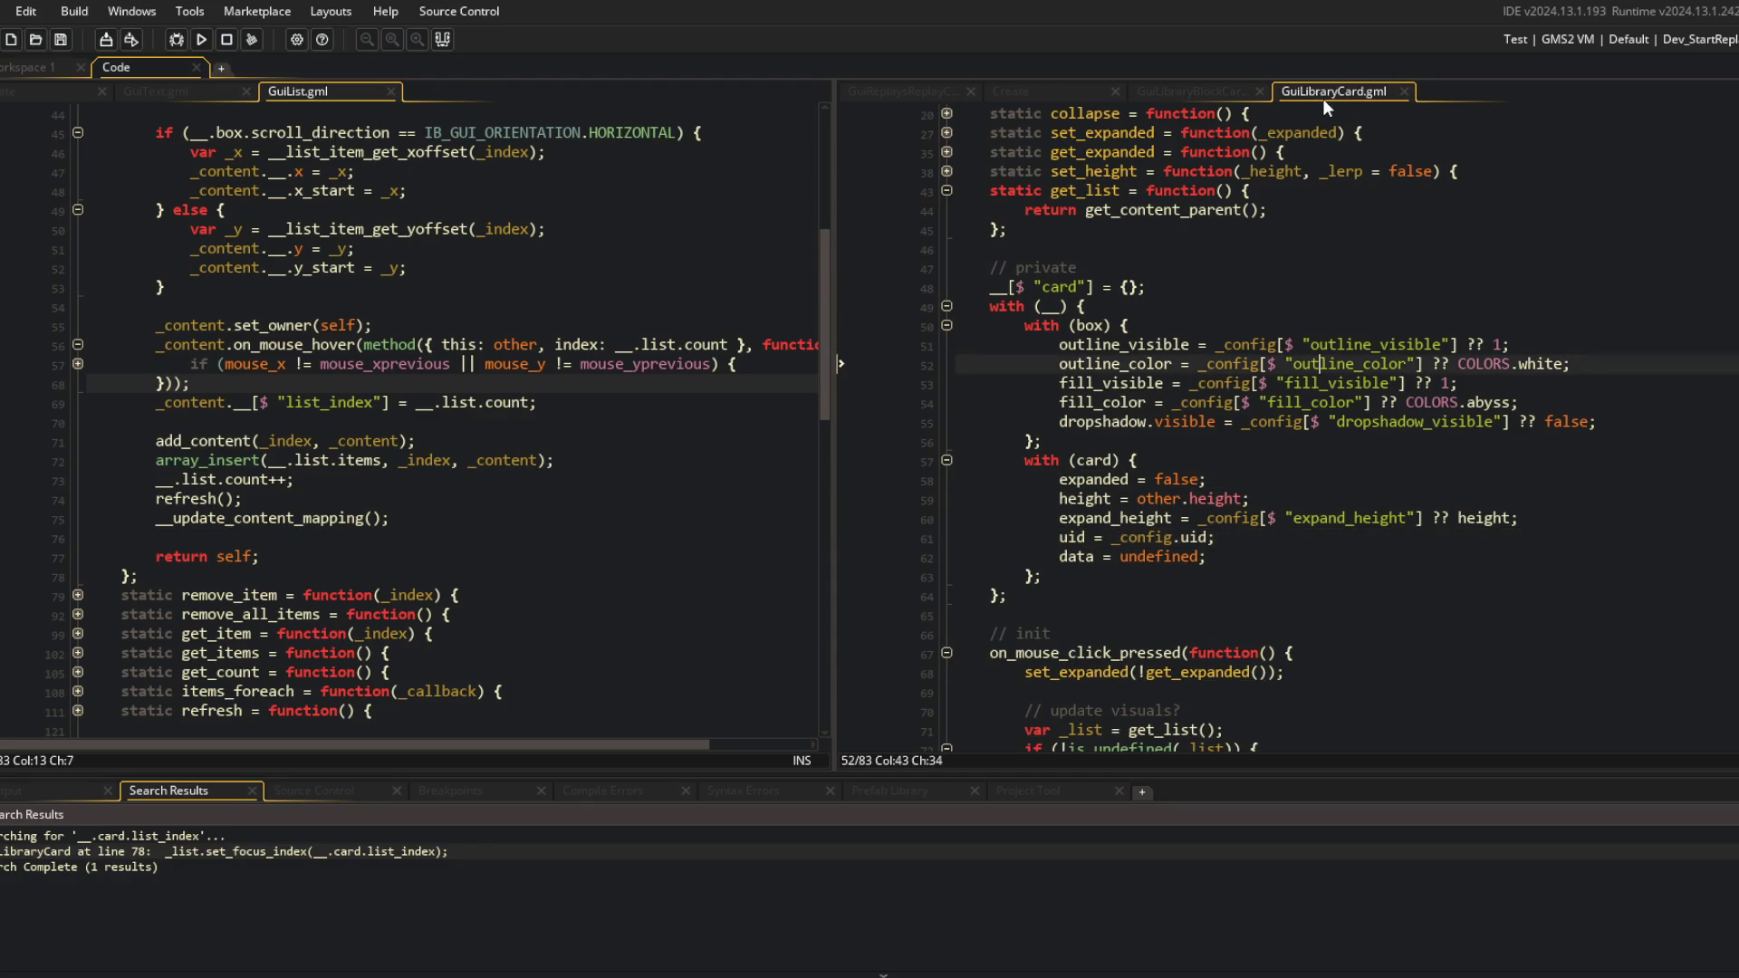
scroll(1395, 254, up, 5)
click(1398, 252)
In GuiBase, set list_index to _config[$ "list_index"] ?? -1 and save.
key(ctrl+t)
text(GuiBase)
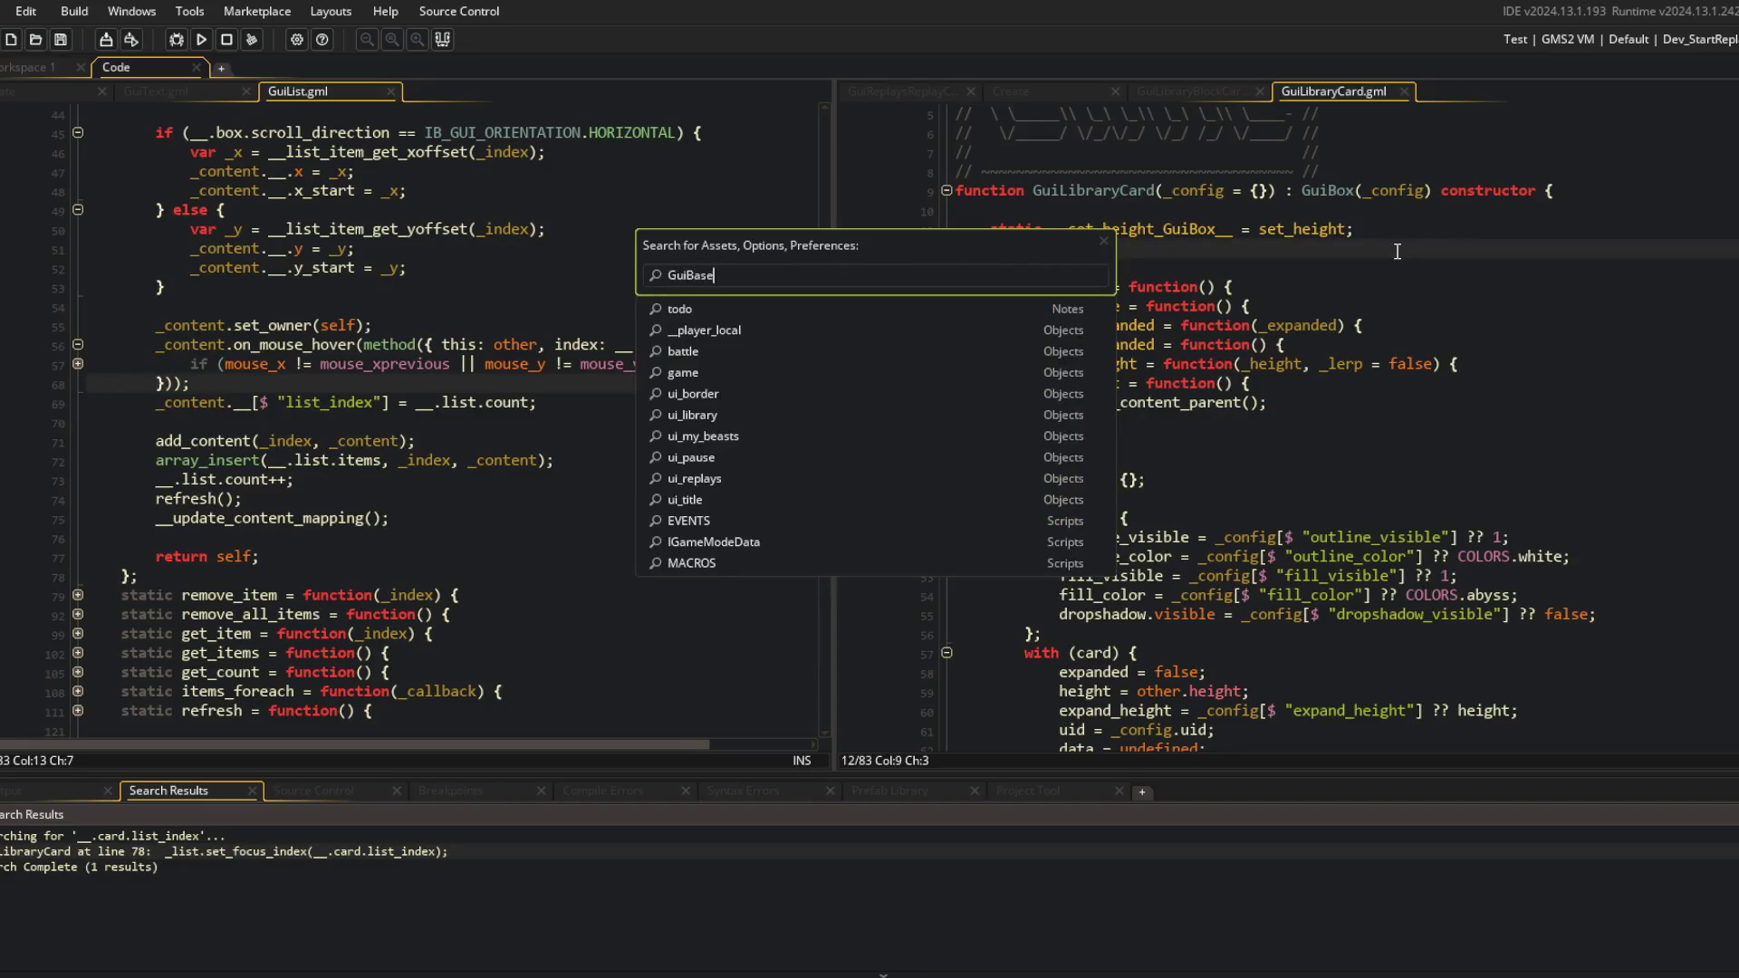
key(Return)
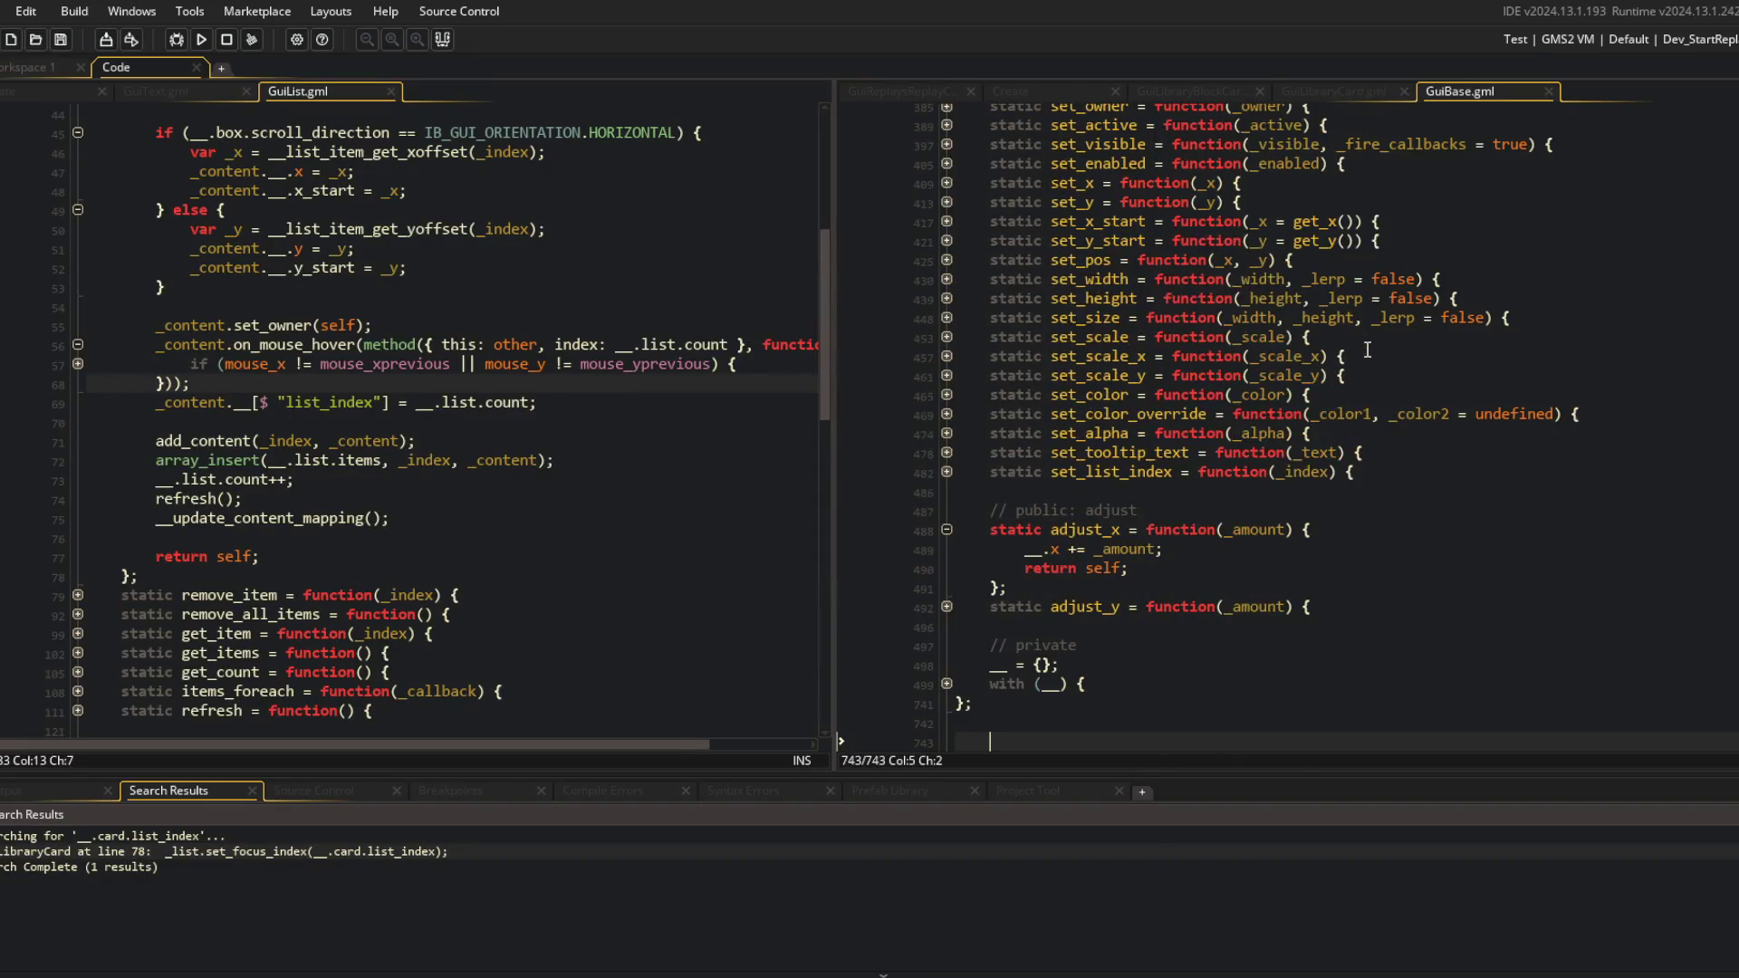
click(946, 684)
scroll(1042, 589, down, 15)
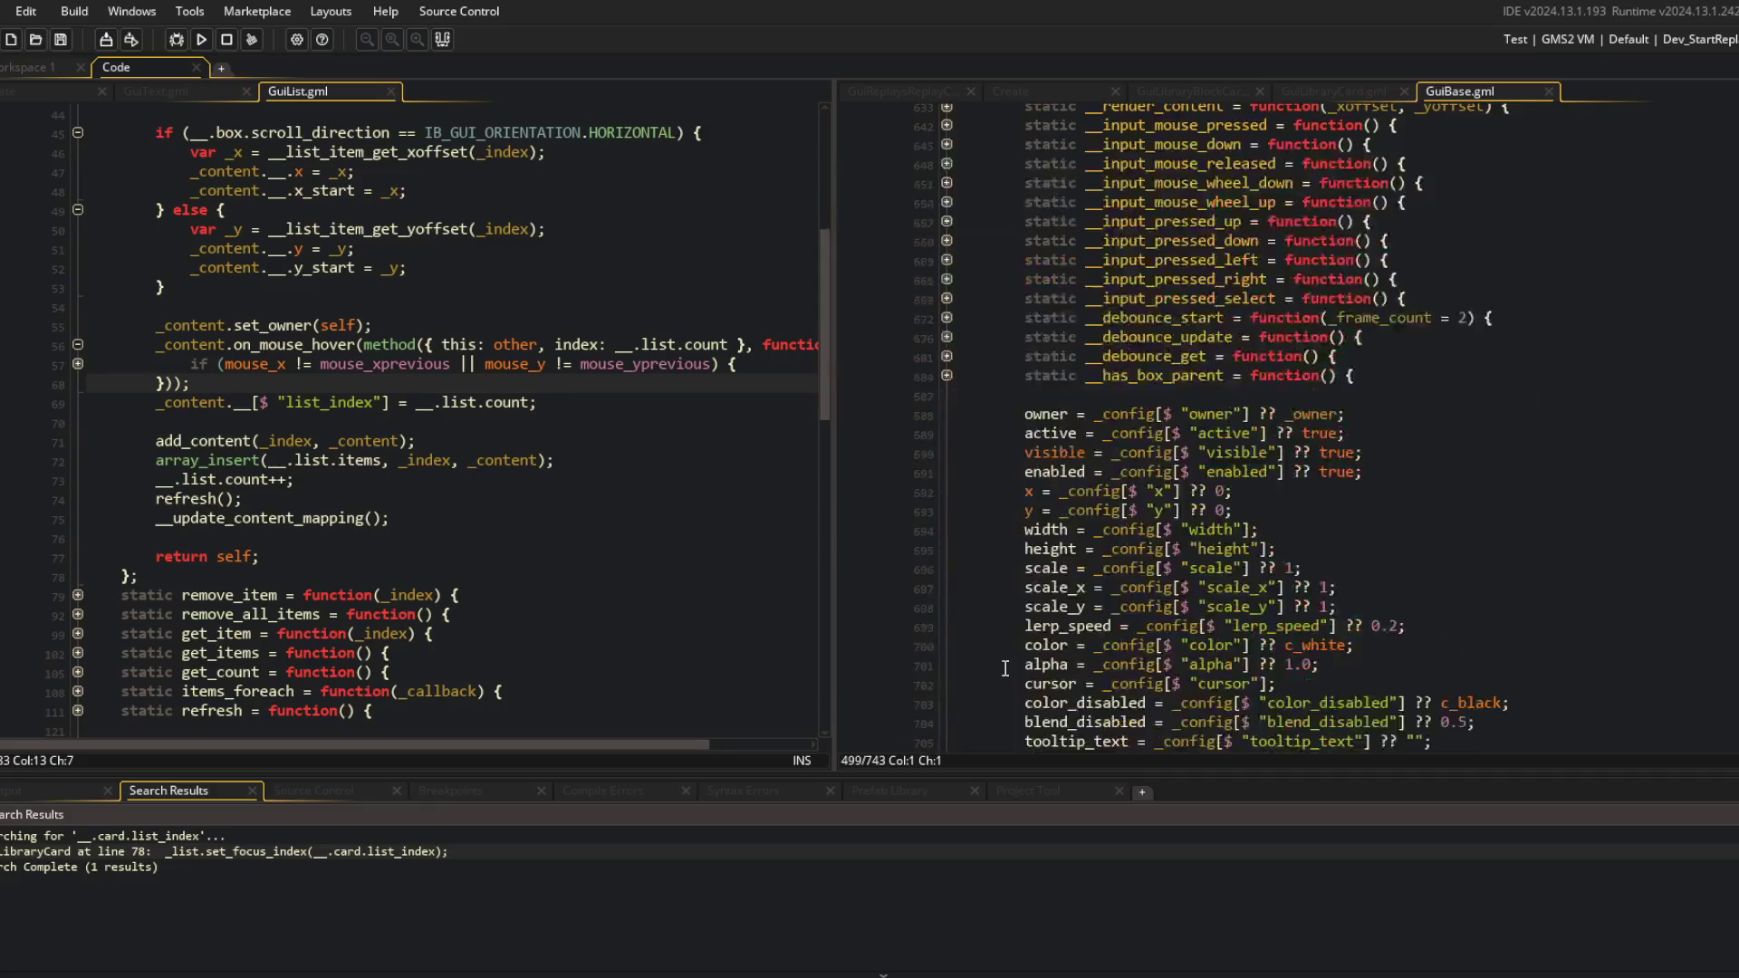
click(1140, 567)
text(_config[$ "list_index"] ??)
key(ctrl+s)
Move the list_index line up among GuiBase's properties, save, and close GuiBase.
key(Up)
key(Up)
key(Up)
key(Home)
key(Down)
key(Down)
key(Down)
key(shift+End)
key(ctrl+x)
key(Up)
key(Up)
key(Up)
key(End)
key(Return)
key(ctrl+v)
key(Down)
key(Down)
key(Down)
key(BackSpace)
key(ctrl+s)
key(ctrl+w)
Close the GuiLibraryCard and GuiLibraryBlockCard scripts to return to the Create event.
key(Up)
key(Up)
key(ctrl+w)
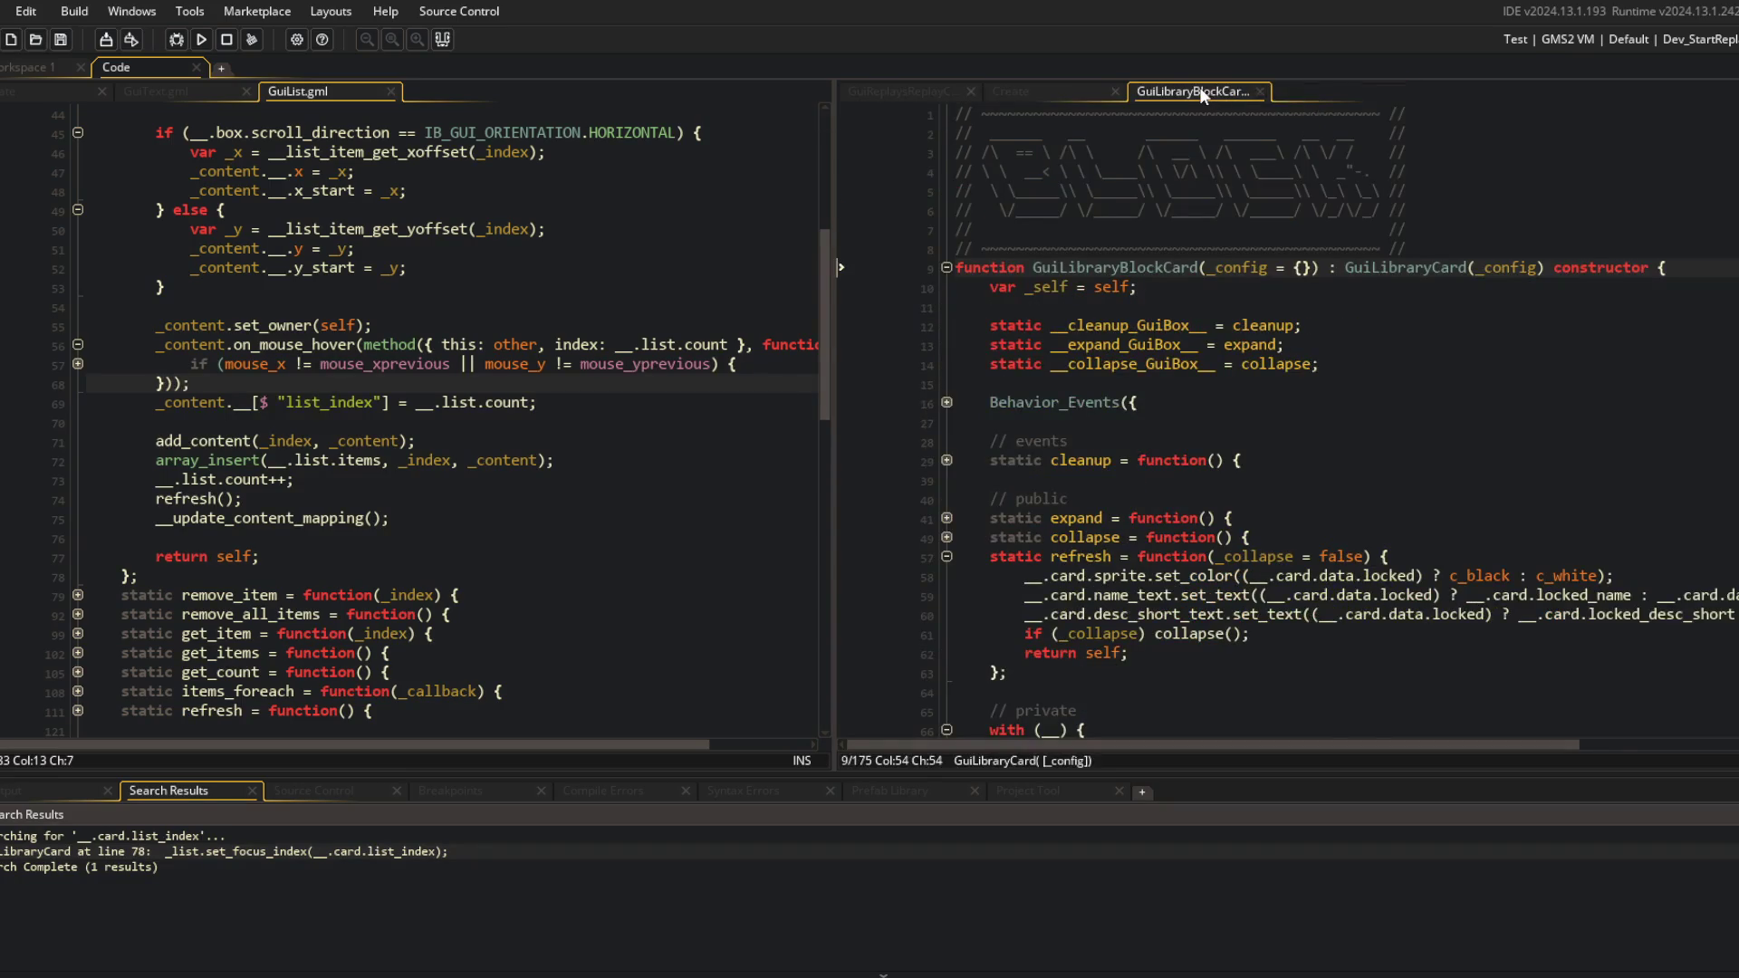
key(ctrl+w)
click(1116, 317)
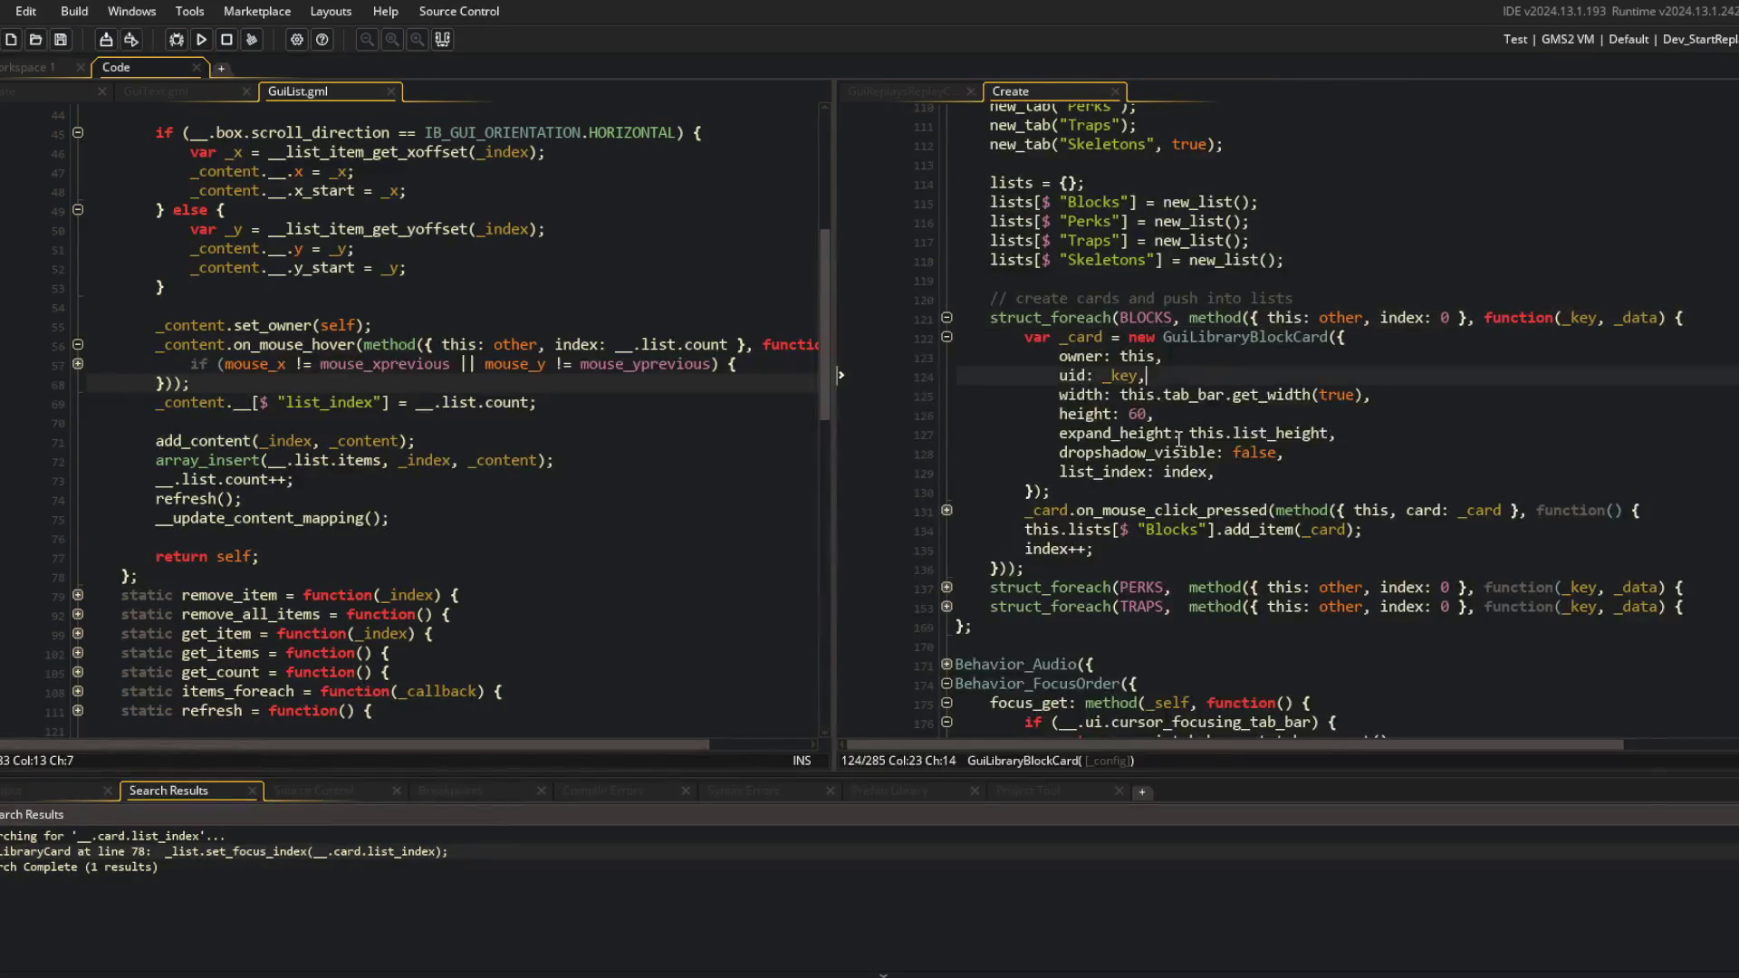
In GuiList's add_item, replace the list_index assignment with _content.set_list_index(__.list.count); and save.
click(1211, 473)
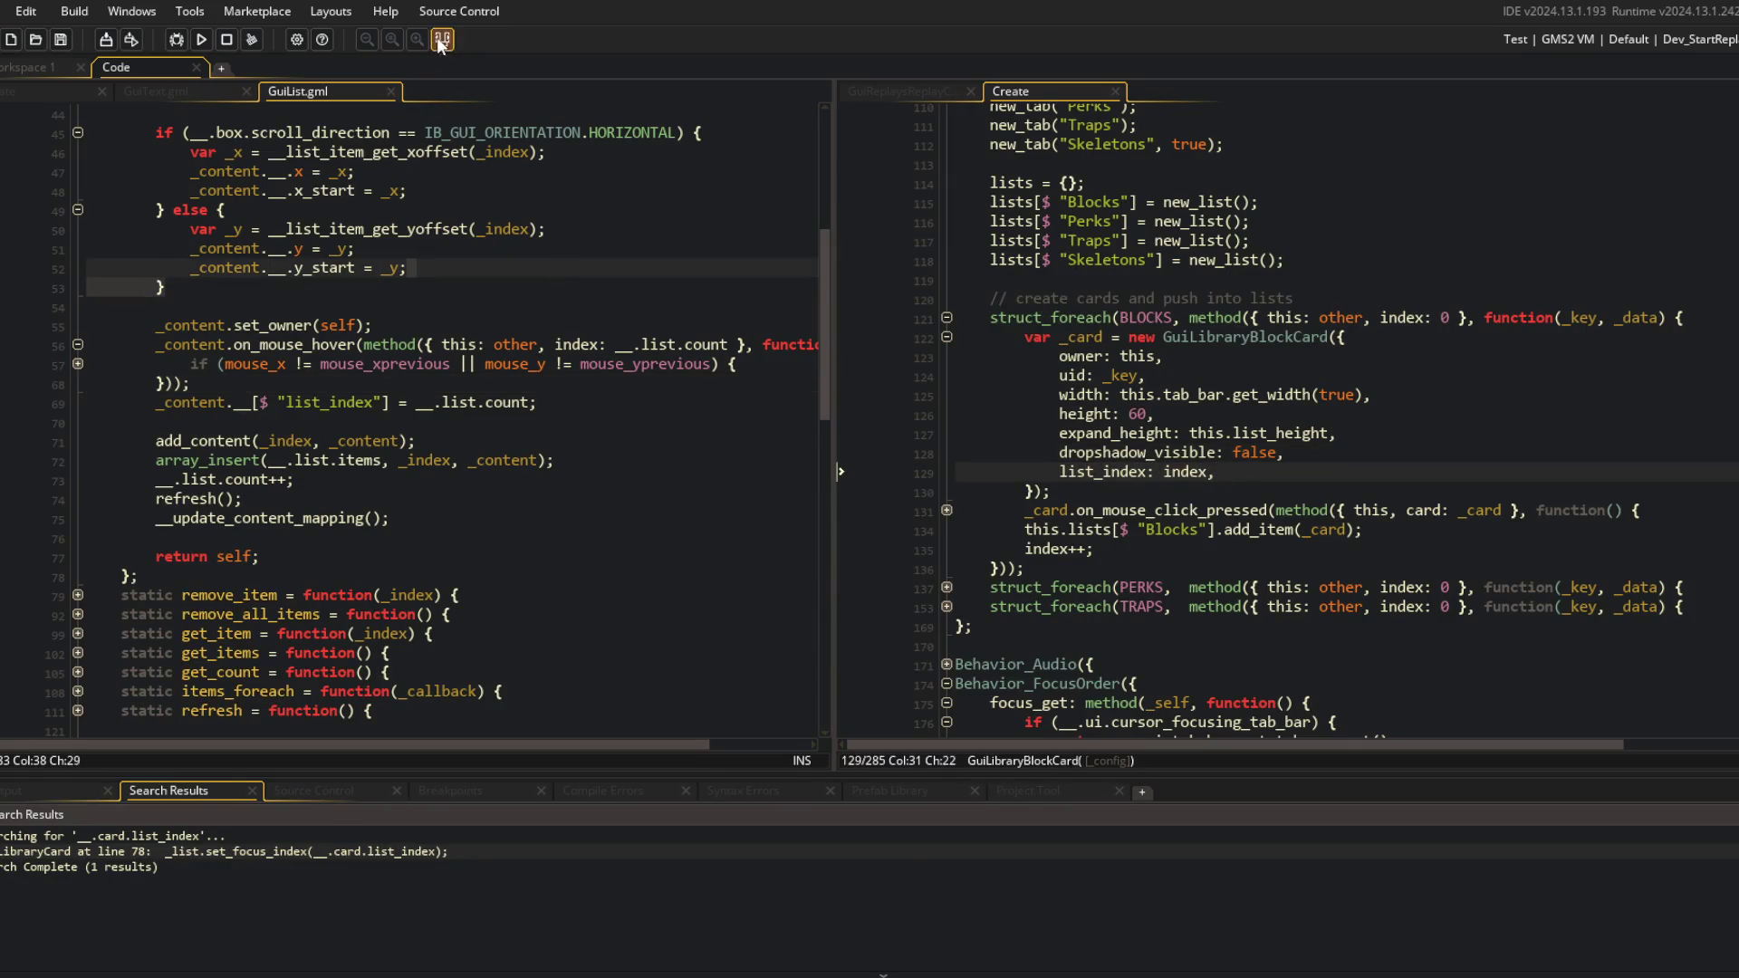
click(497, 210)
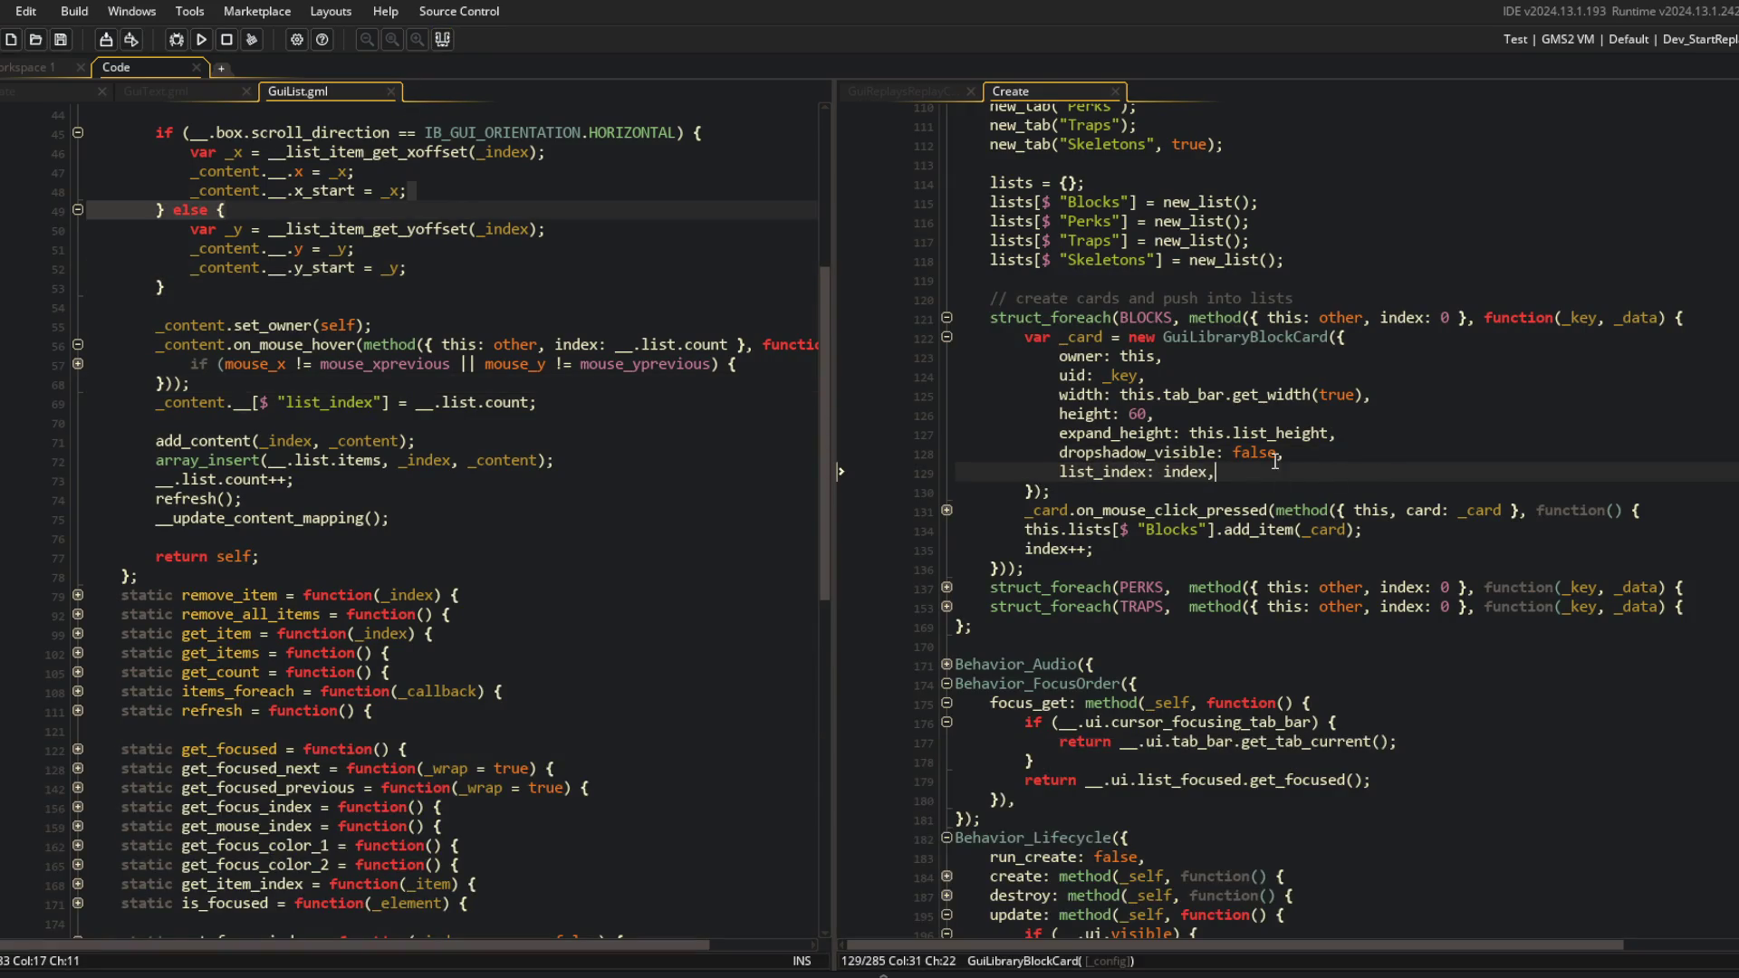
scroll(1274, 461, up, 2)
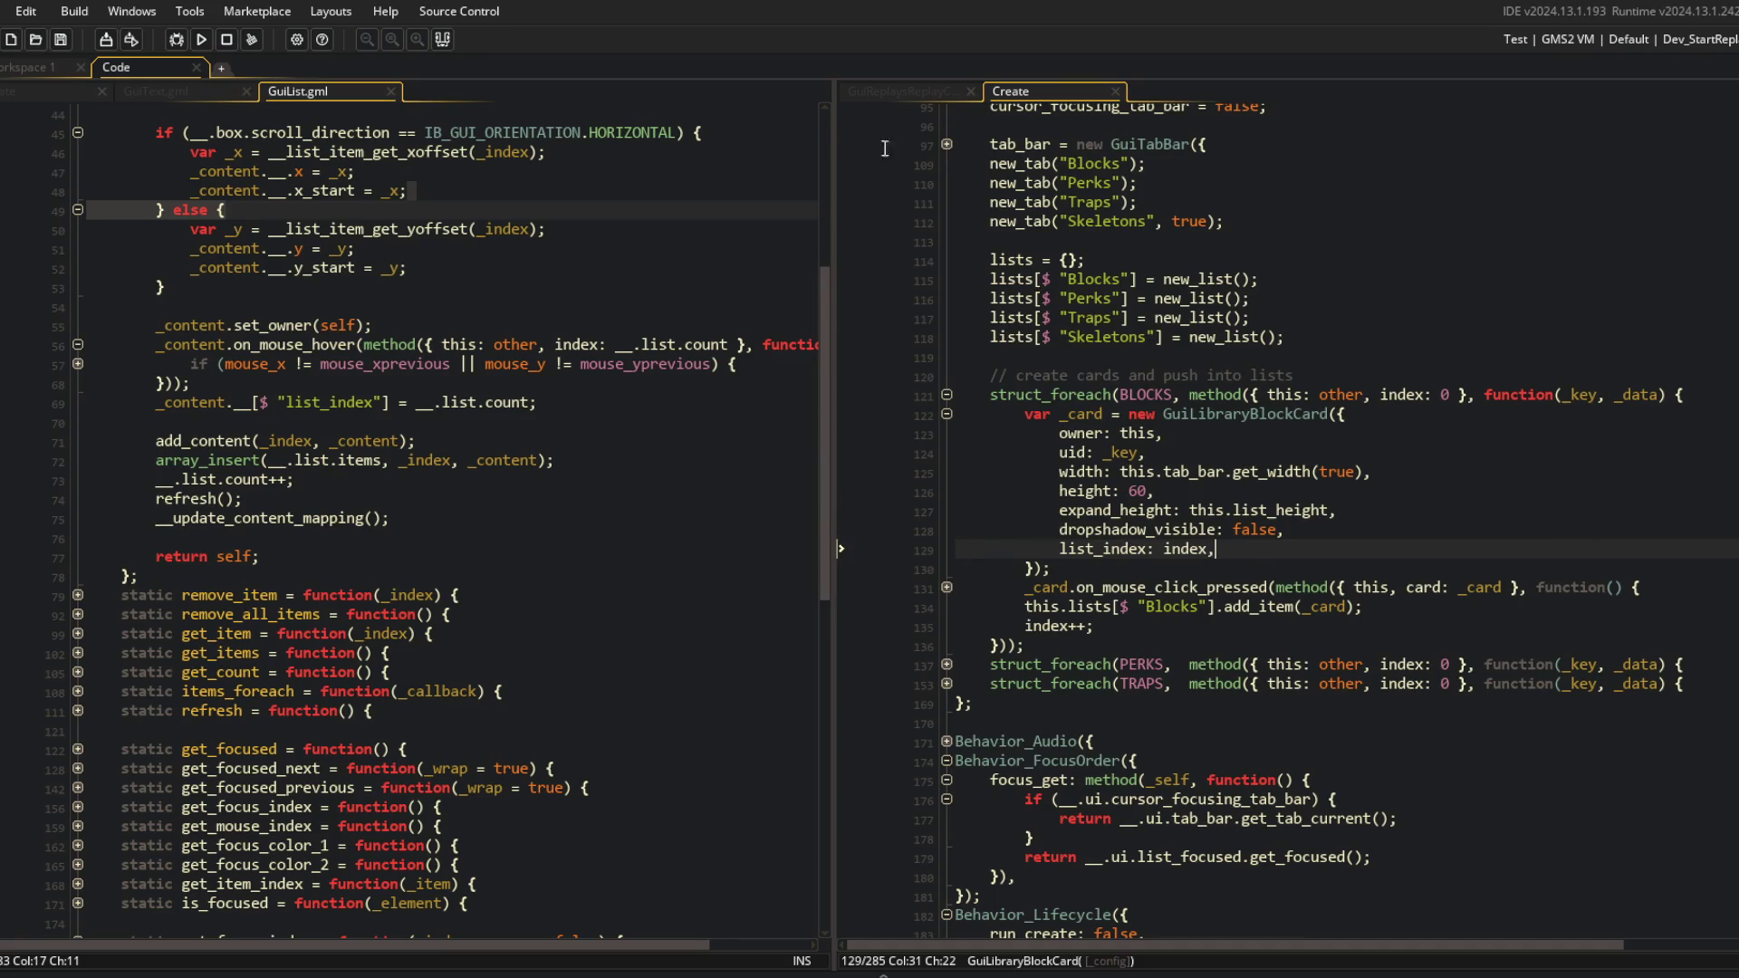
click(272, 537)
scroll(453, 525, up, 4)
click(191, 575)
click(230, 595)
key(shift+End)
text(.set)
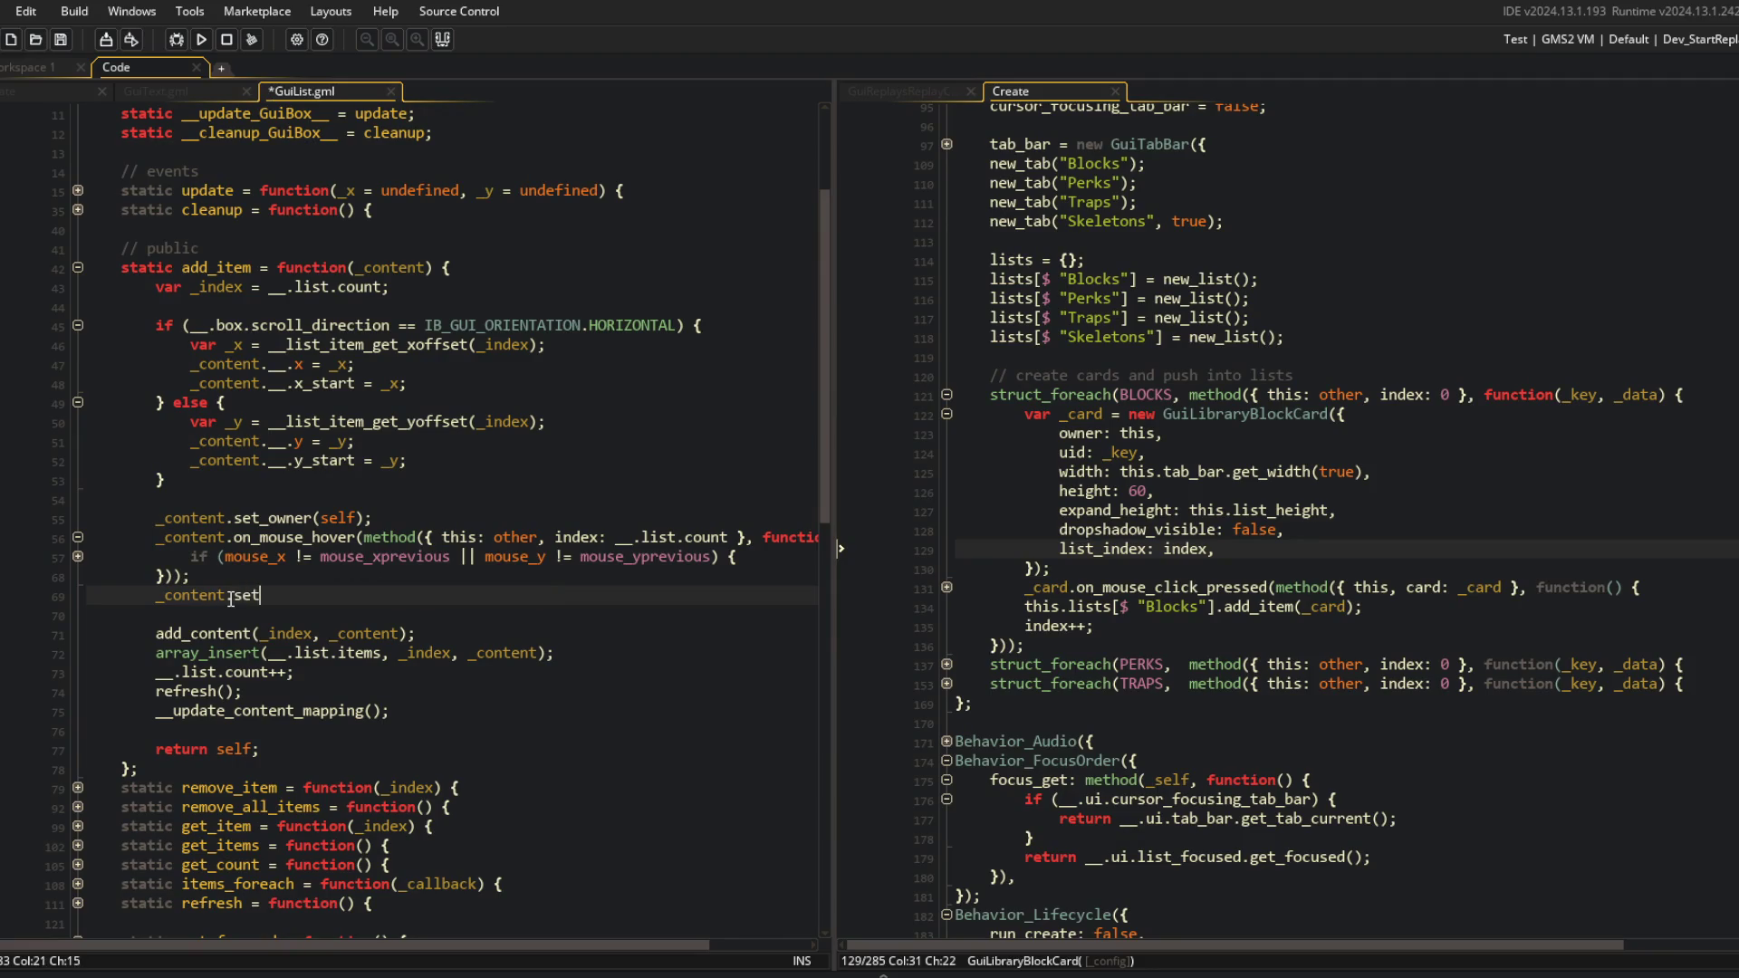
text(_list_index(__.list.count);)
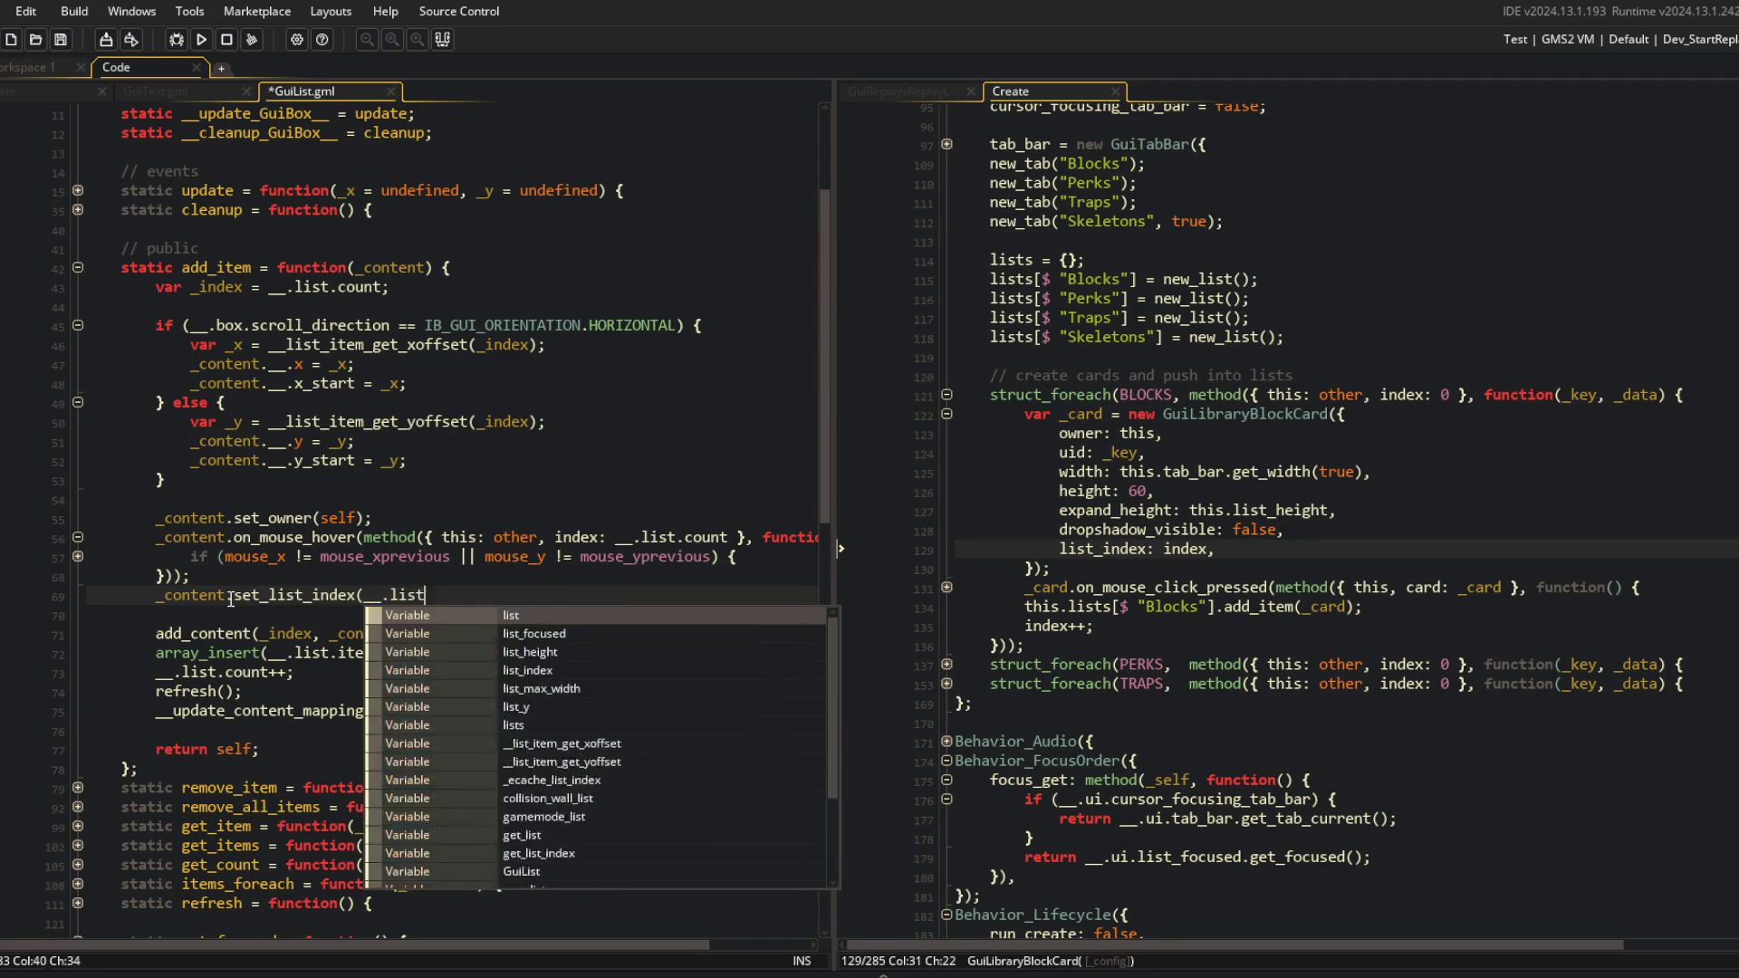
key(ctrl+s)
Place the caret after list_index: index in the BLOCKS card settings.
click(1358, 685)
scroll(1358, 685, down, 5)
click(1457, 484)
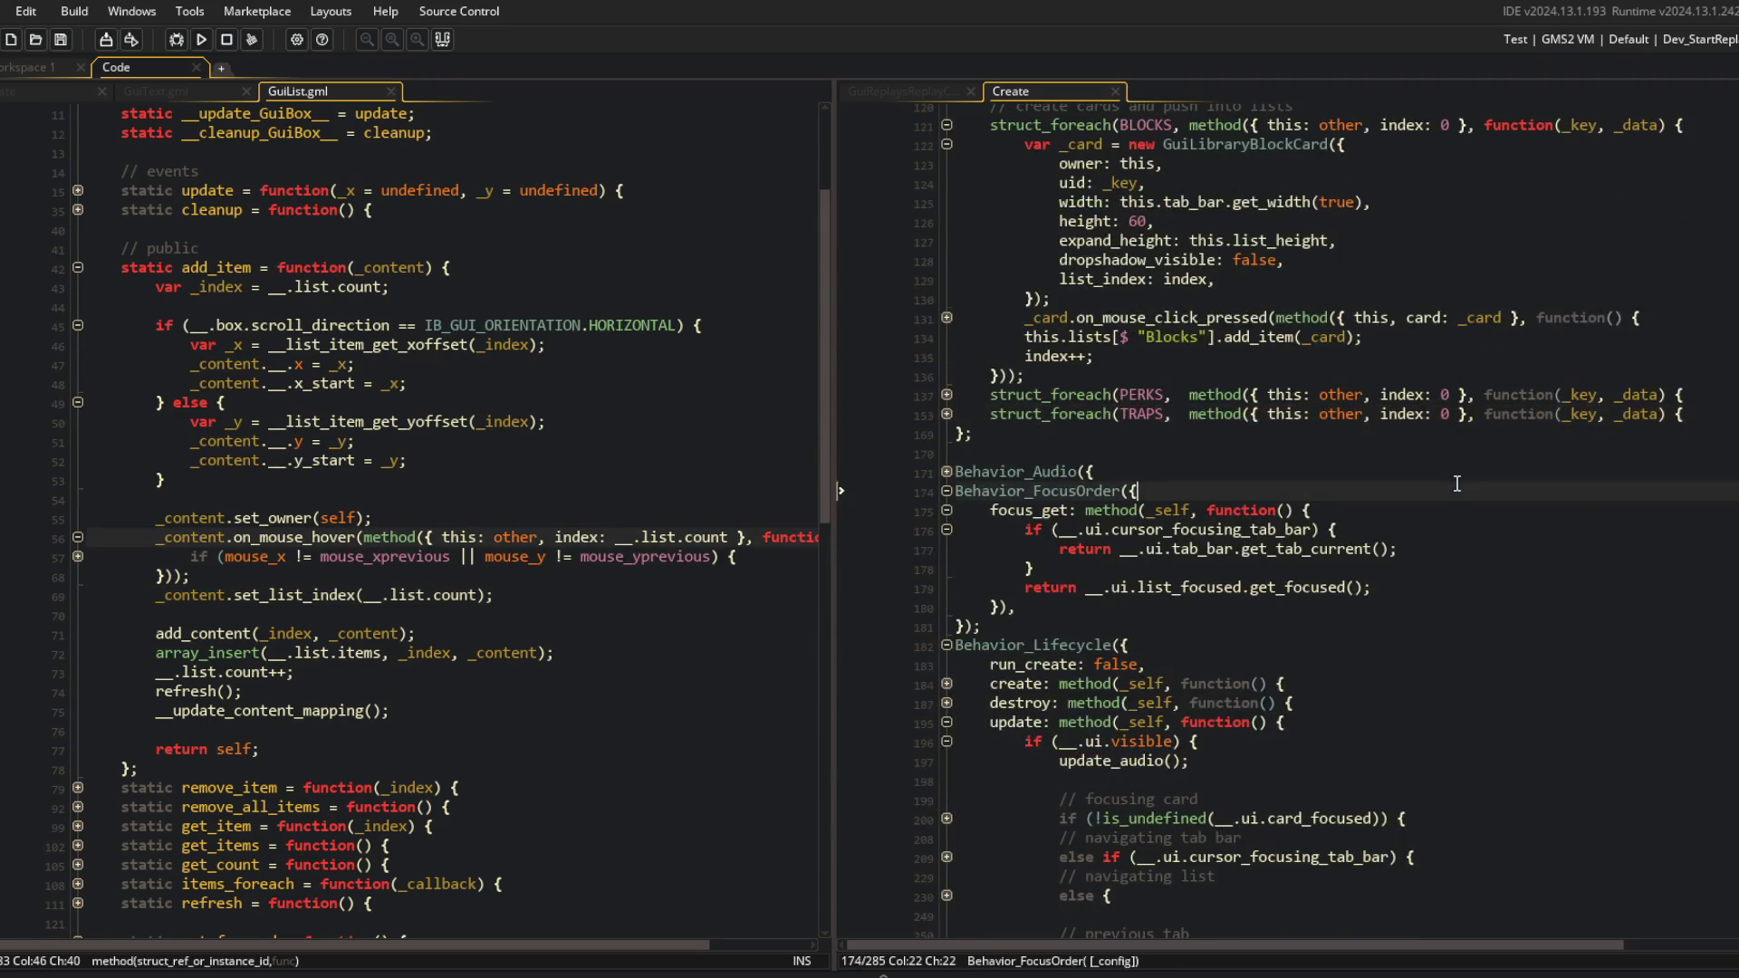
click(1321, 529)
scroll(1367, 523, up, 3)
click(1209, 471)
Remove the list_index and index++ lines from the BLOCKS and PERKS card loops.
text(,)
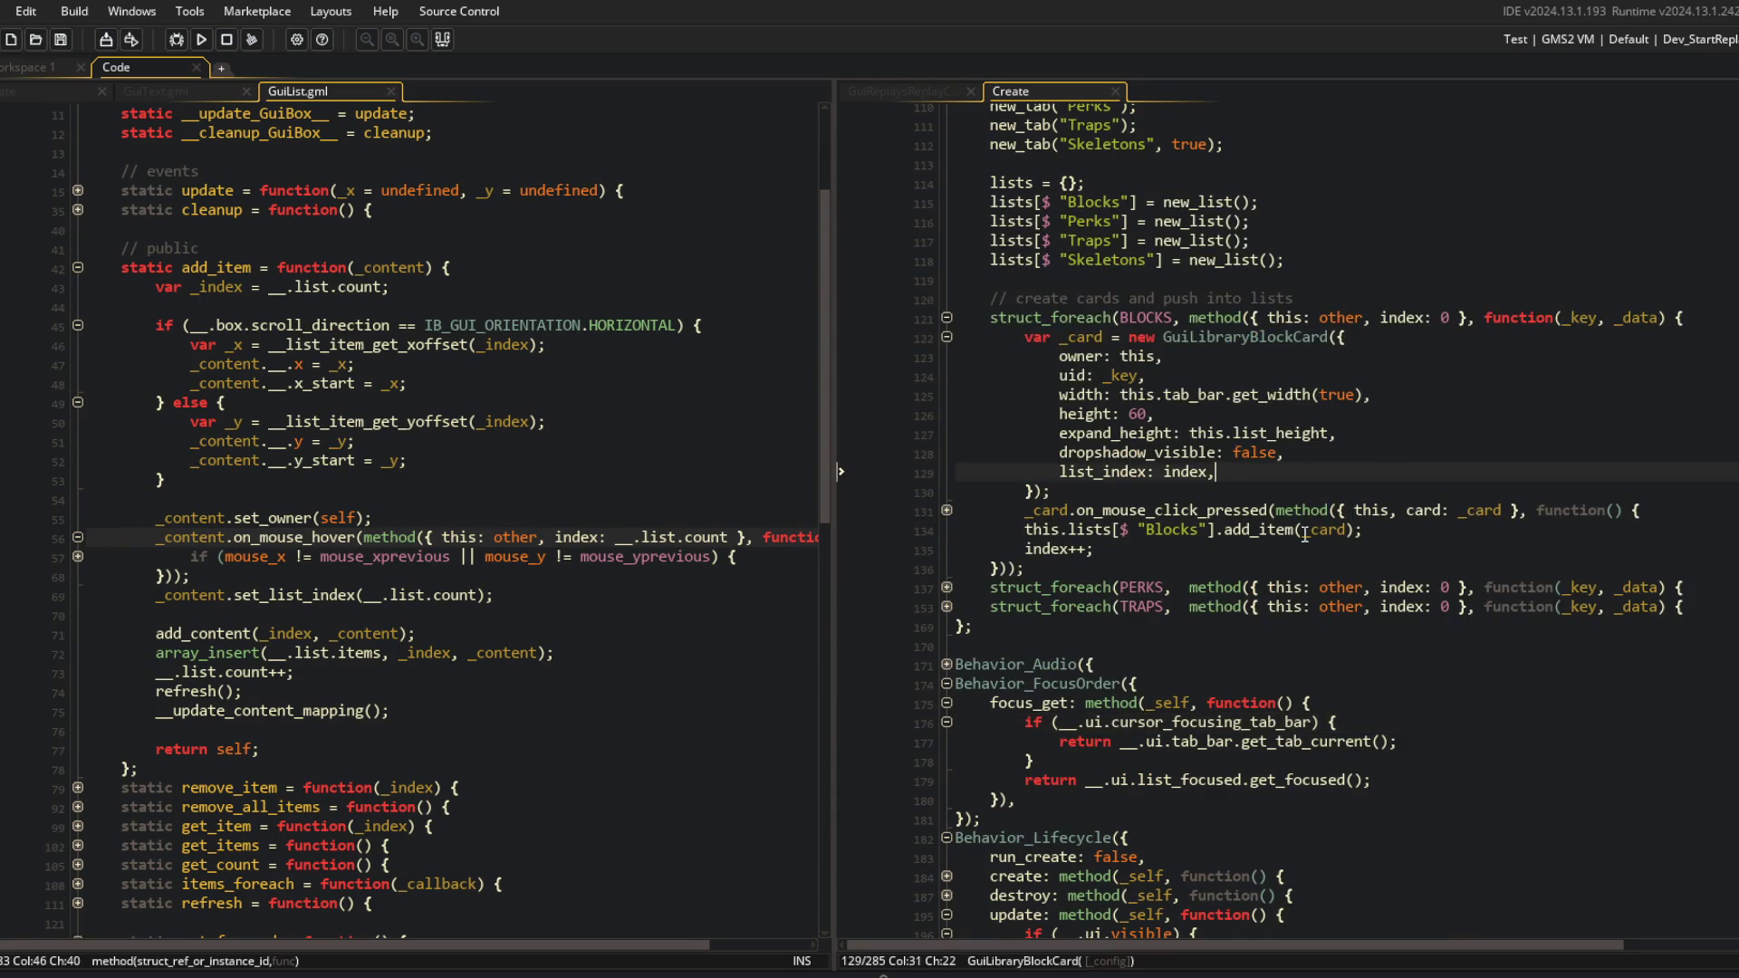
key(ctrl+z)
key(ctrl+z)
key(ctrl+z)
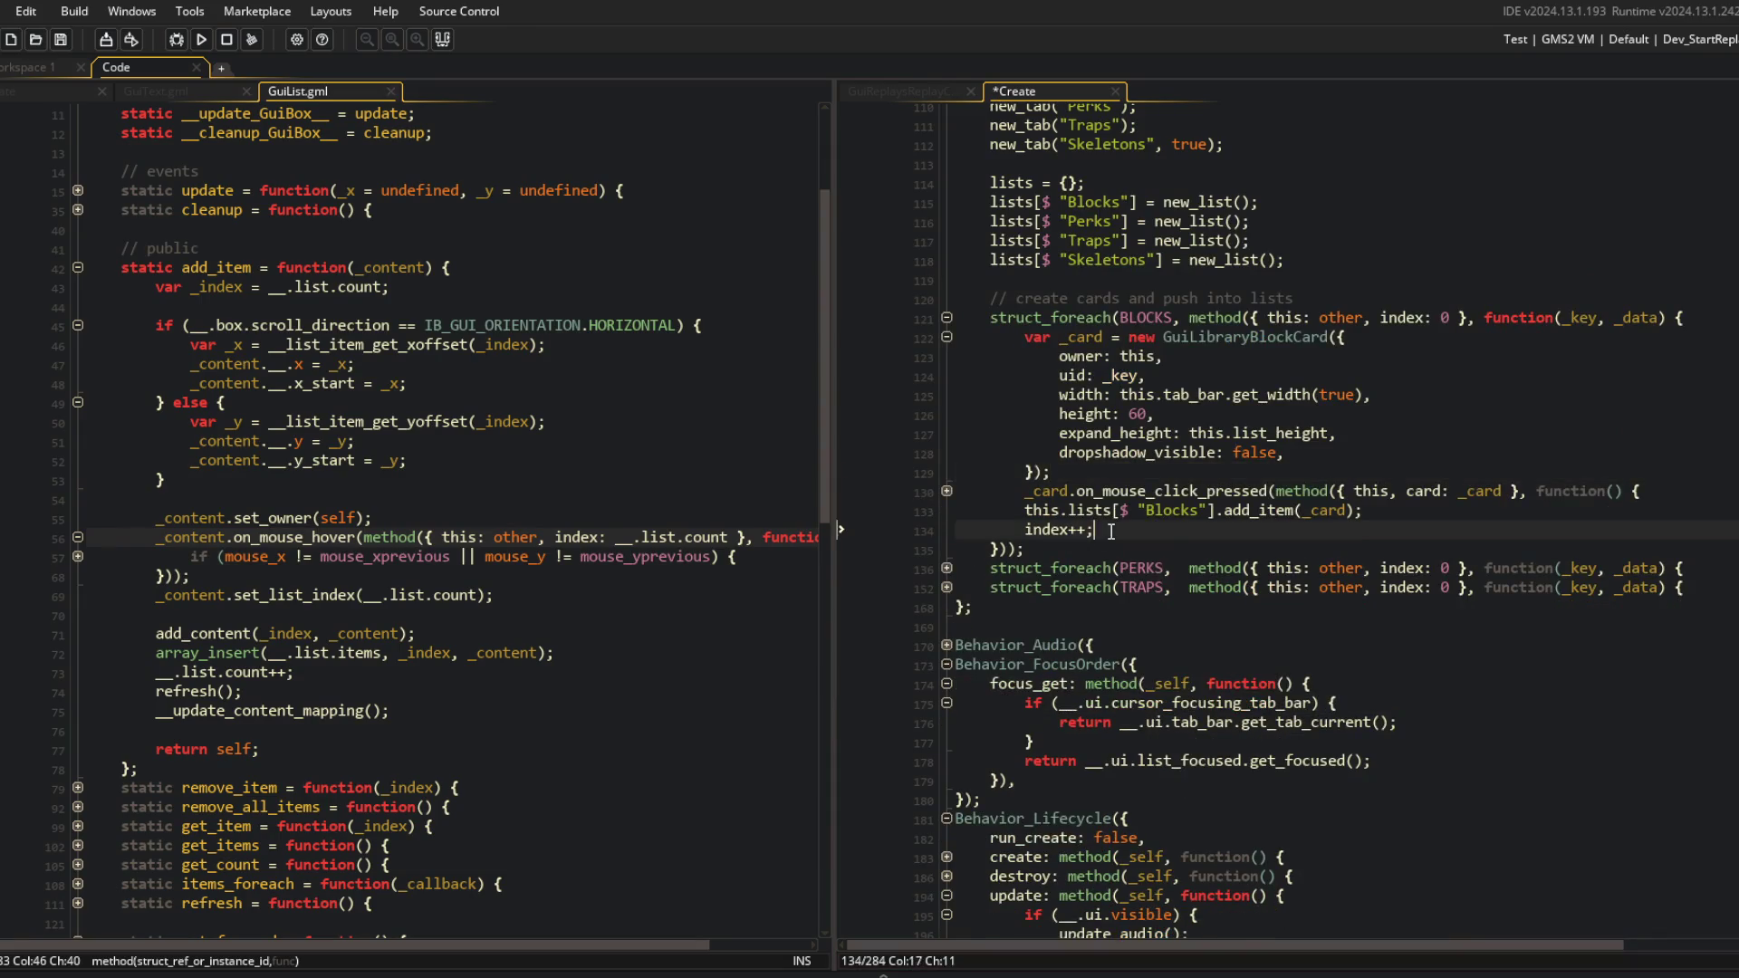
click(946, 568)
click(946, 548)
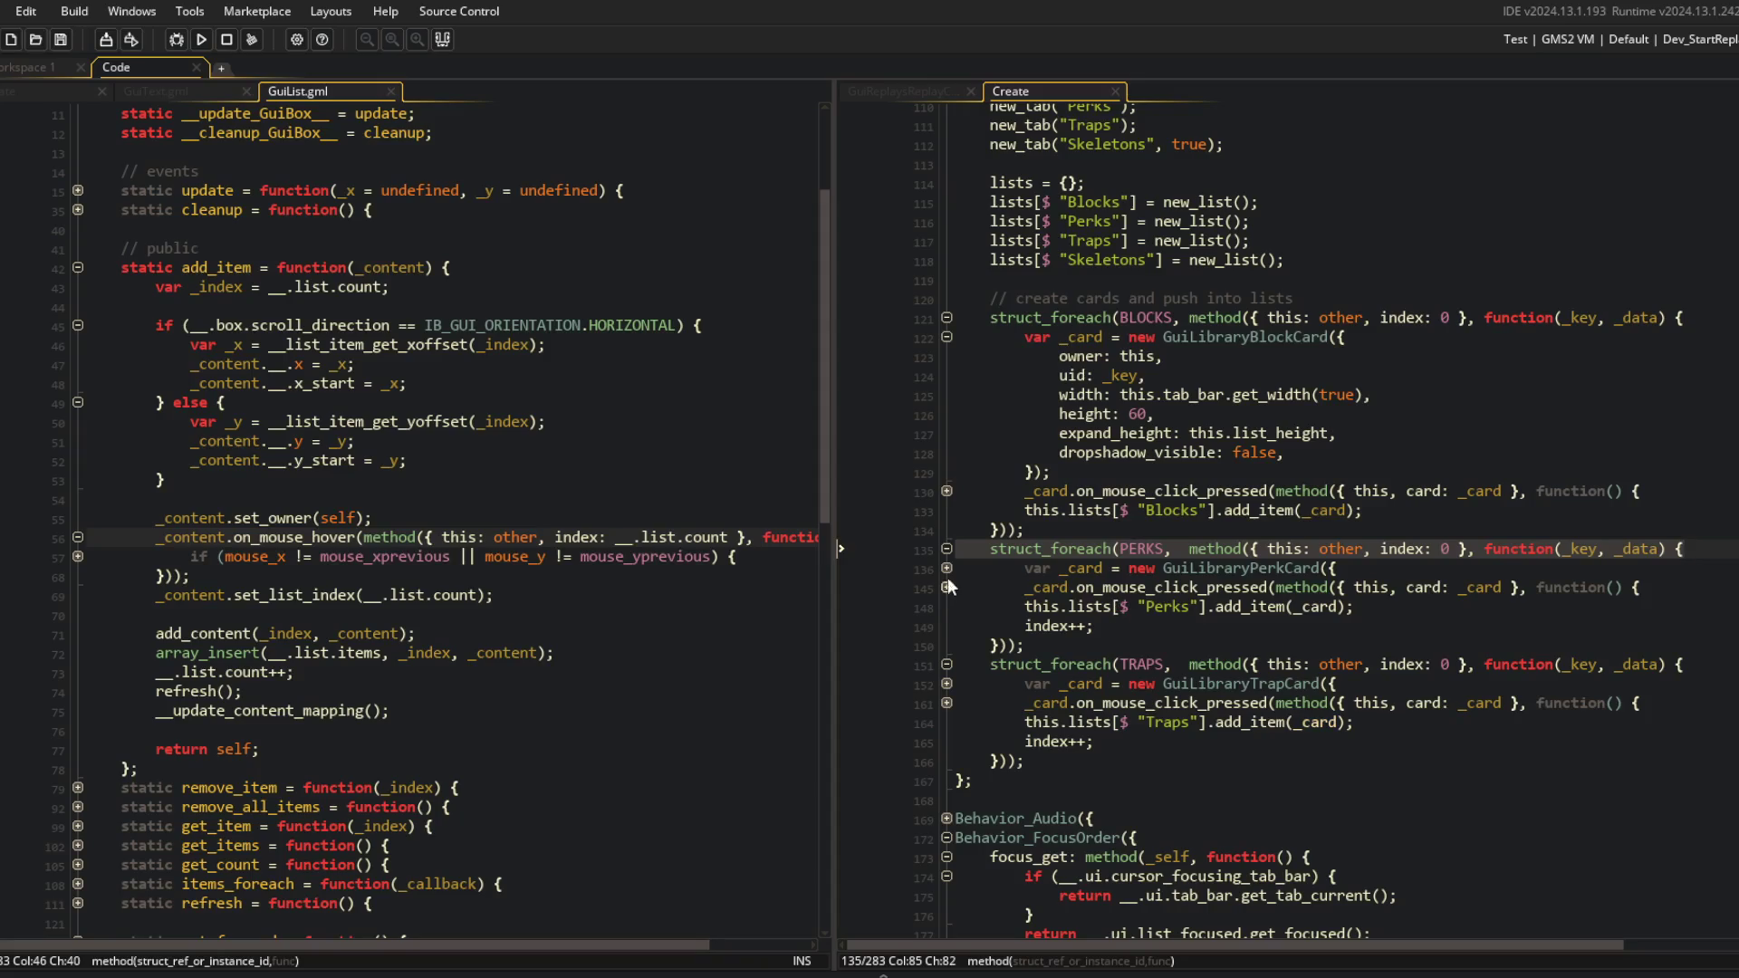
key(ctrl+z)
key(ctrl+z)
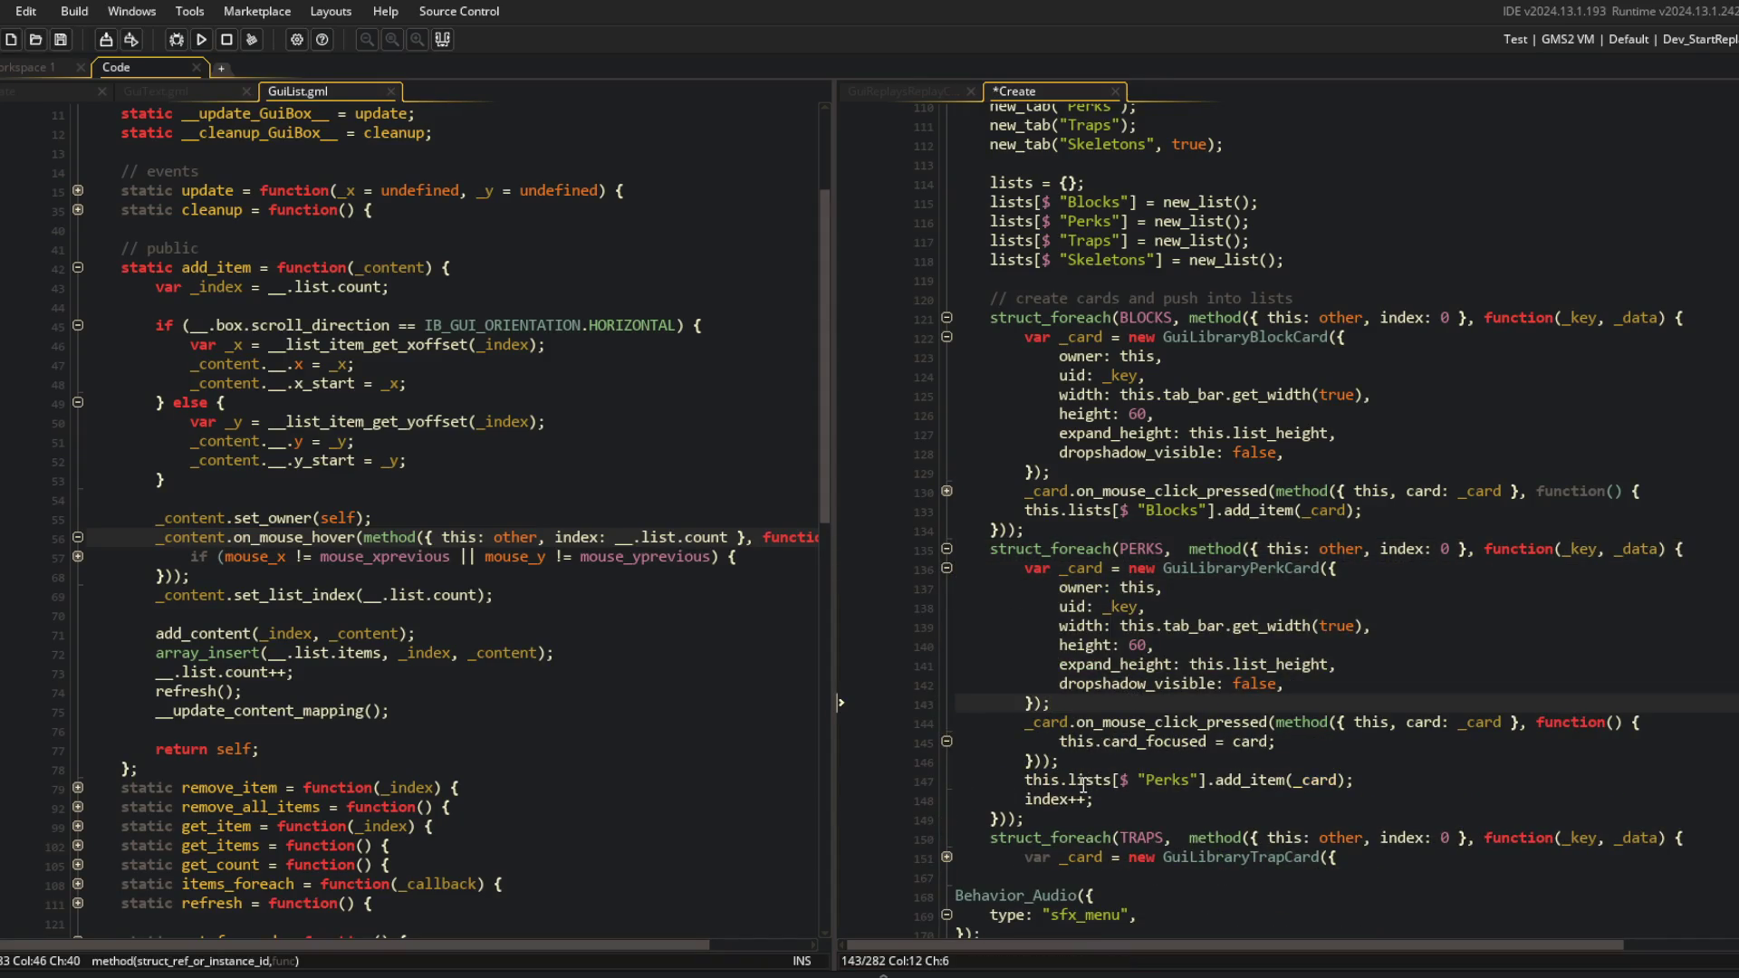
key(ctrl+z)
Remove index++ and list_index from the TRAPS loop and save the Create code.
scroll(963, 722, down, 2)
click(1185, 487)
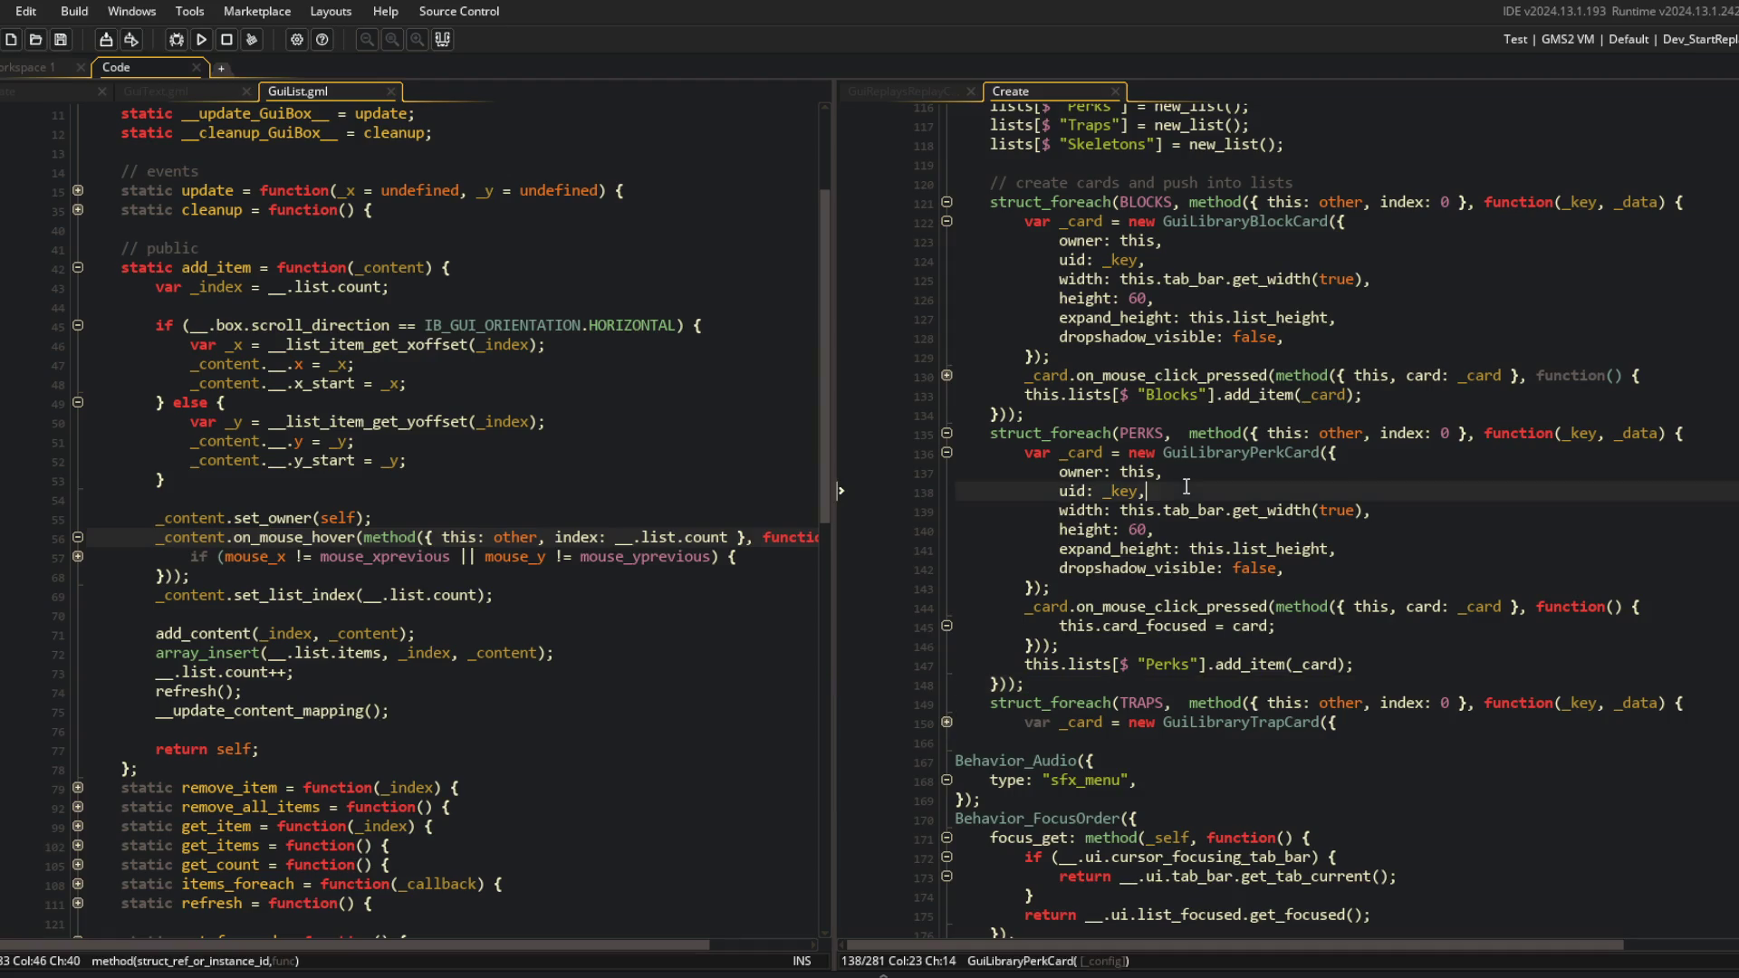
click(1052, 820)
key(ctrl+z)
key(ctrl+z)
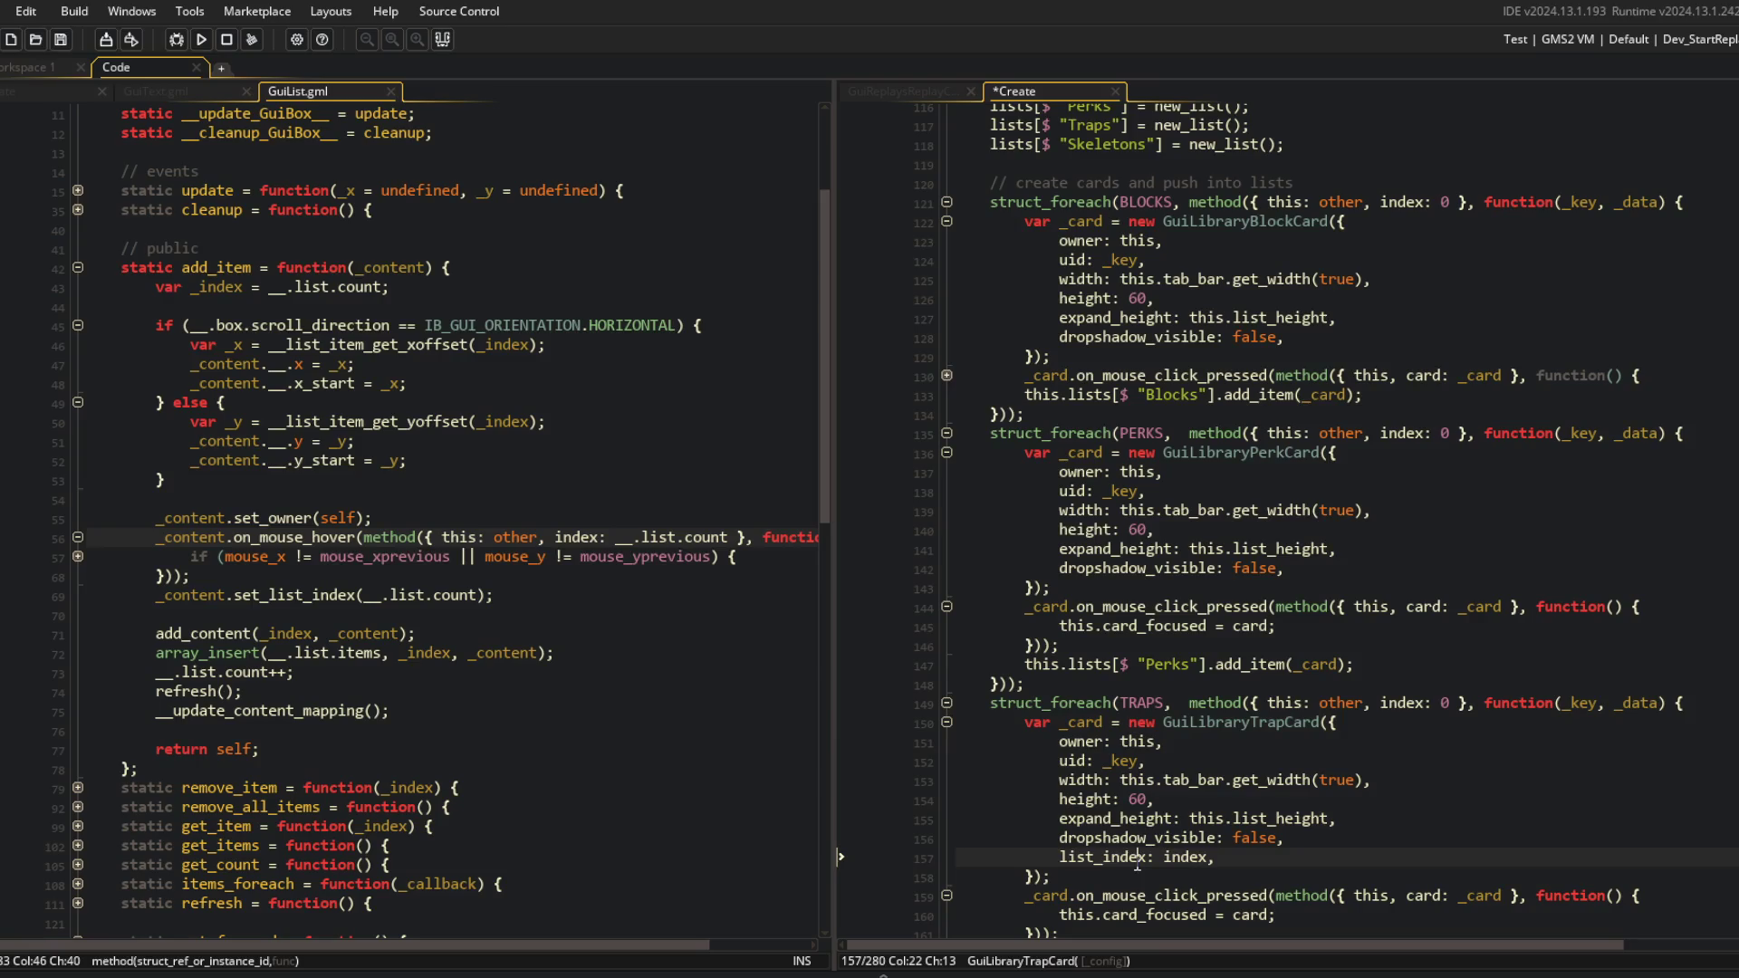
key(ctrl+z)
Select the method binding in the BLOCKS loop header for deletion.
scroll(1334, 794, up, 3)
click(1490, 356)
key(ctrl+Right)
key(ctrl+Right)
key(ctrl+Right)
key(ctrl+Left)
key(ctrl+Left)
key(ctrl+Left)
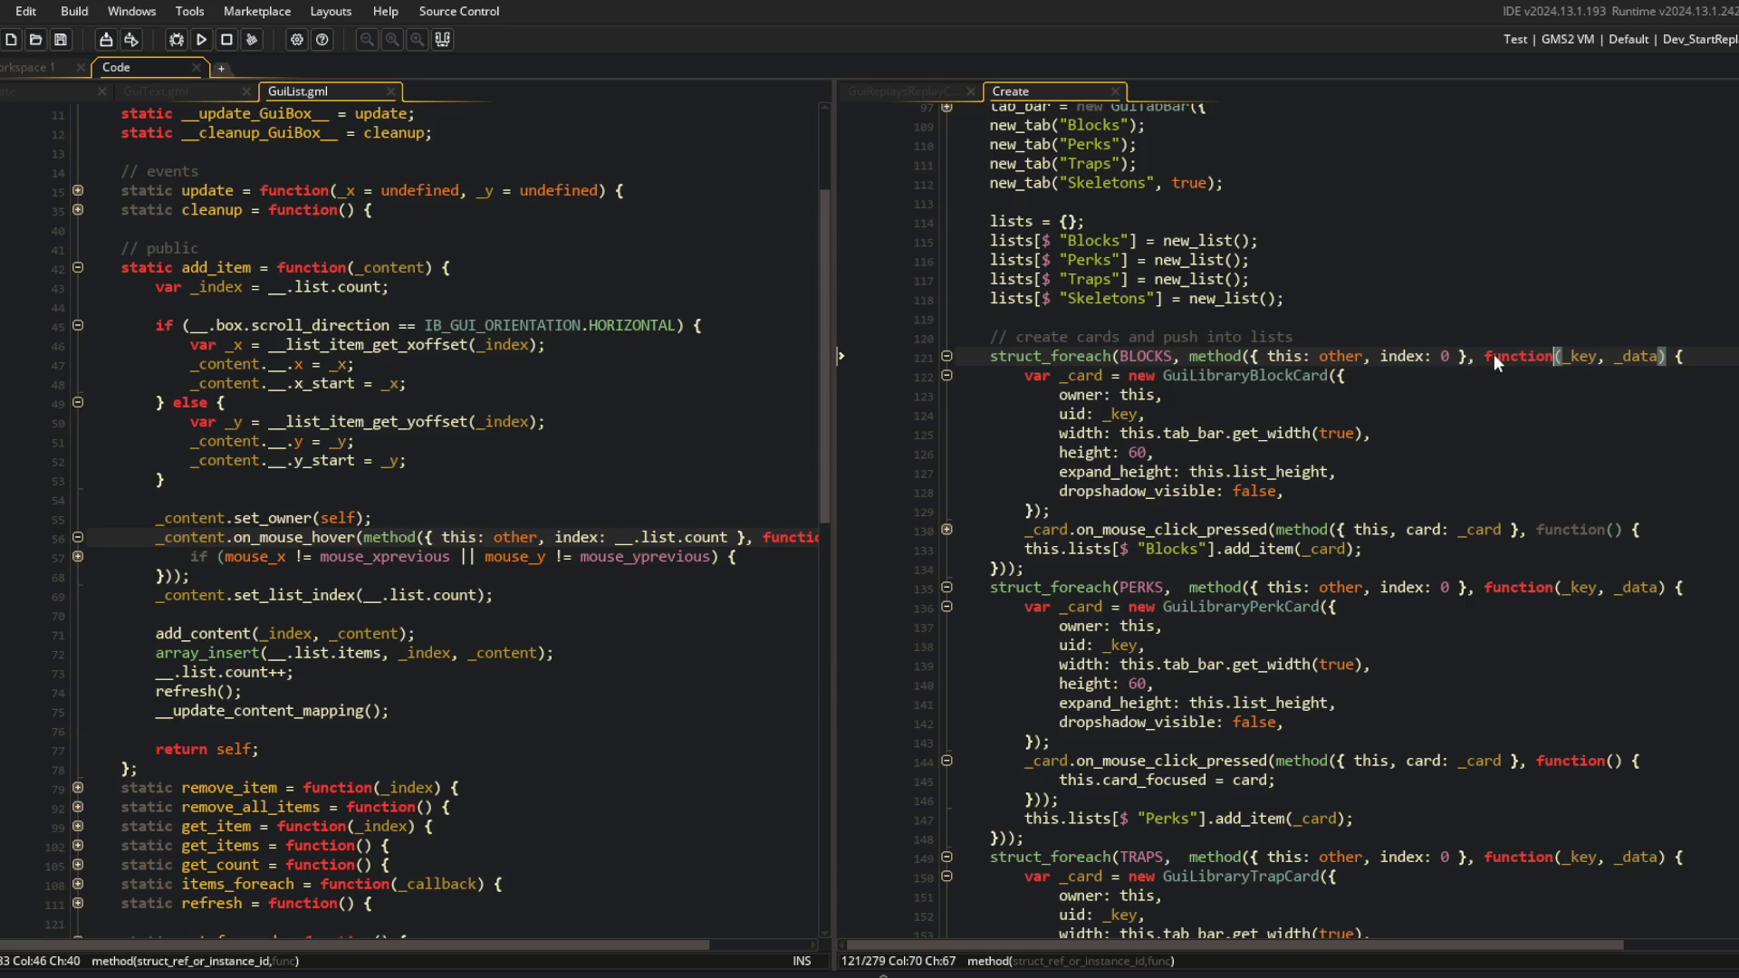
key(ctrl+Left)
key(ctrl+Left)
key(ctrl+shift+Right)
key(ctrl+shift+Right)
key(ctrl+shift+Right)
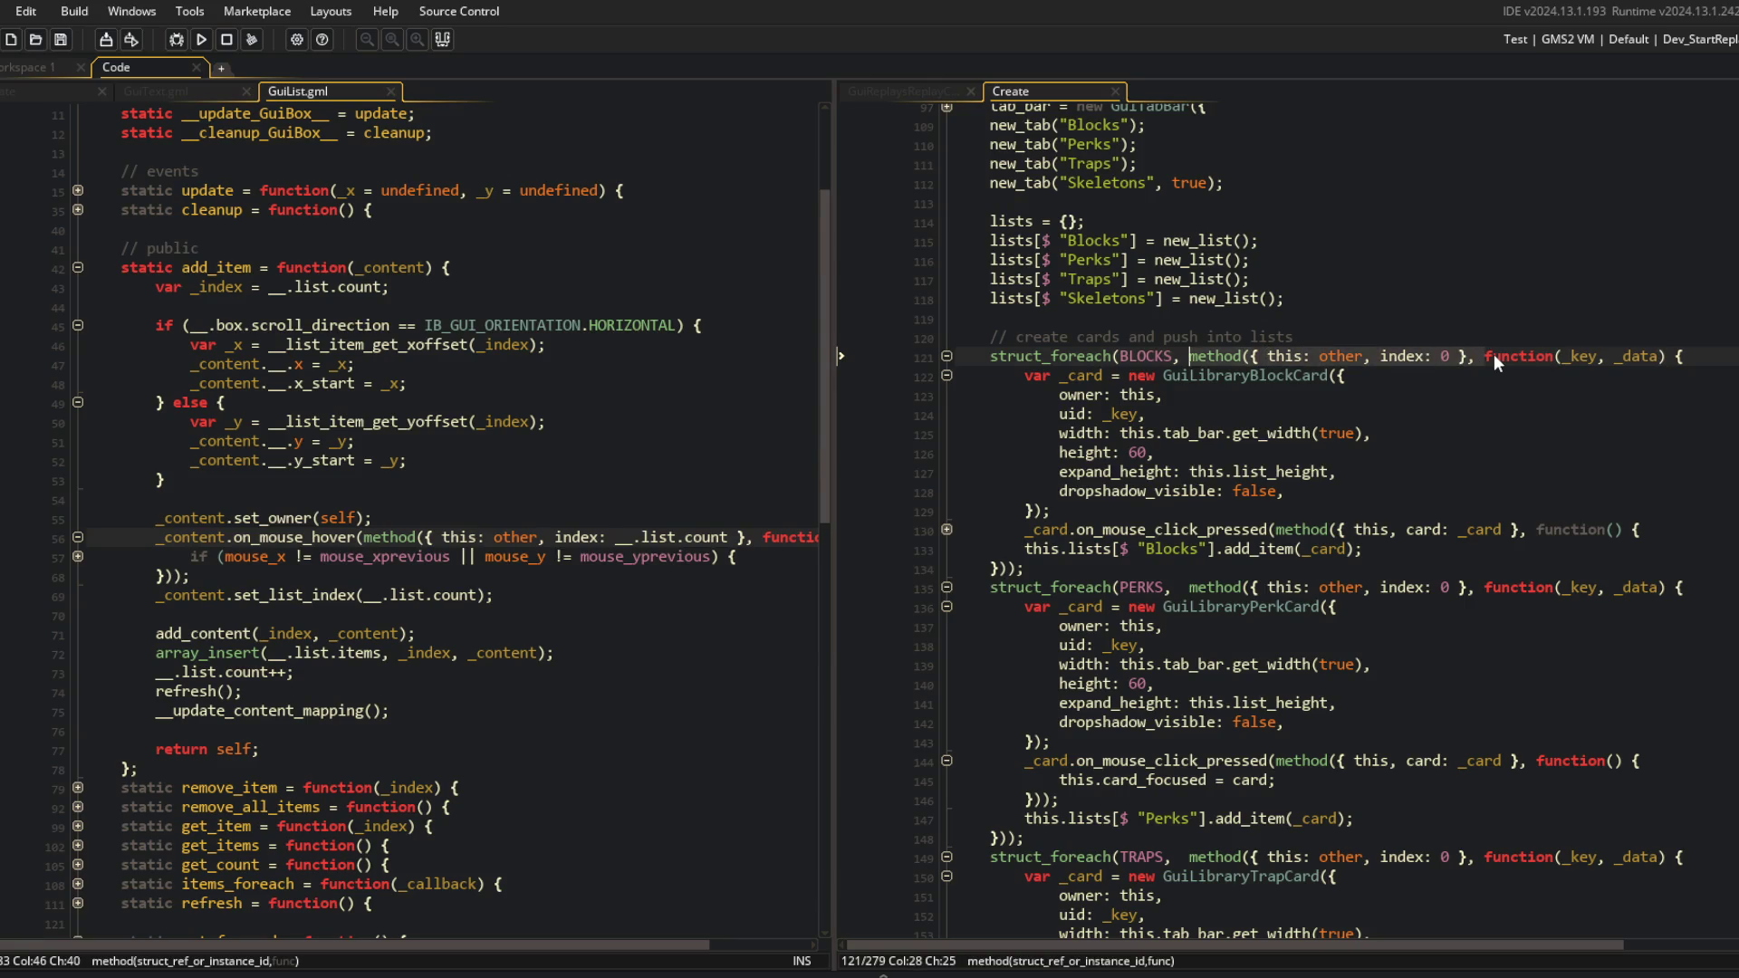
In the BLOCKS loop, set the card owner to other and drop this. before tab_bar and list_height.
key(Delete)
key(Down)
key(Down)
key(ctrl+BackSpace)
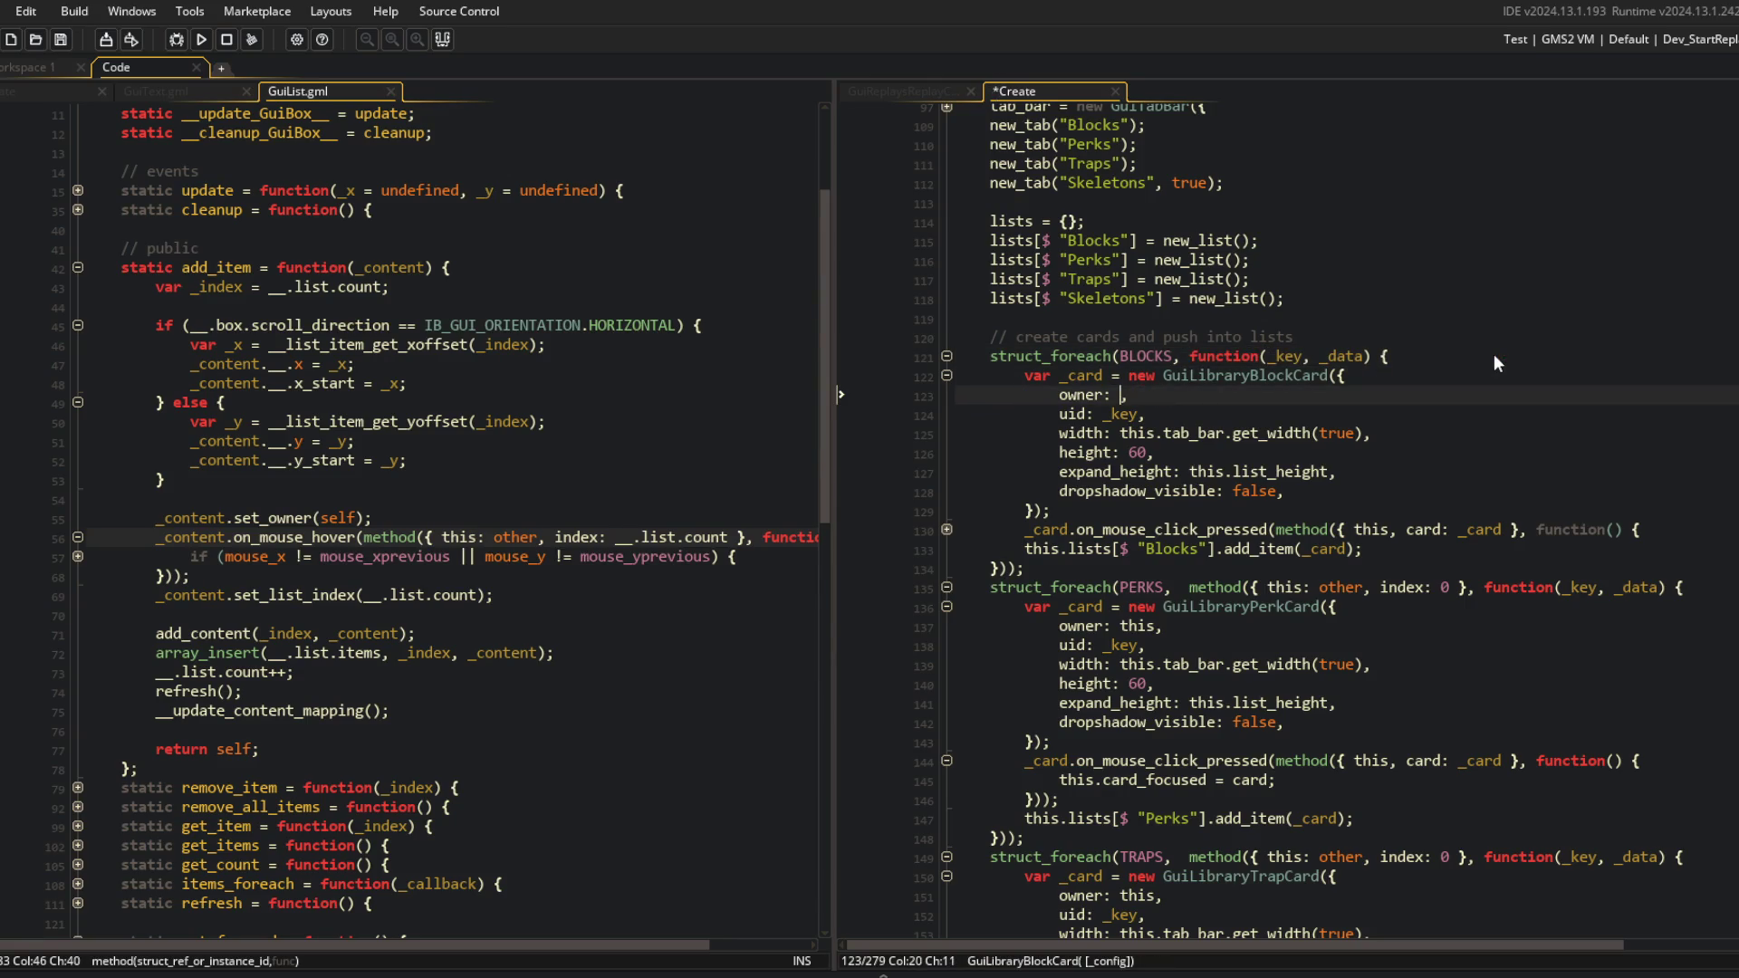
text(other)
key(Escape)
key(Down)
key(Down)
key(BackSpace)
key(ctrl+BackSpace)
key(Down)
key(Down)
key(ctrl+Right)
key(ctrl+Right)
key(ctrl+Delete)
key(ctrl+Delete)
key(Down)
key(ctrl+s)
Bind the BLOCKS click handler to 'this: other', remove this. before lists, and fold the loop.
key(Down)
key(Down)
key(End)
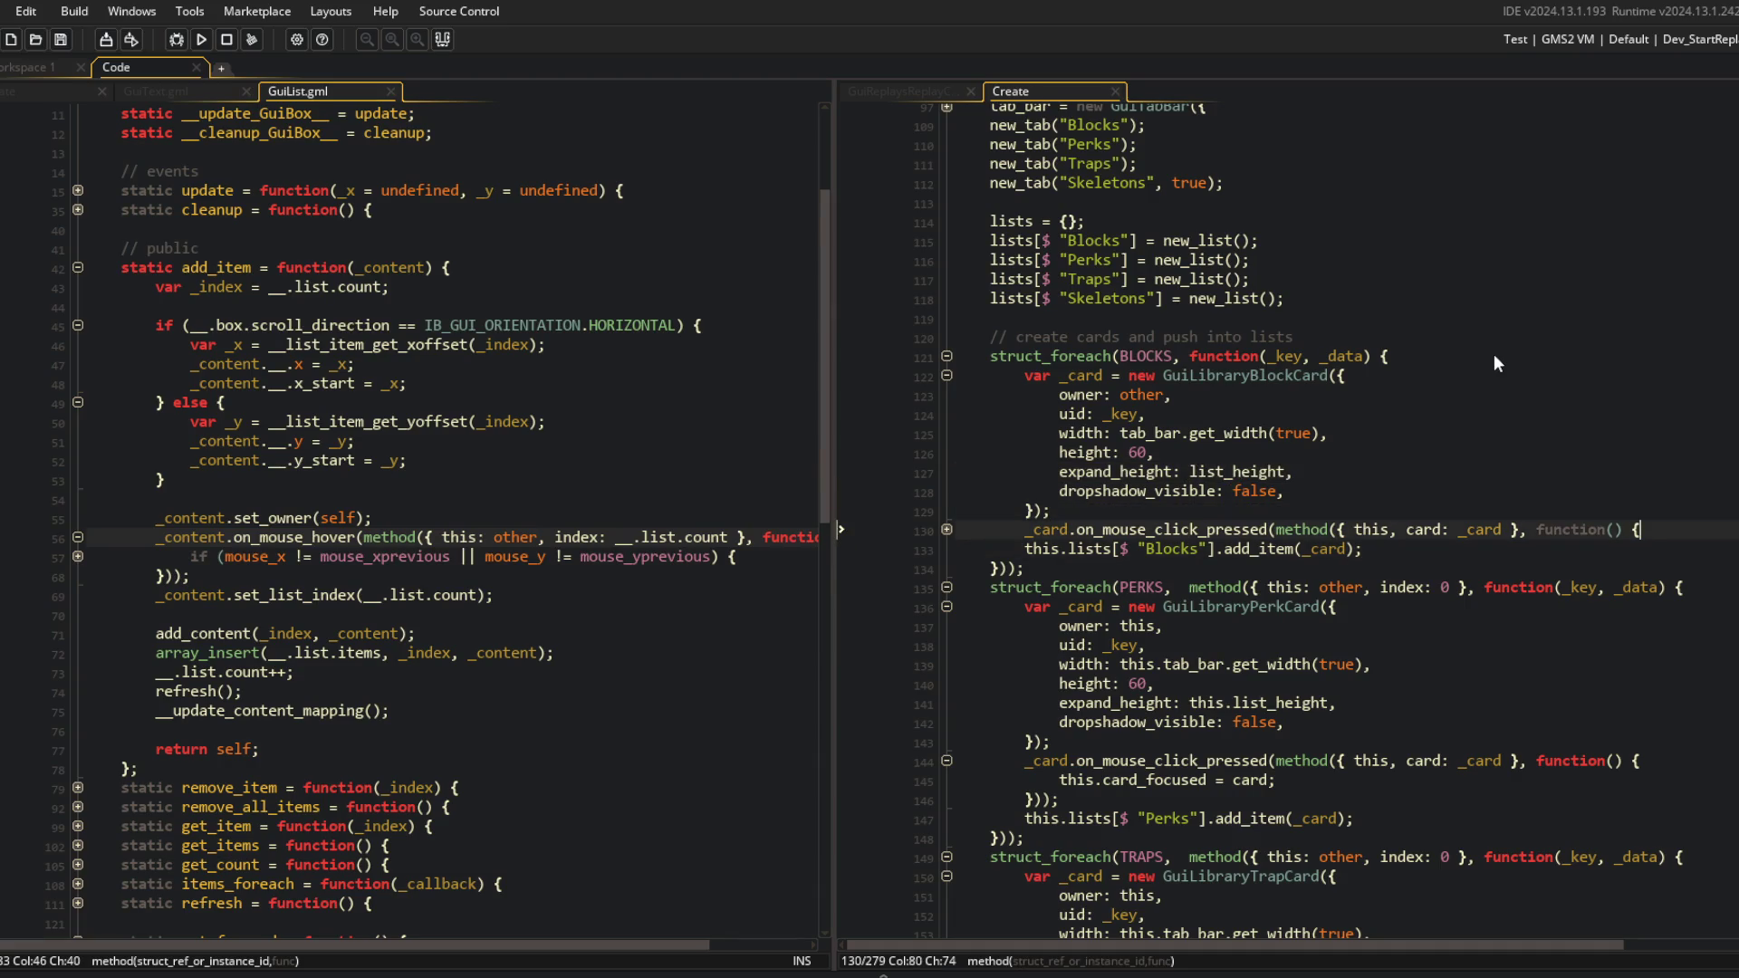
key(Left)
key(Left)
key(Left)
key(ctrl+Left)
key(ctrl+Left)
key(ctrl+Left)
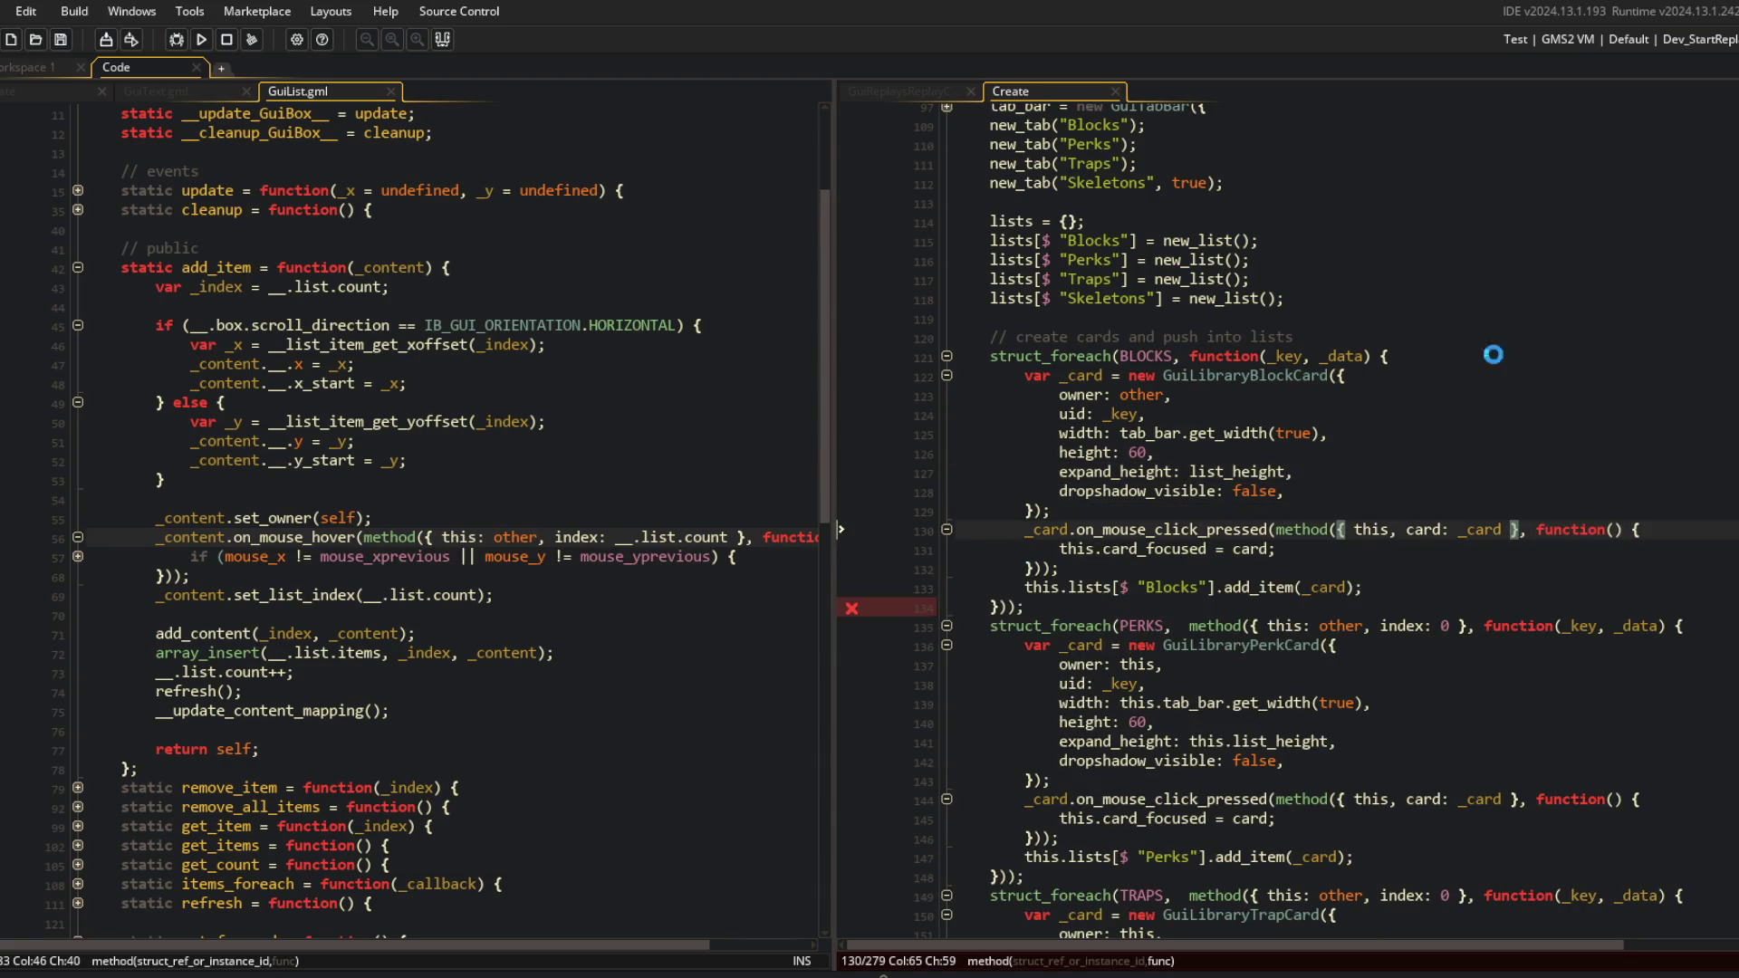
key(ctrl+minus)
key(Down)
key(ctrl+Left)
key(ctrl+Left)
key(ctrl+Left)
key(ctrl+BackSpace)
key(ctrl+BackSpace)
key(ctrl+s)
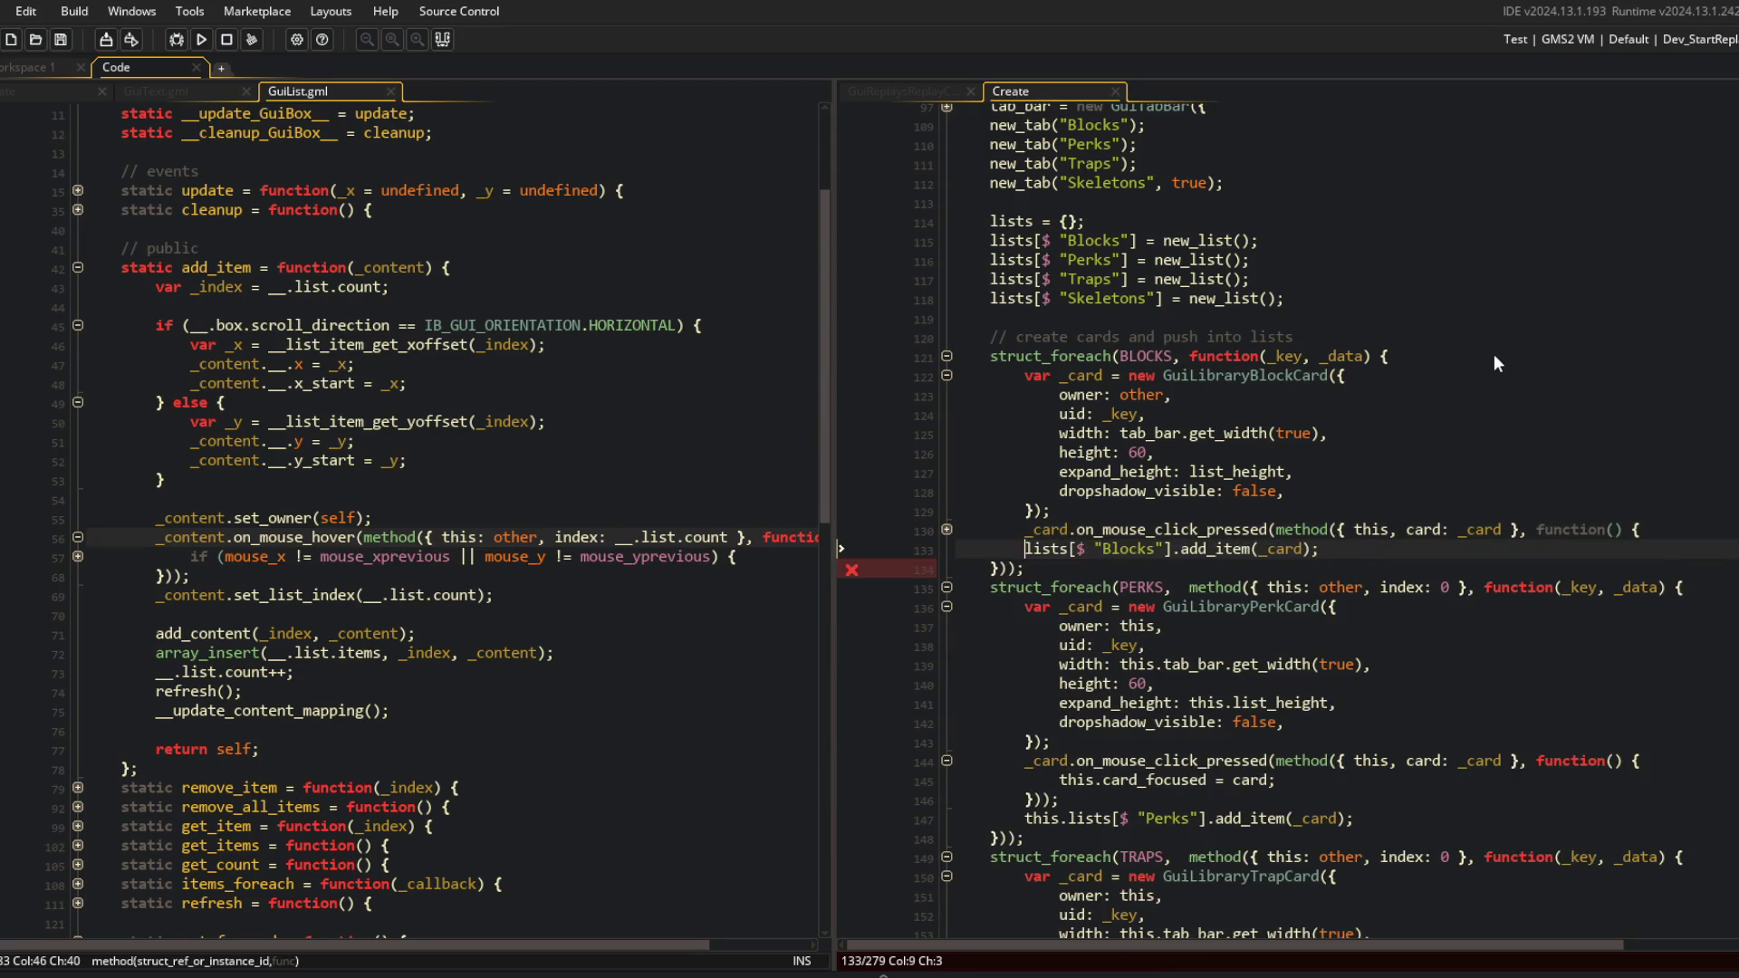
key(Up)
key(ctrl+Right)
key(ctrl+Right)
key(ctrl+Right)
text(: other)
key(Escape)
key(Down)
key(End)
key(Up)
key(Up)
key(Up)
key(ctrl+minus)
Remove the method binding from the PERKS loop and set its card owner to other.
key(Down)
key(ctrl+Right)
key(ctrl+Right)
key(ctrl+Right)
key(Delete)
key(Delete)
key(Delete)
key(BackSpace)
key(BackSpace)
key(BackSpace)
text(,)
key(Down)
key(Down)
key(End)
key(Left)
key(BackSpace)
key(BackSpace)
key(BackSpace)
text(other)
Strip this. from tab_bar and list_height in the PERKS loop, save, and fold it.
key(Down)
key(Down)
key(BackSpace)
key(BackSpace)
key(BackSpace)
key(Down)
key(Down)
key(BackSpace)
key(BackSpace)
key(BackSpace)
key(ctrl+s)
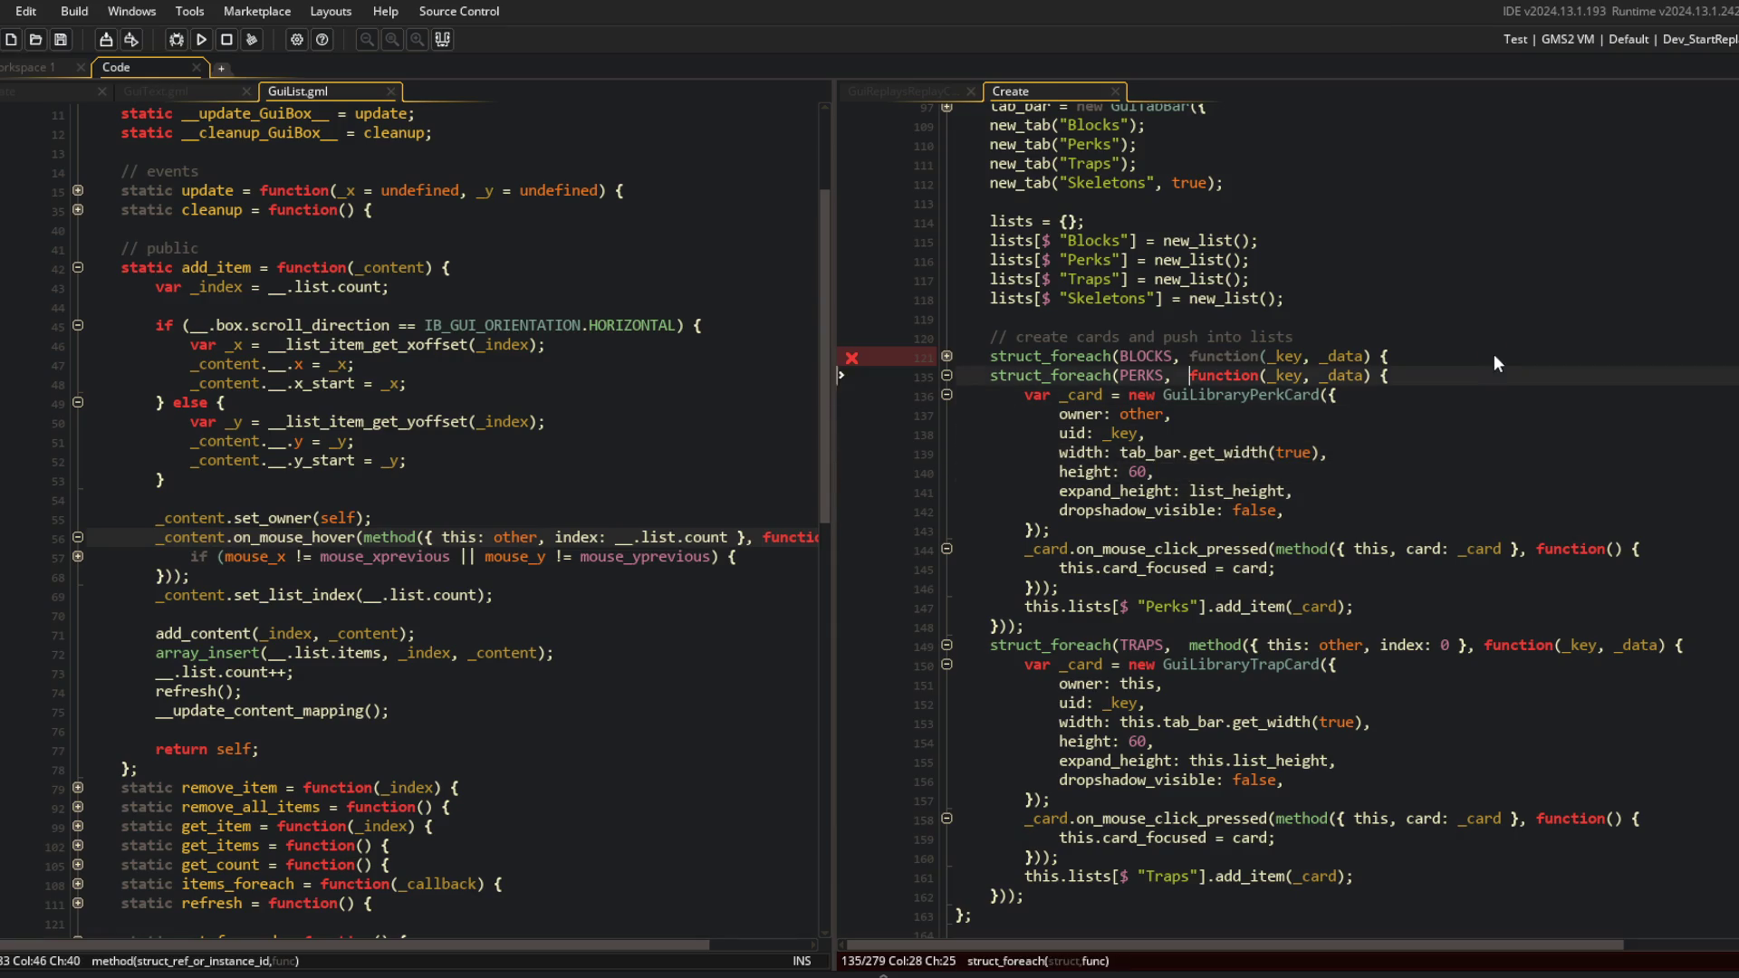
key(Down)
key(Down)
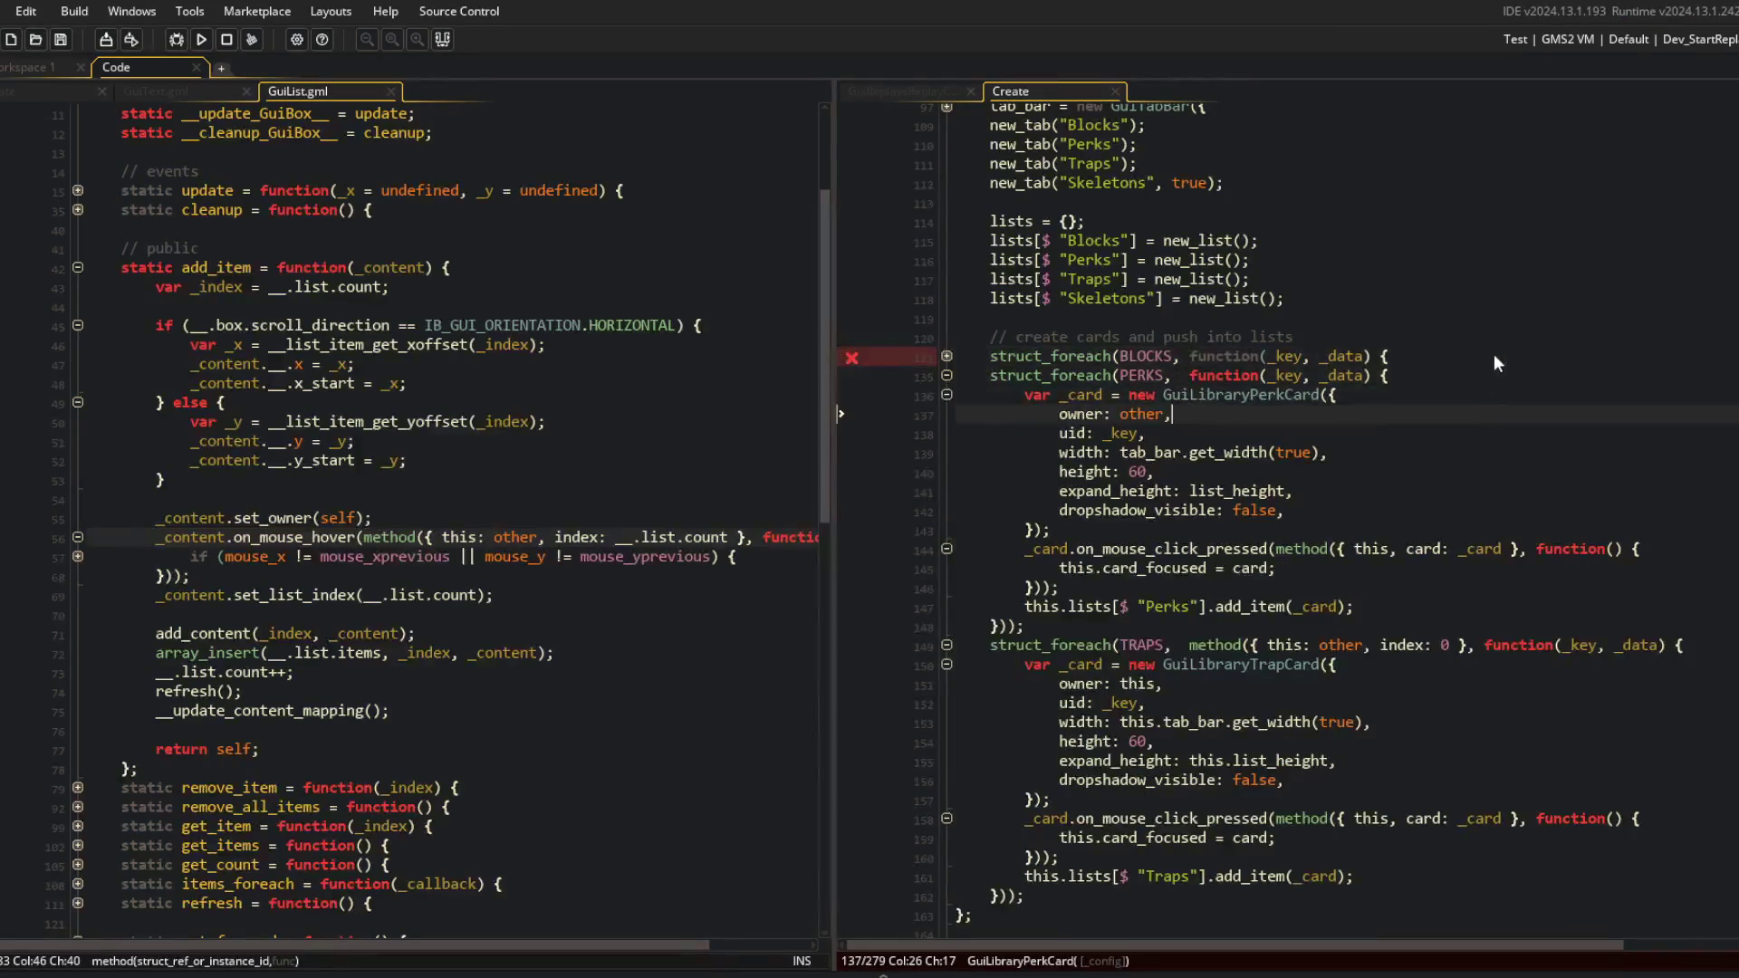
key(Down)
key(Down)
key(Down)
key(Home)
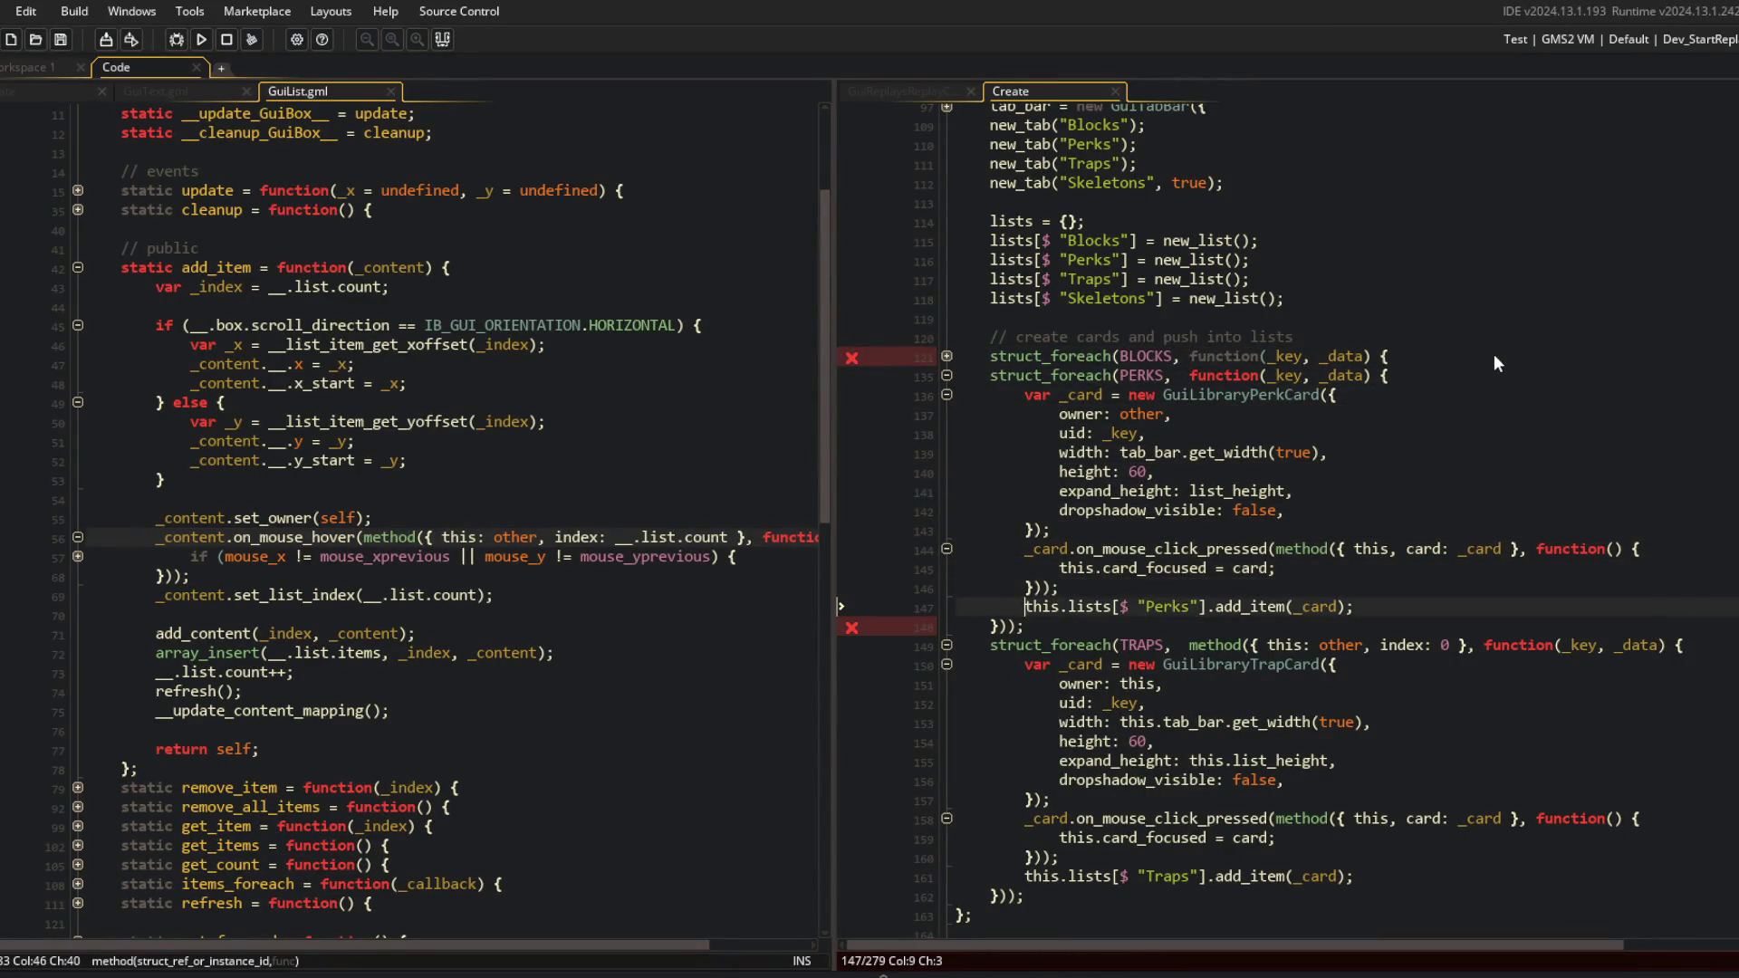
key(Up)
key(Up)
key(Up)
key(ctrl+m)
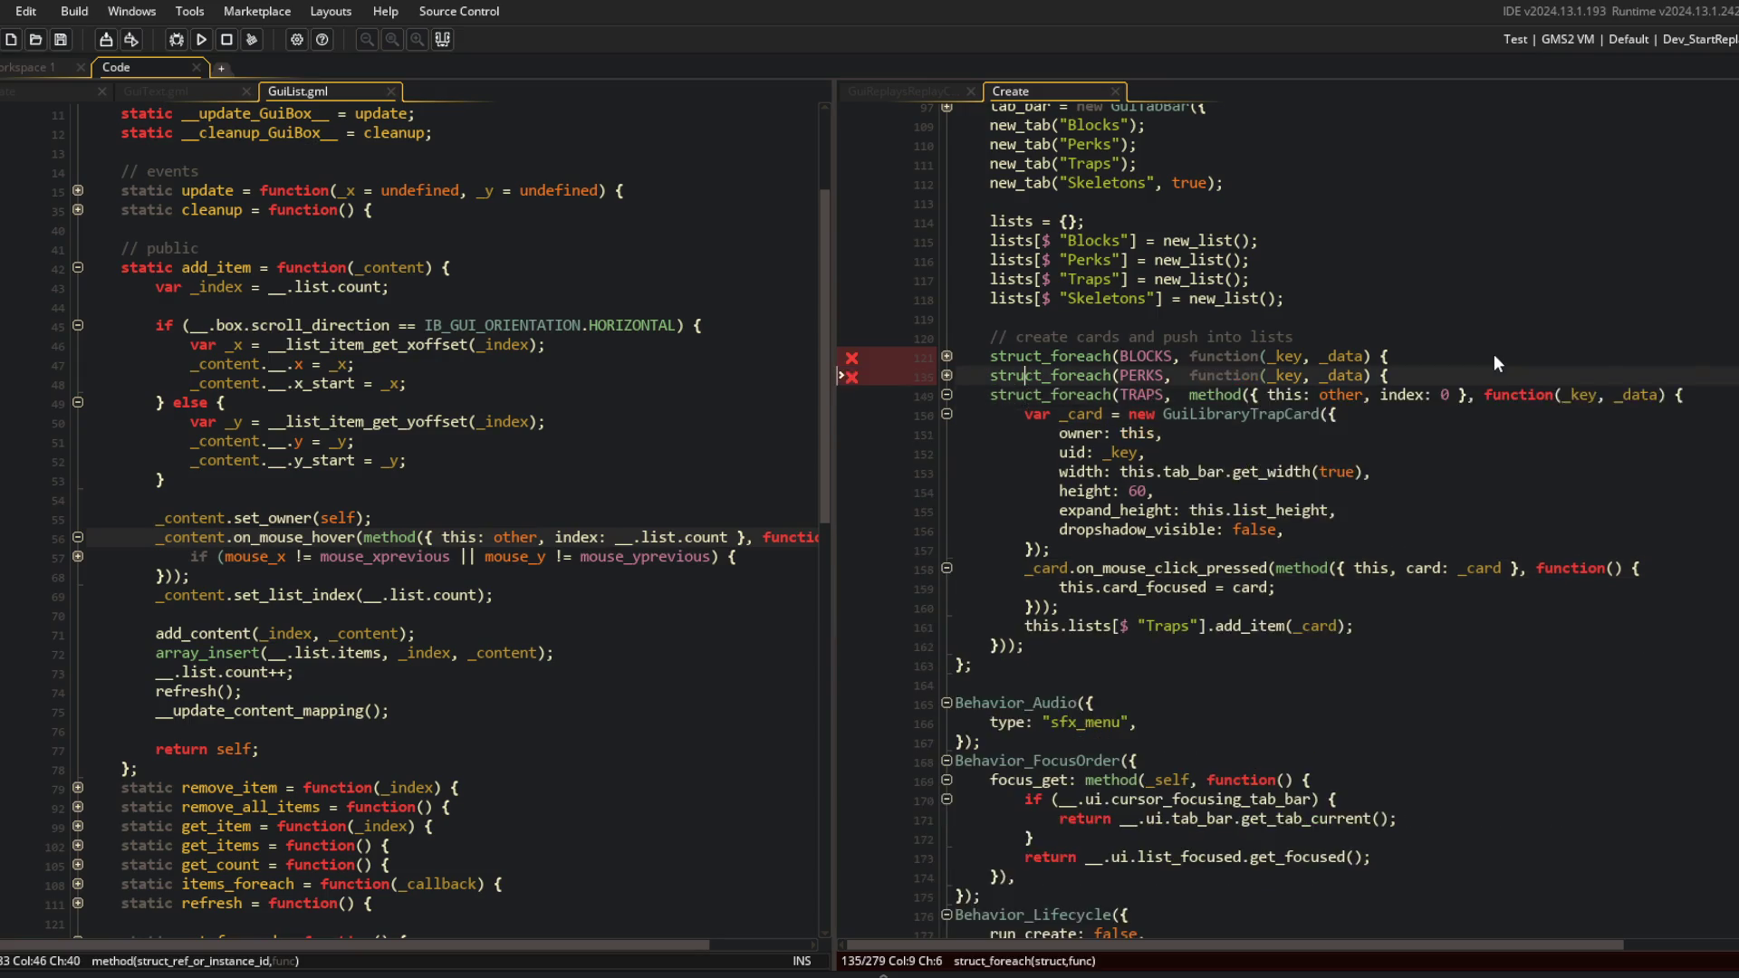
Remove the TRAPS method binding, set its owner to other, and drop its this. prefixes.
key(Down)
key(Right)
key(Right)
key(Right)
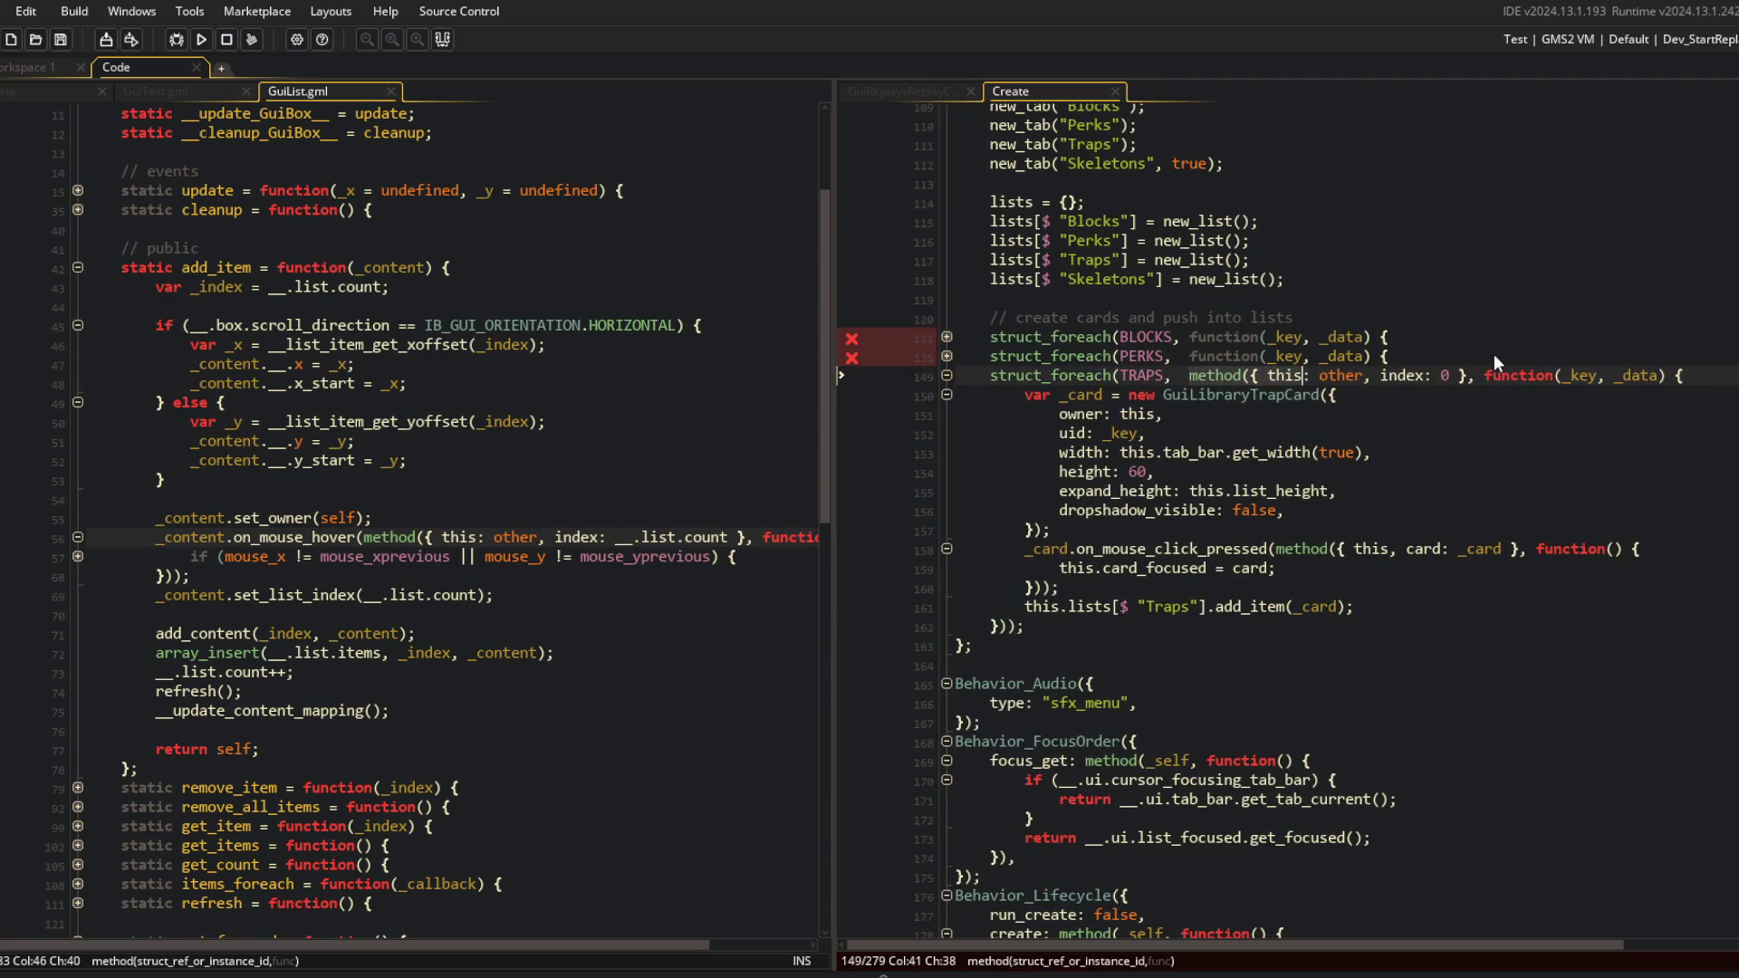
key(ctrl+z)
key(ctrl+z)
key(ctrl+z)
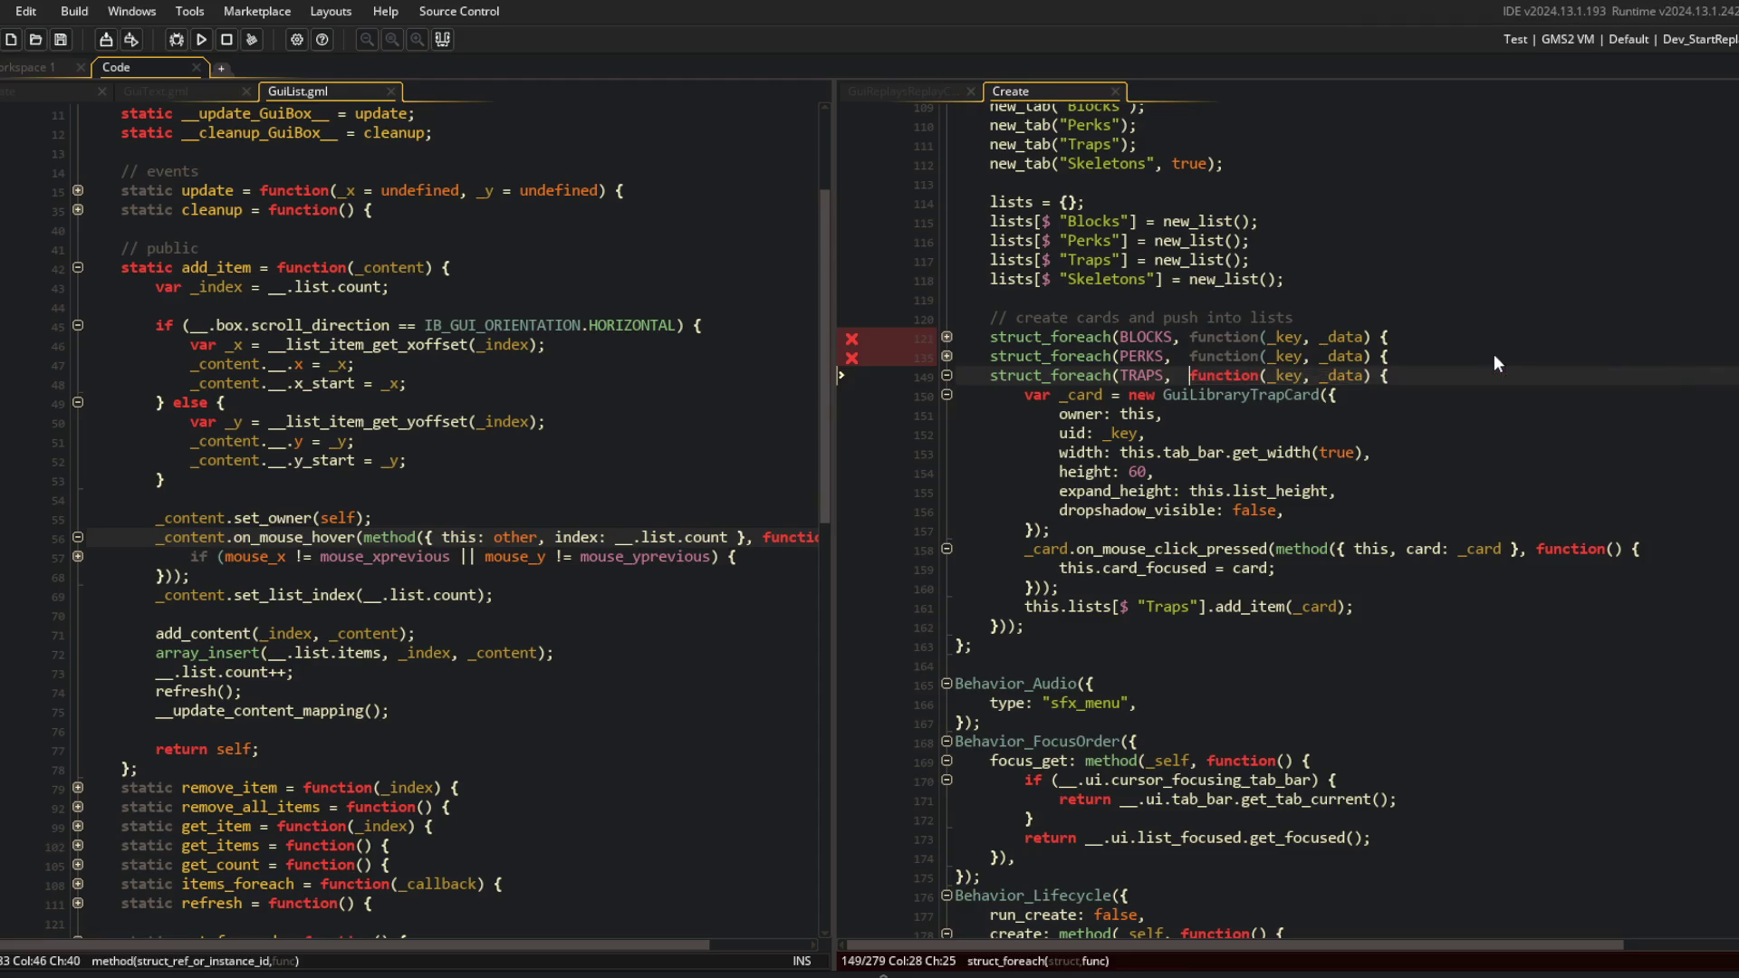
key(ctrl+BackSpace)
text(other)
key(Down)
key(Down)
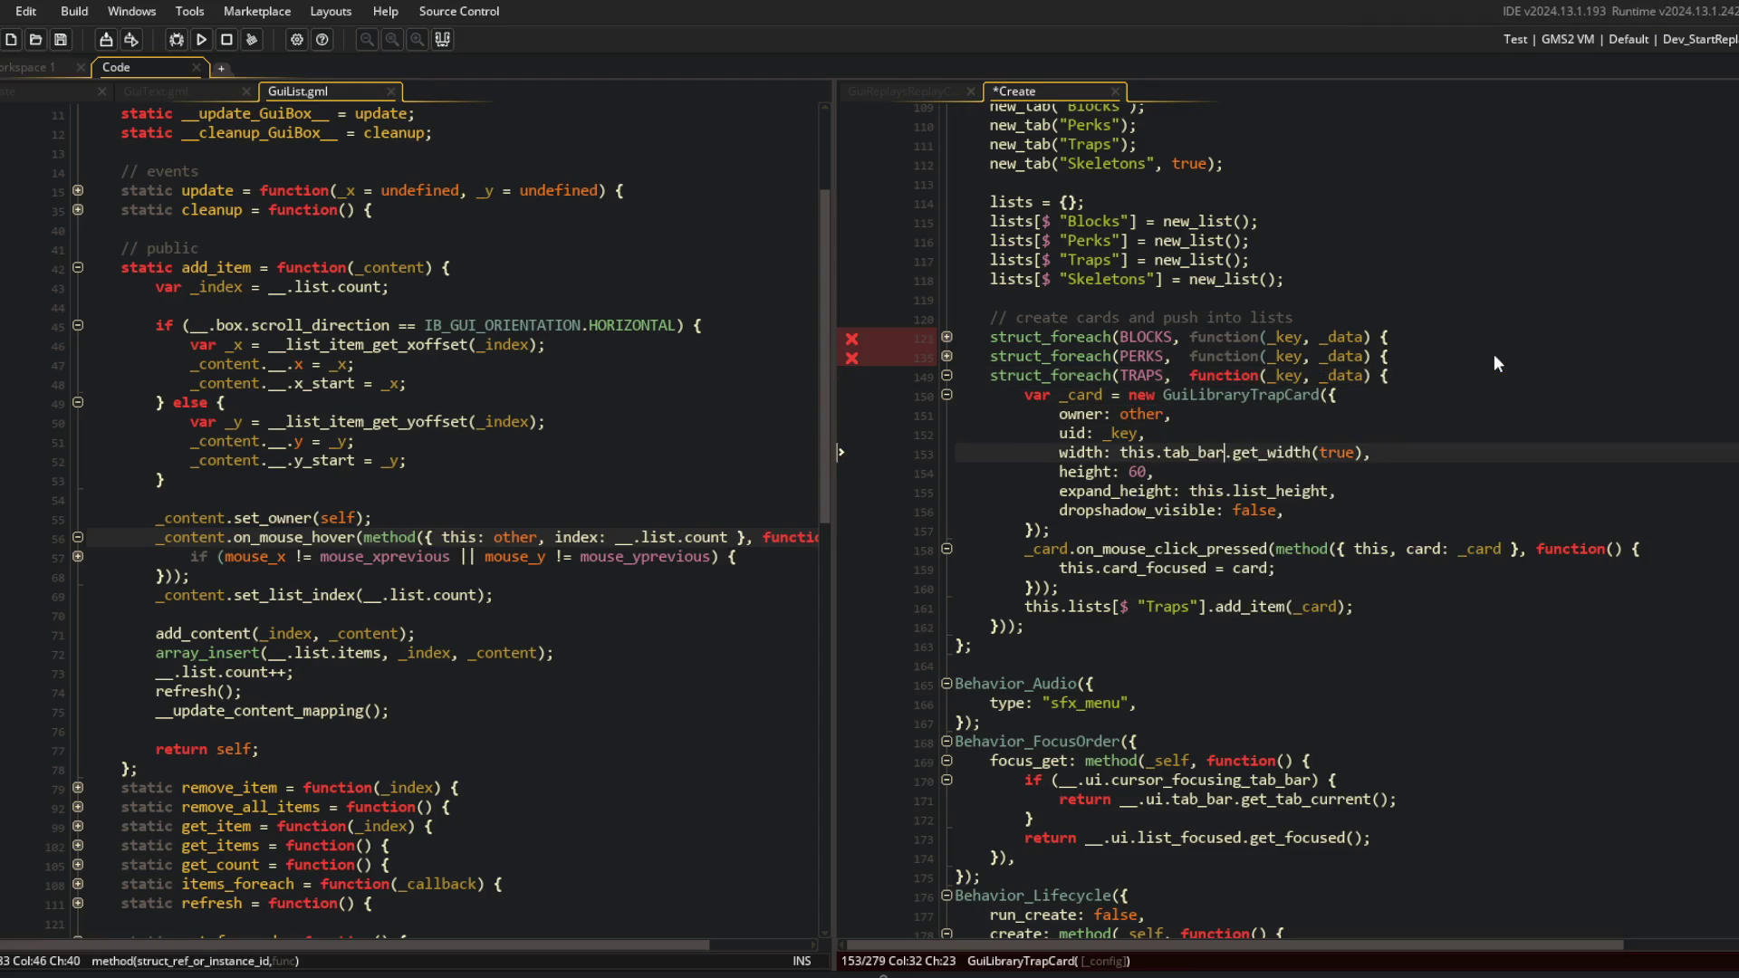
key(ctrl+z)
key(ctrl+z)
key(ctrl+z)
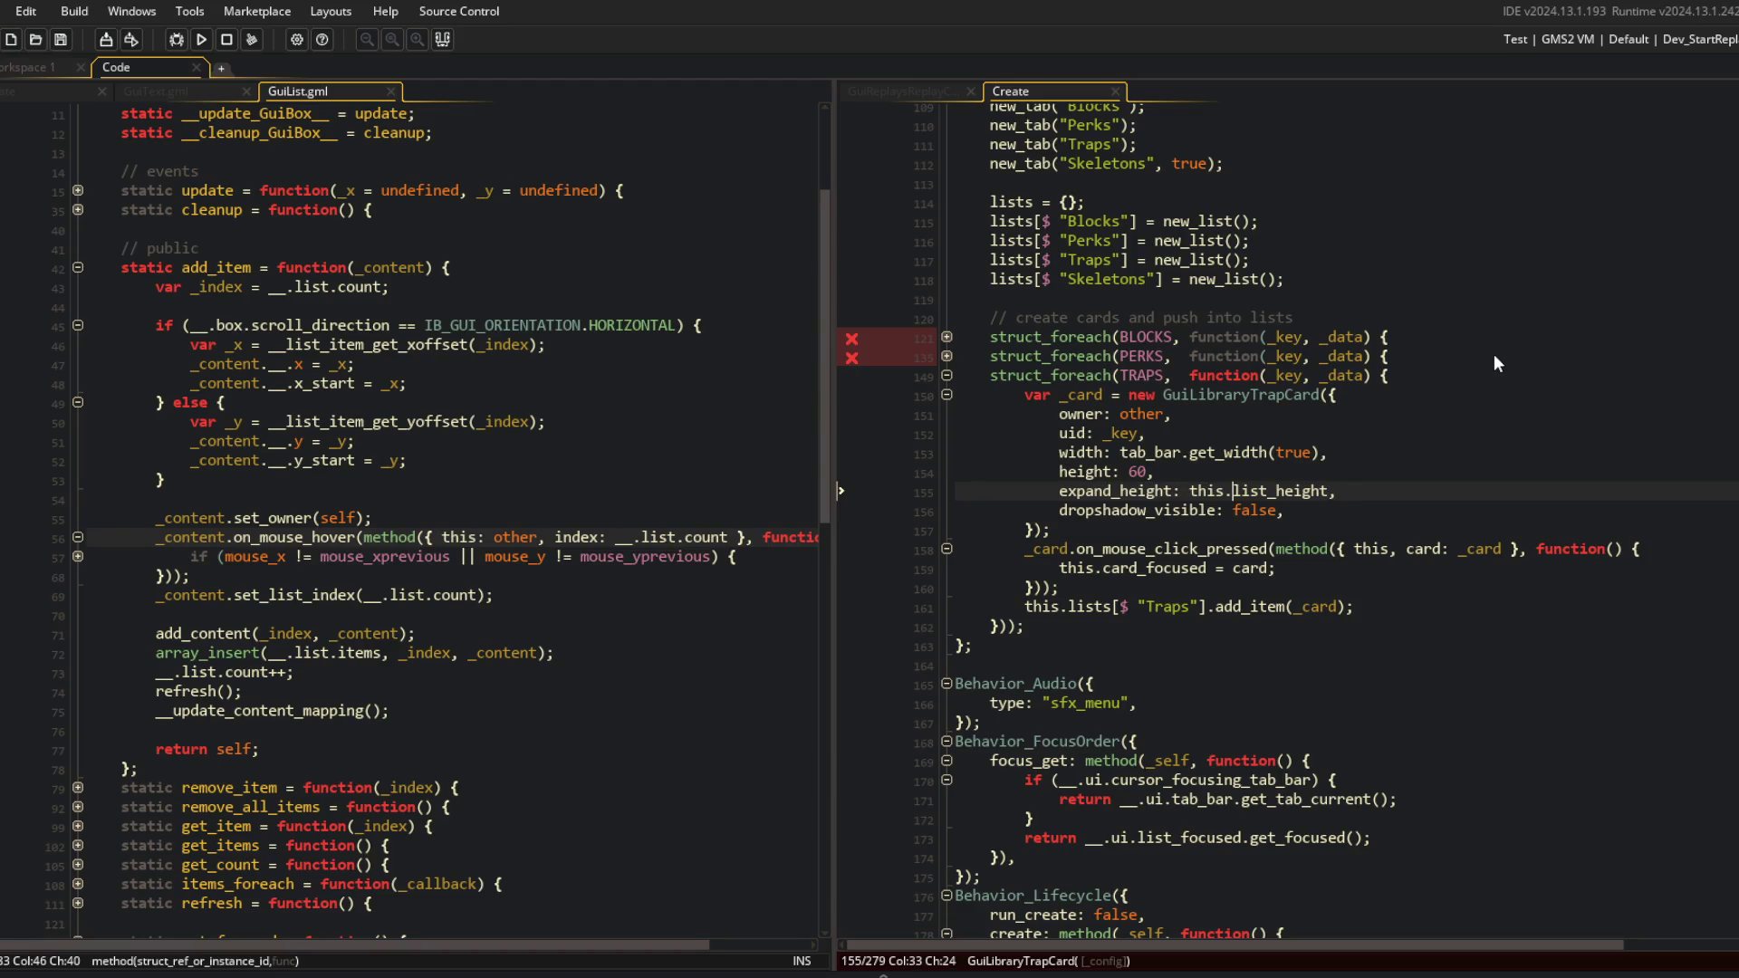
key(Down)
key(Down)
key(Down)
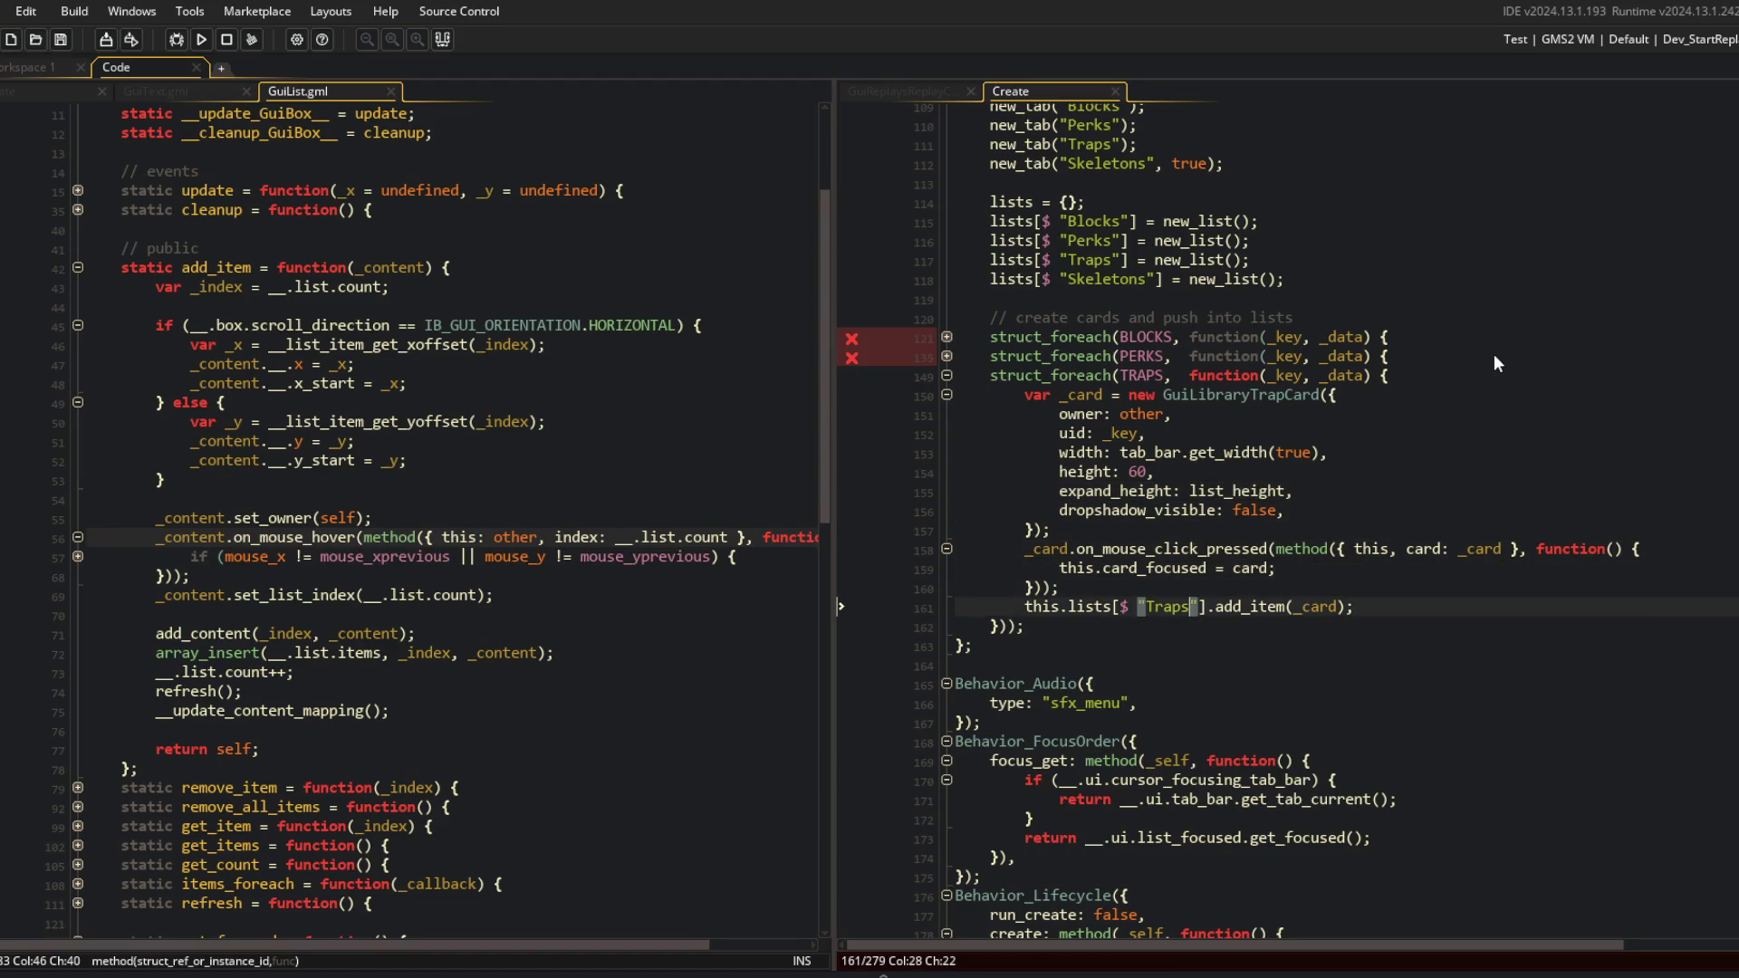
key(BackSpace)
key(BackSpace)
key(BackSpace)
Fix the closing brackets of the BLOCKS, PERKS and TRAPS loops and save the Create code.
click(1493, 355)
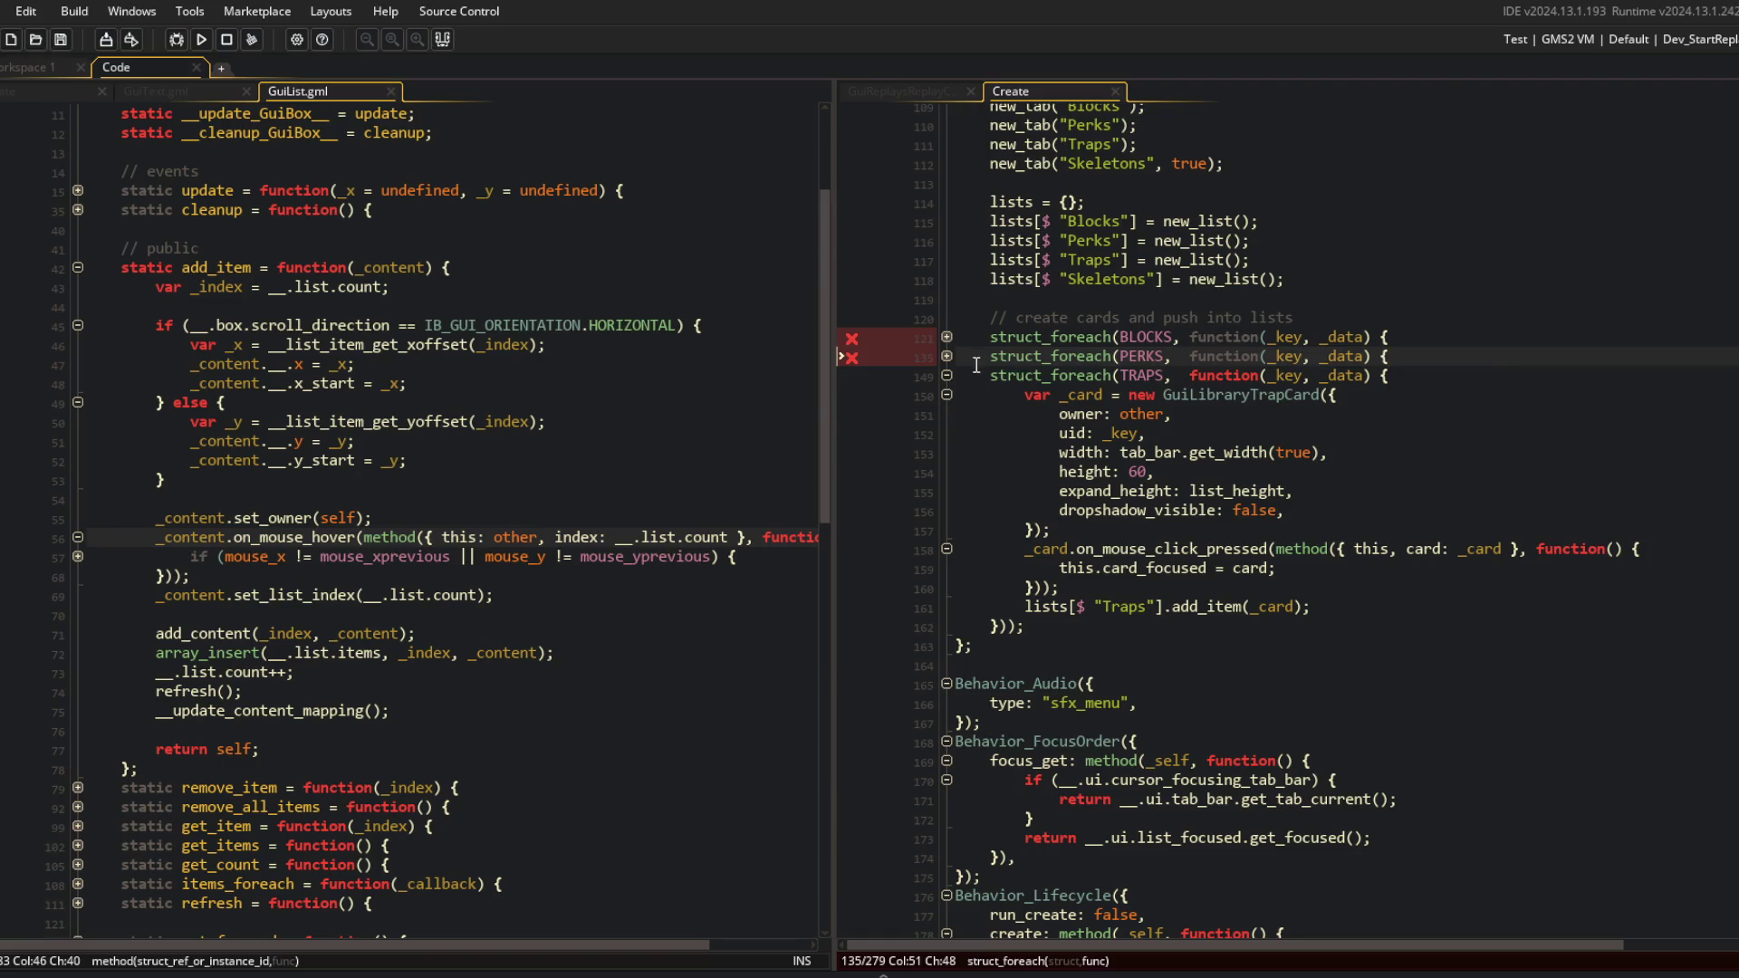
click(946, 356)
click(946, 337)
click(1072, 547)
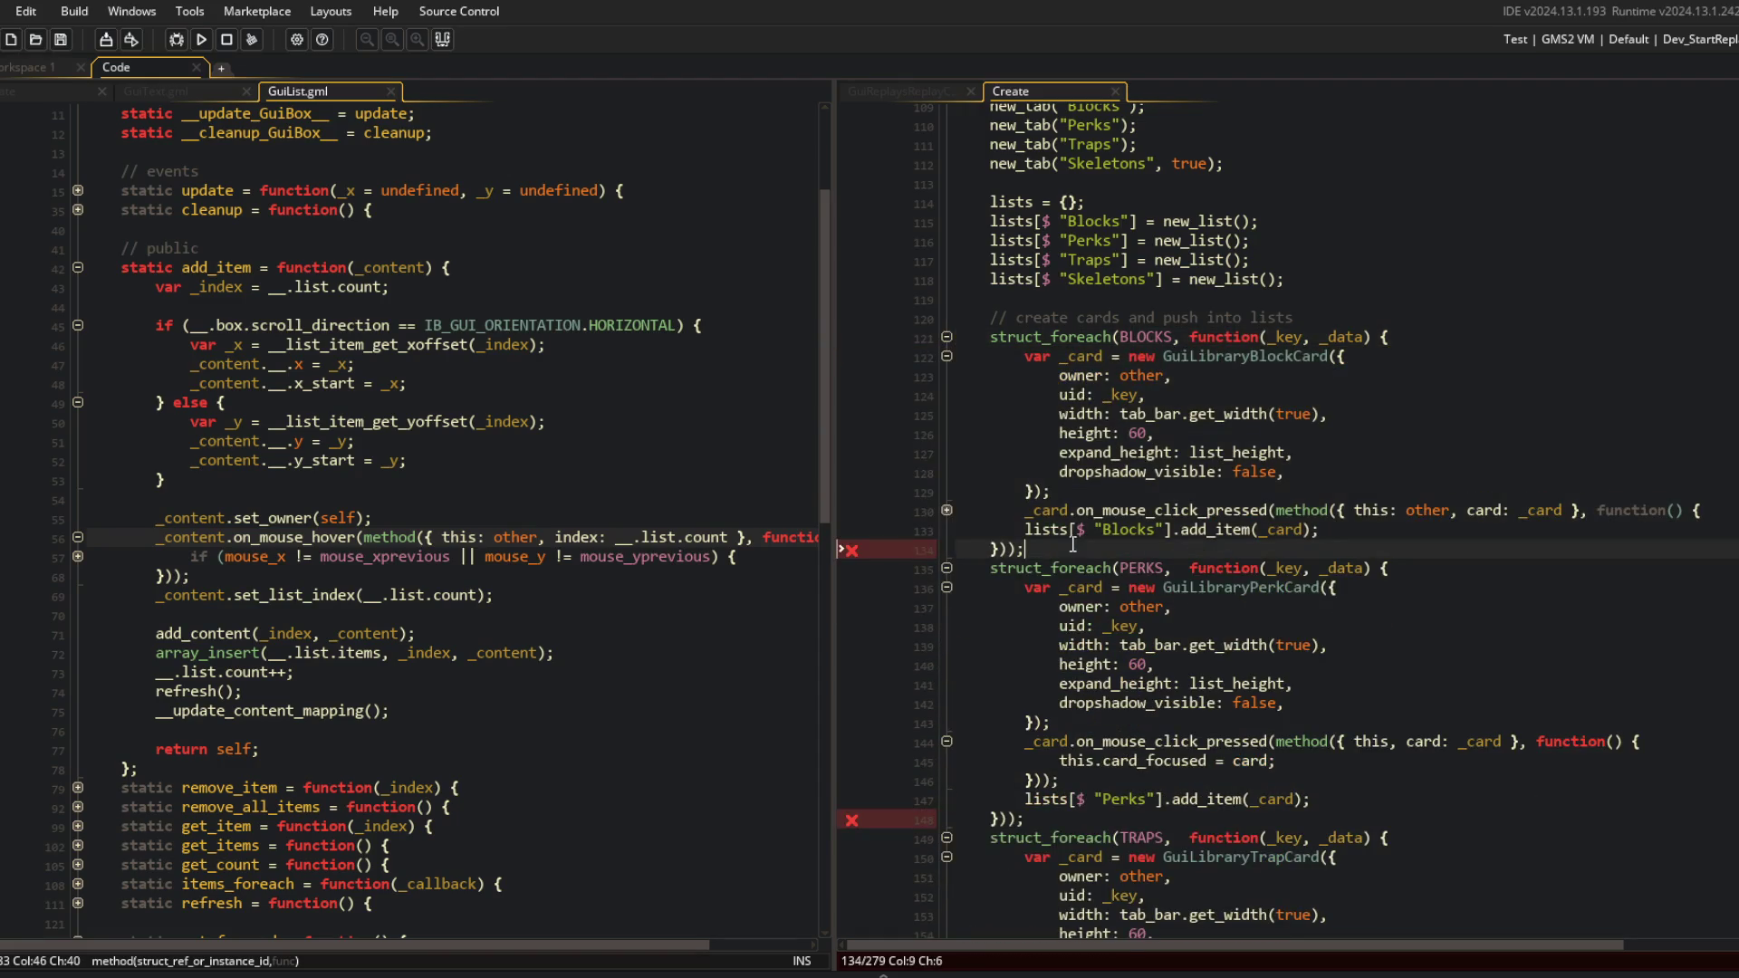
key(Up)
key(Up)
key(Up)
key(ctrl+m)
key(Down)
key(Down)
key(Down)
key(ctrl+s)
key(Down)
key(Down)
key(Down)
key(Right)
key(Delete)
key(Down)
key(Down)
key(Down)
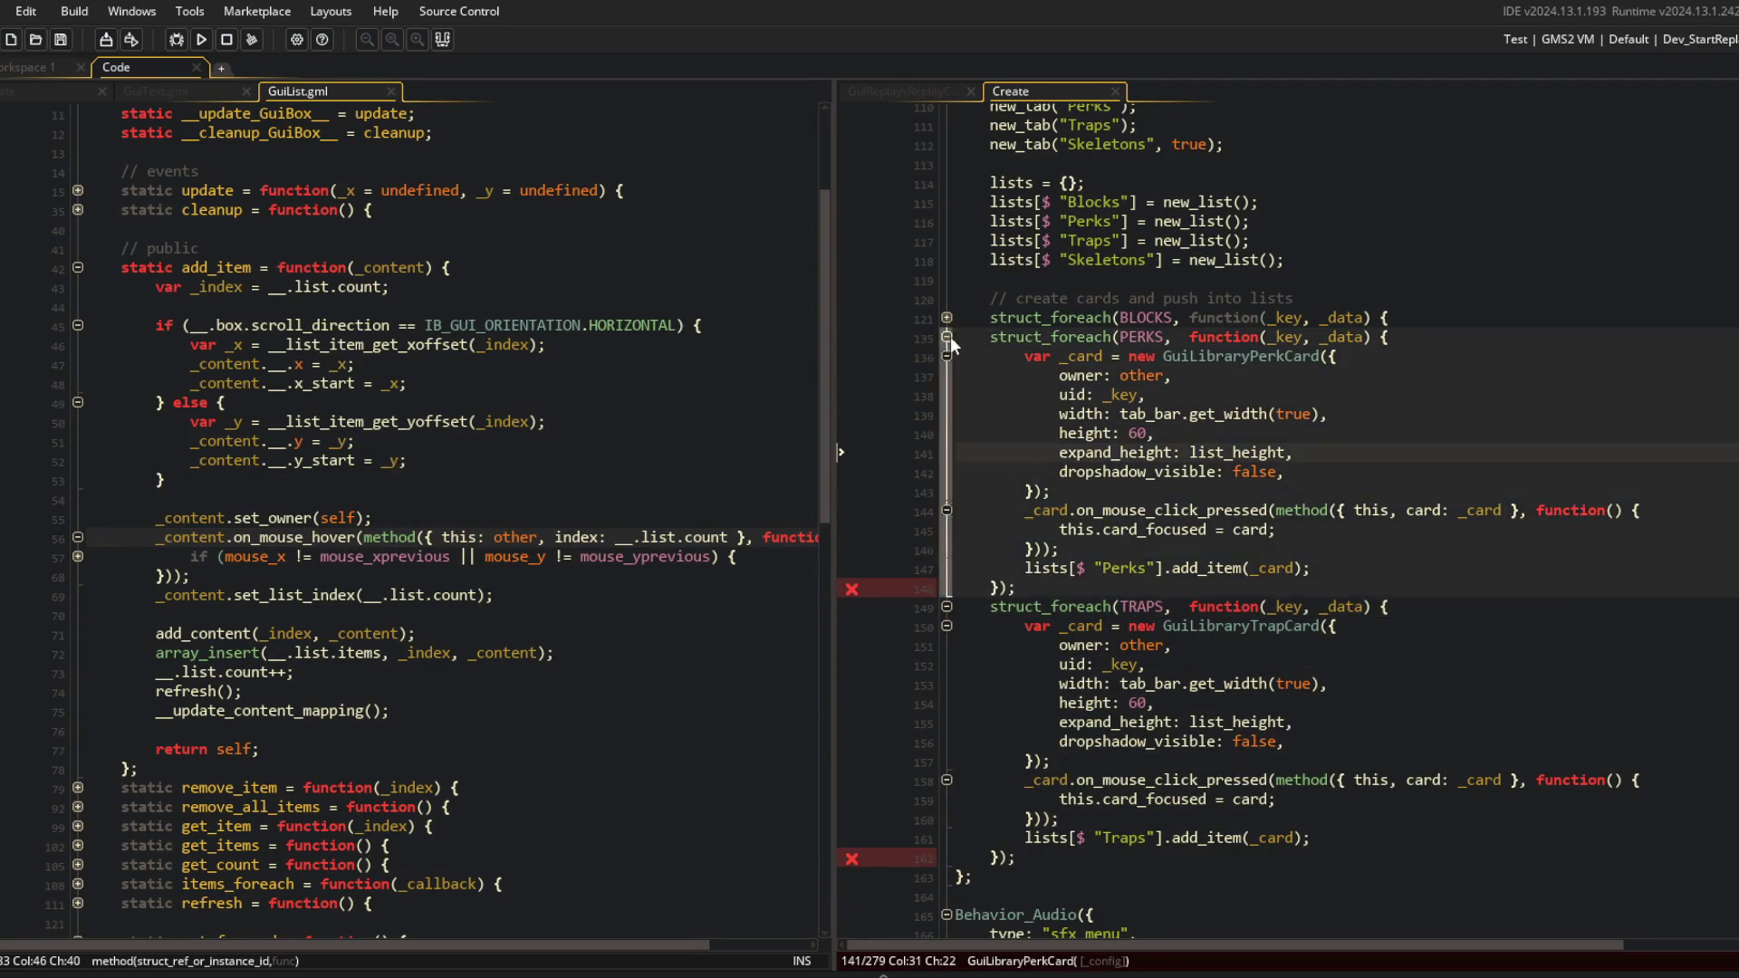
Fold the PERKS and TRAPS loops and start a test run of the game.
click(947, 335)
click(948, 355)
click(202, 40)
click(148, 88)
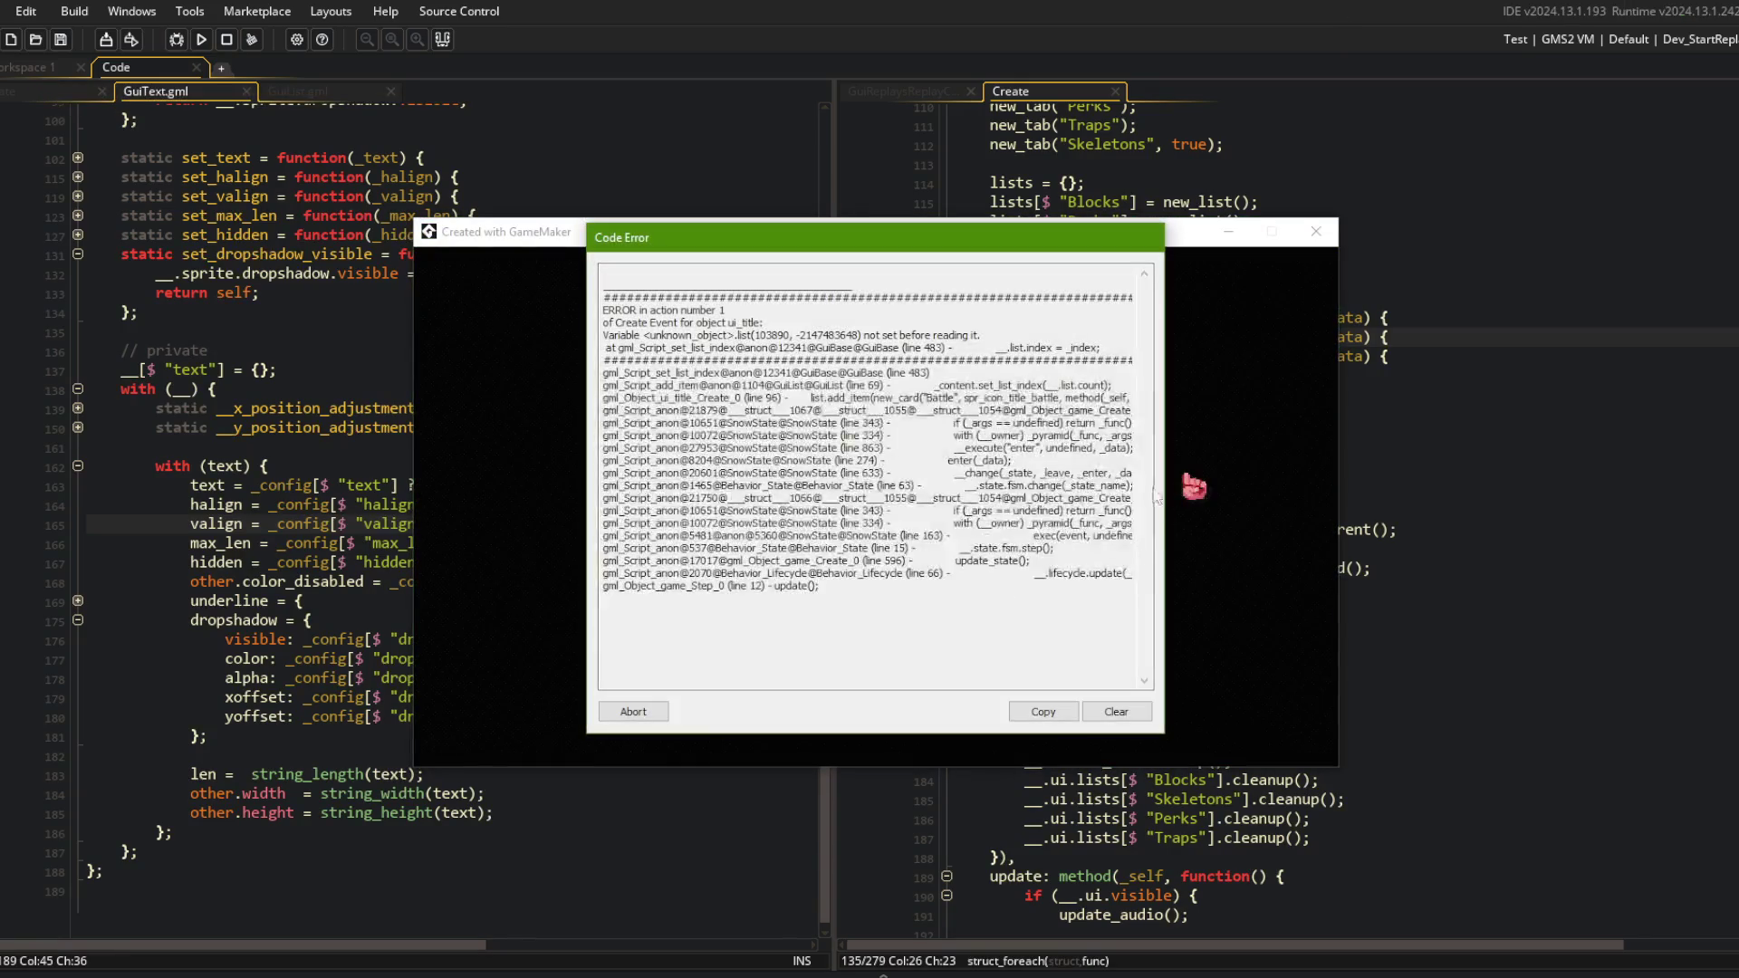
Abort the crashed run after locating the failing line, and open the GuiBase script.
drag(968, 342, 1227, 364)
click(1040, 338)
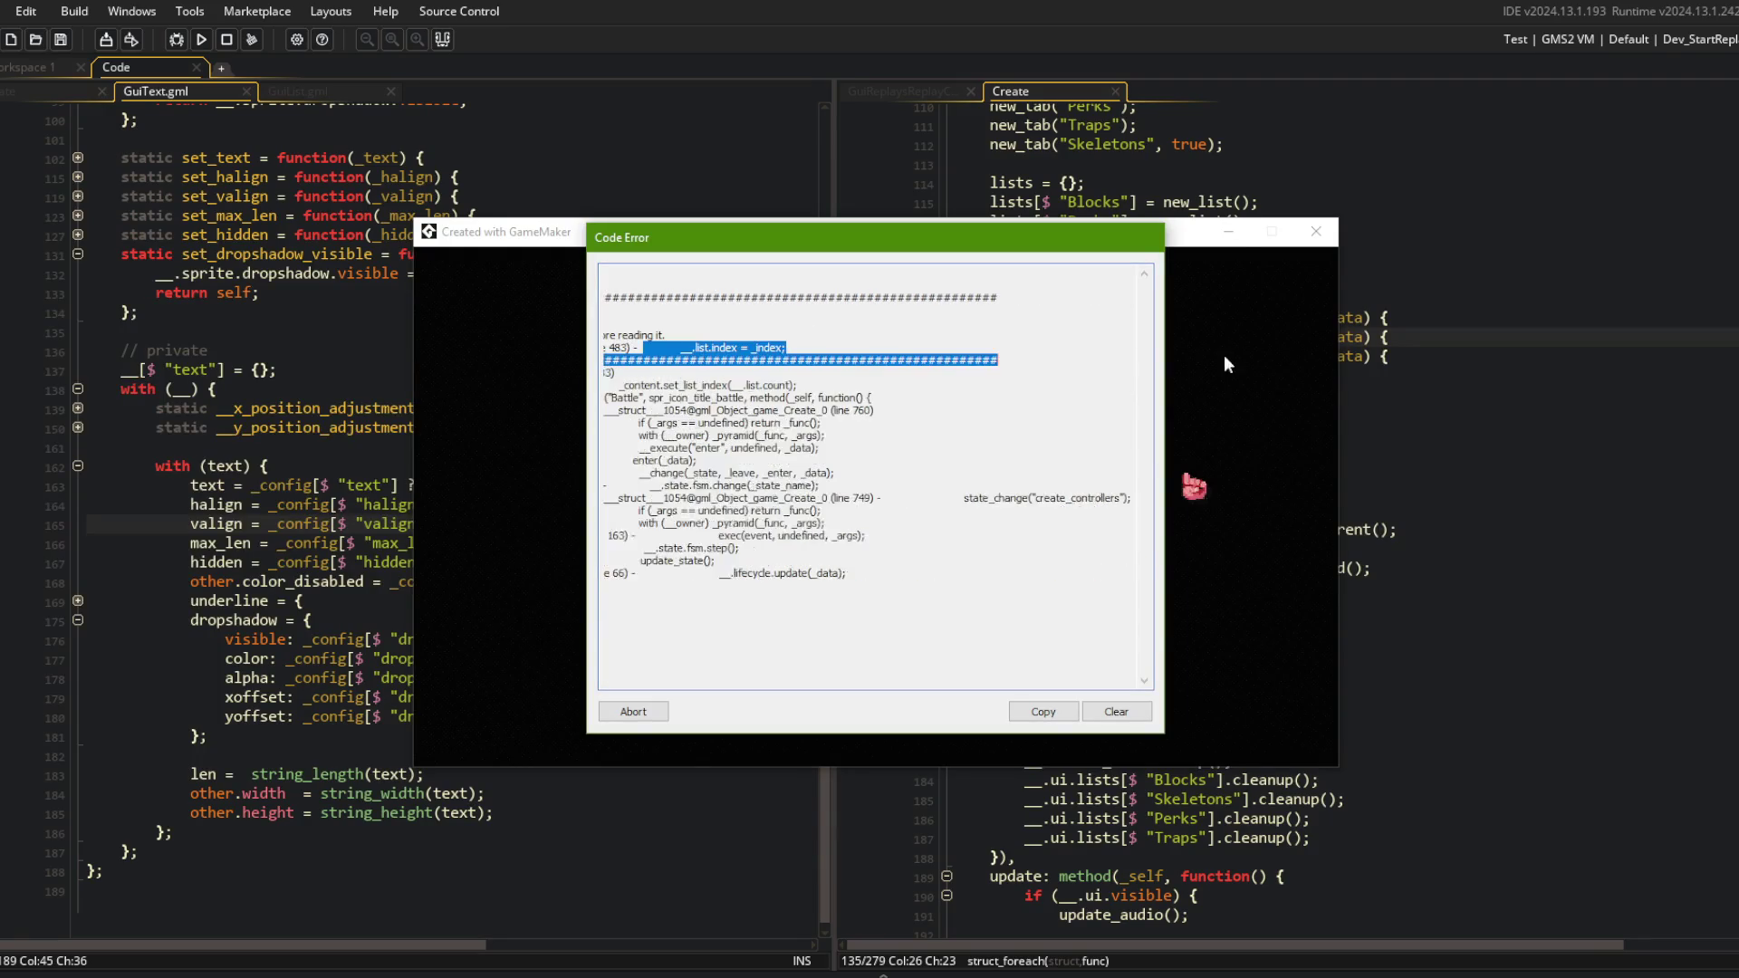
click(633, 712)
click(1603, 590)
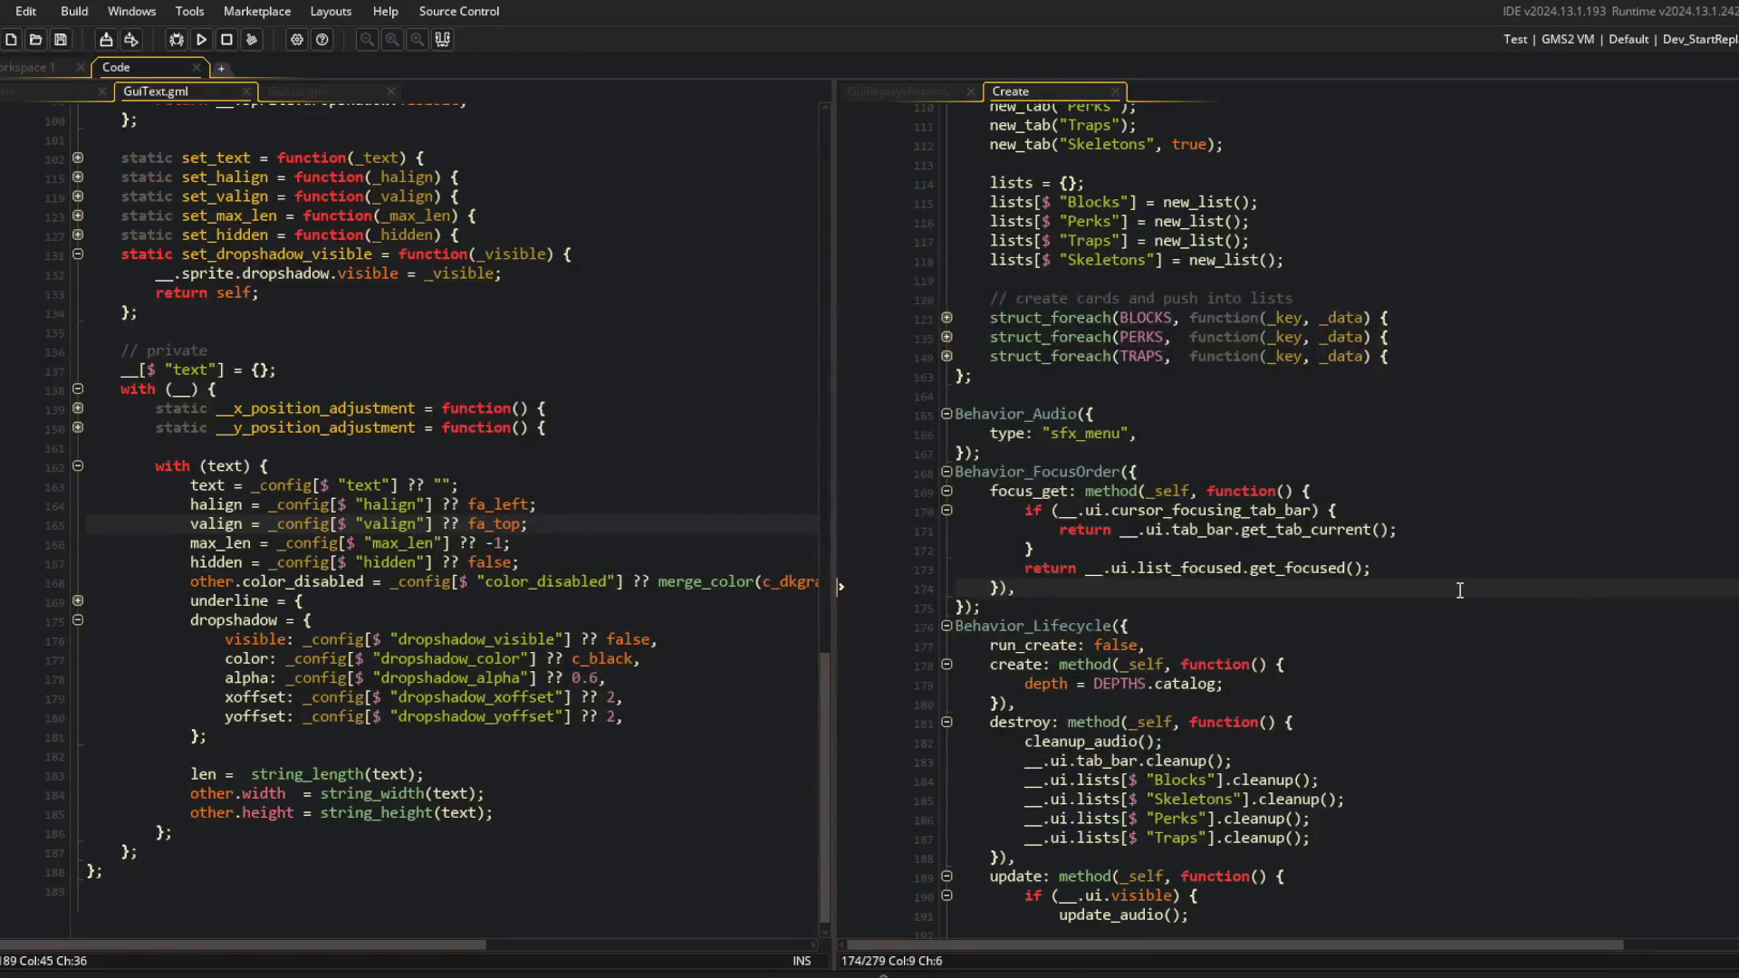
key(ctrl+t)
text(GuiBase)
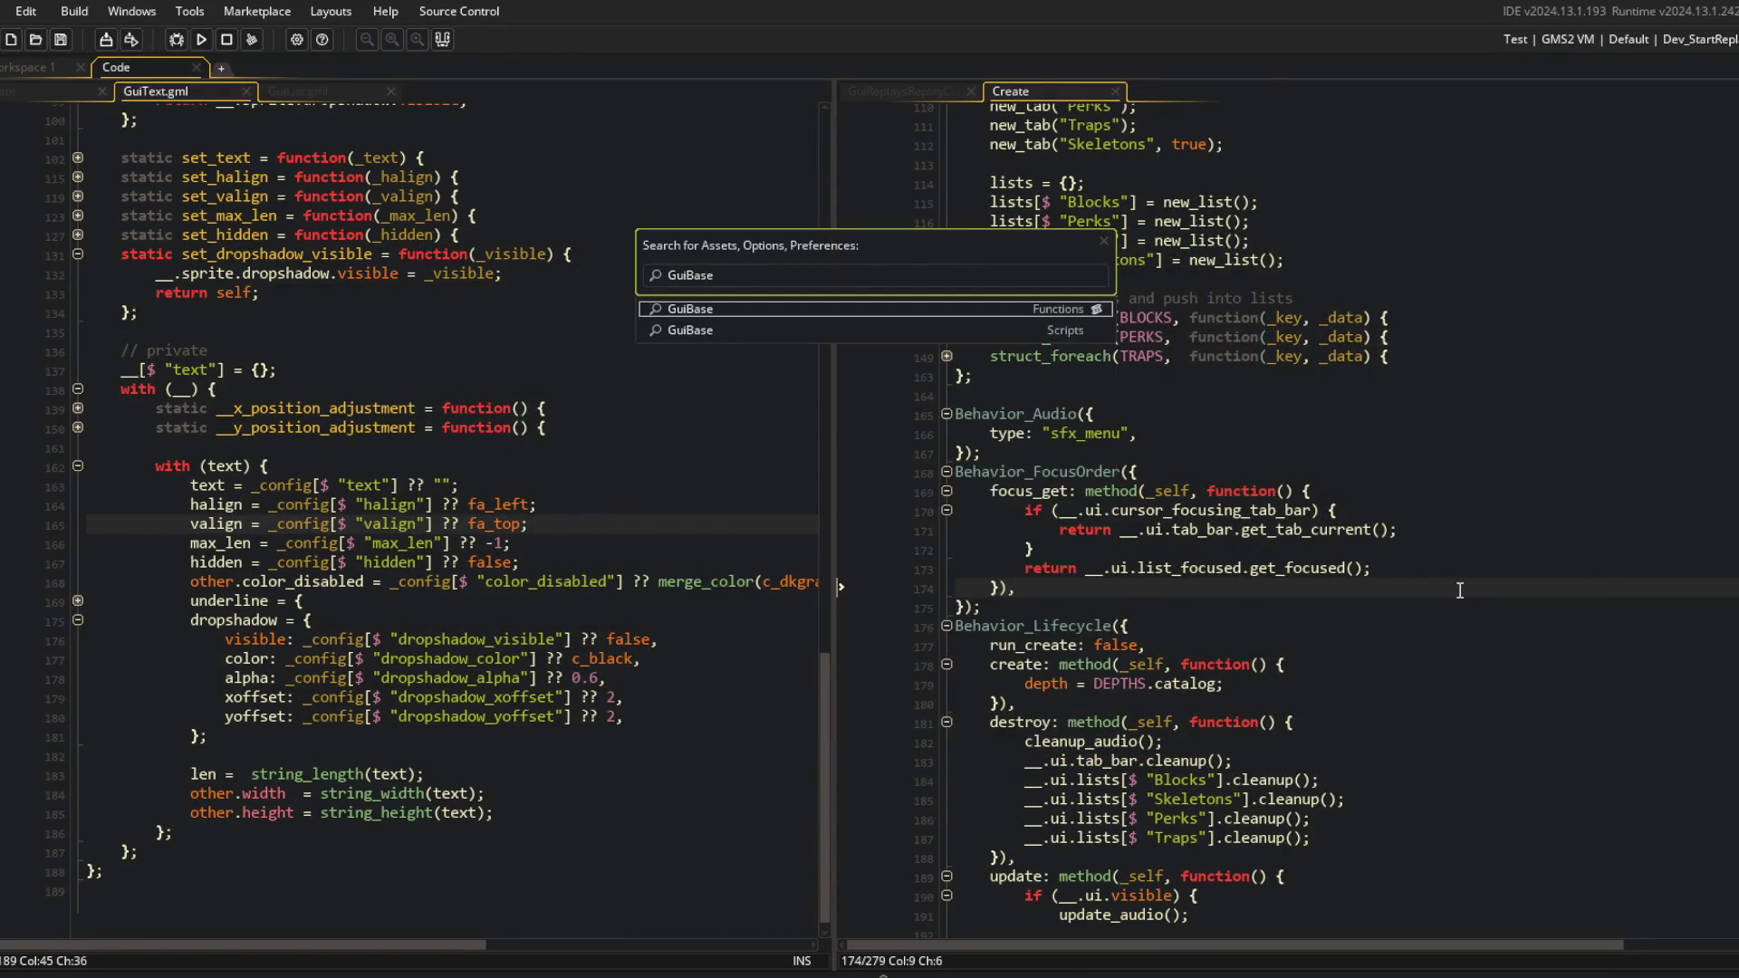
key(Return)
Change __.list.index to __.list_index in set_list_index, save, and start a test run.
scroll(1457, 589, down, 13)
scroll(910, 338, down, 12)
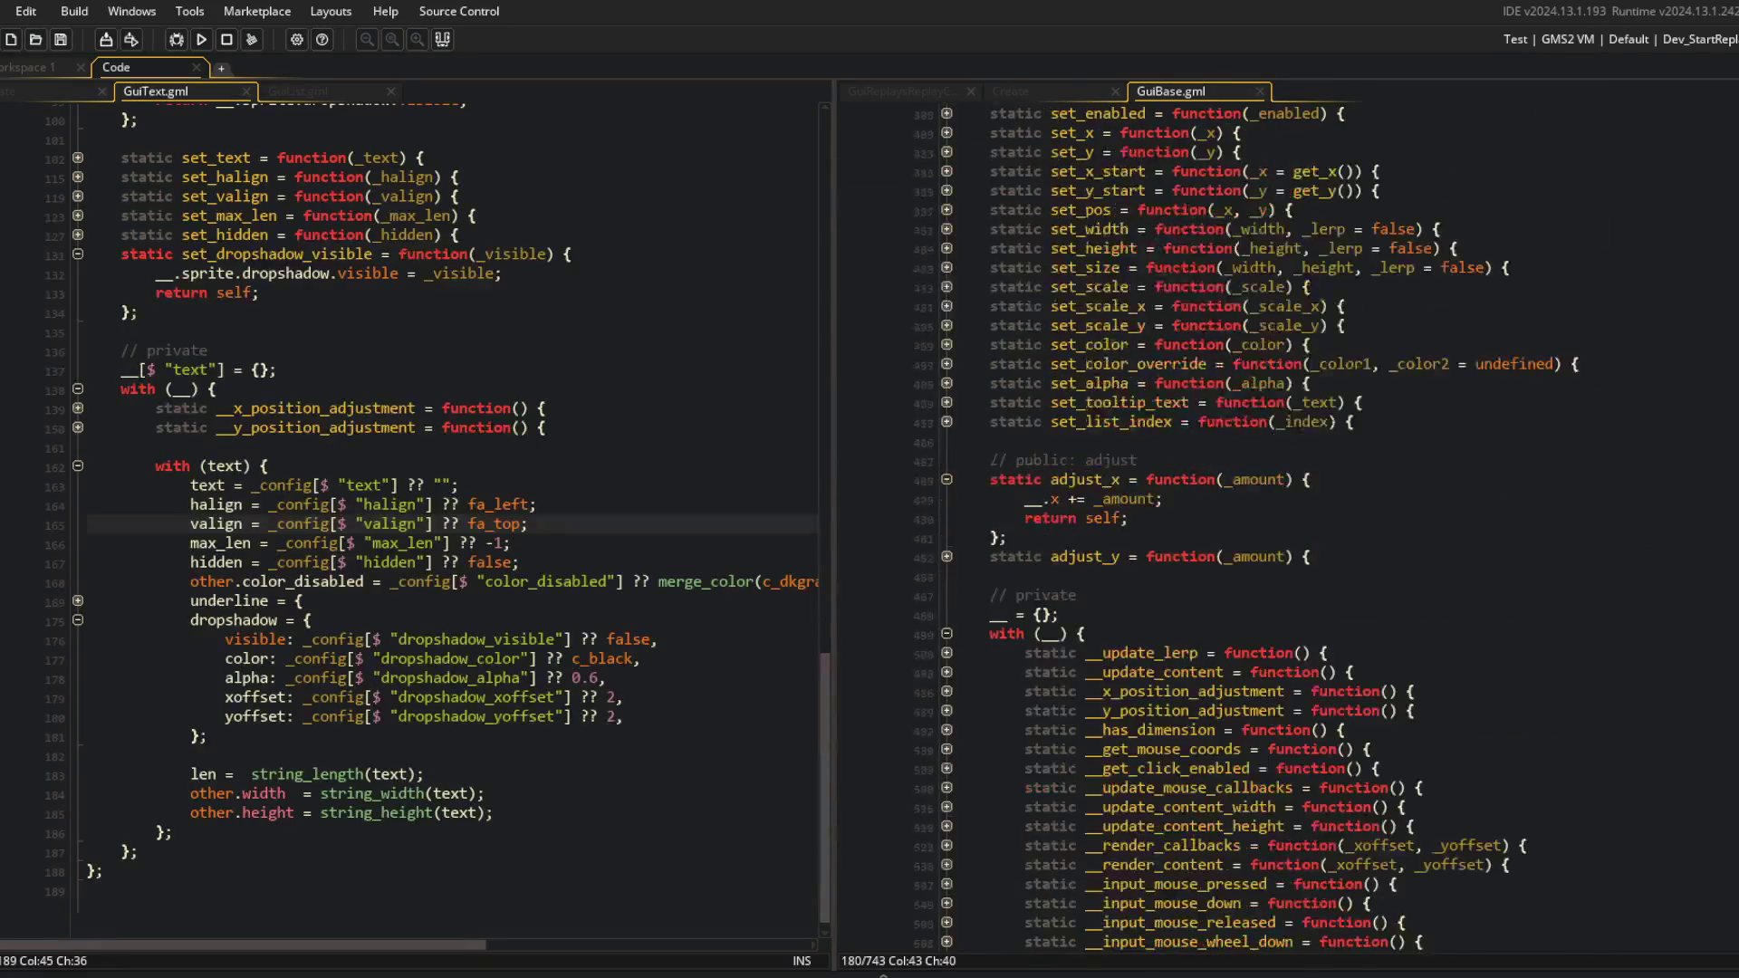
click(1084, 518)
click(947, 306)
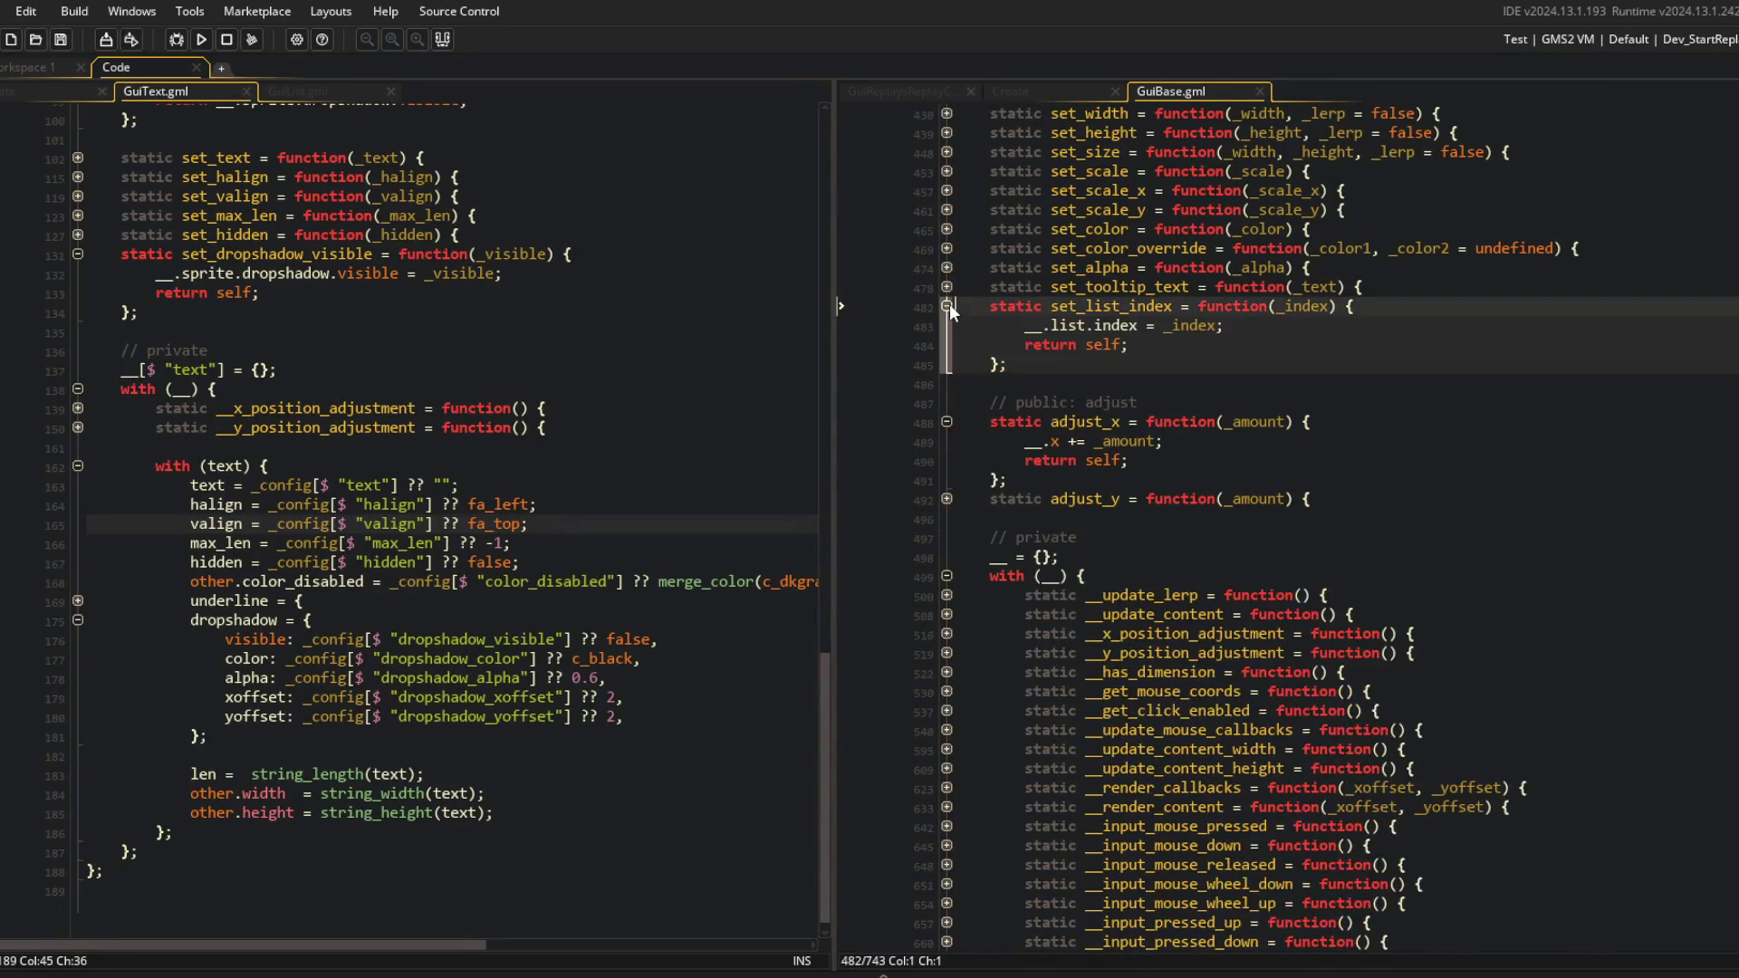
click(1086, 325)
text(_)
key(ctrl+s)
click(201, 39)
click(1075, 171)
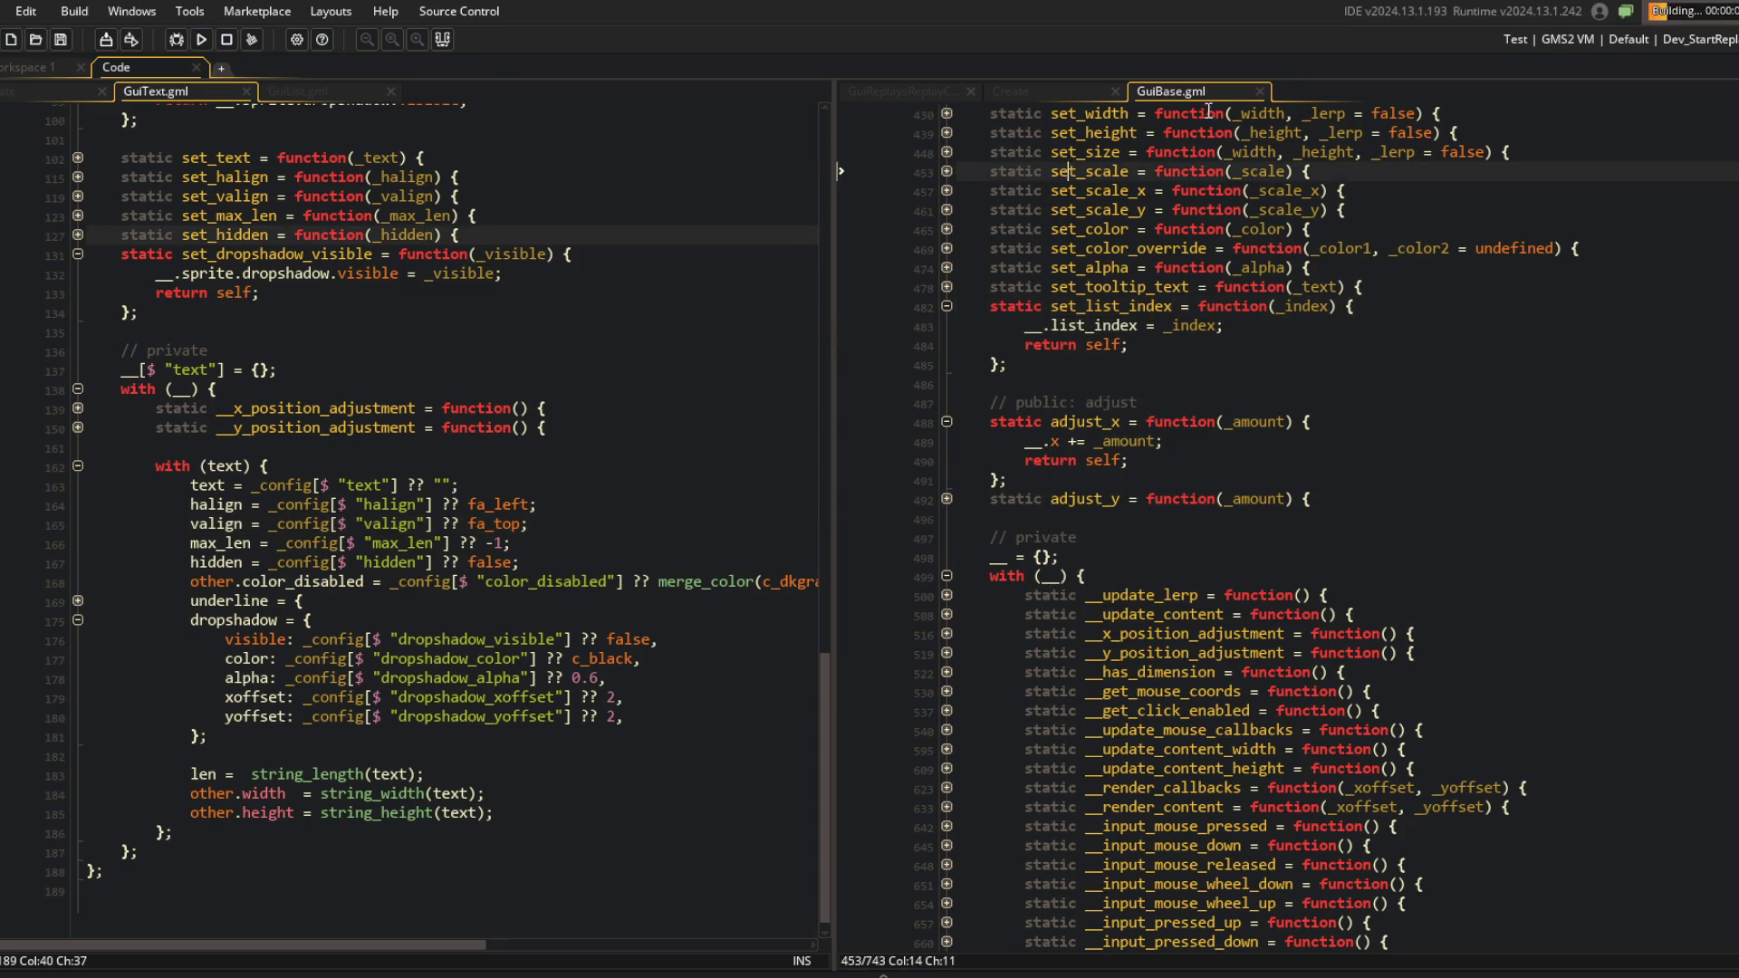
click(947, 306)
click(1251, 306)
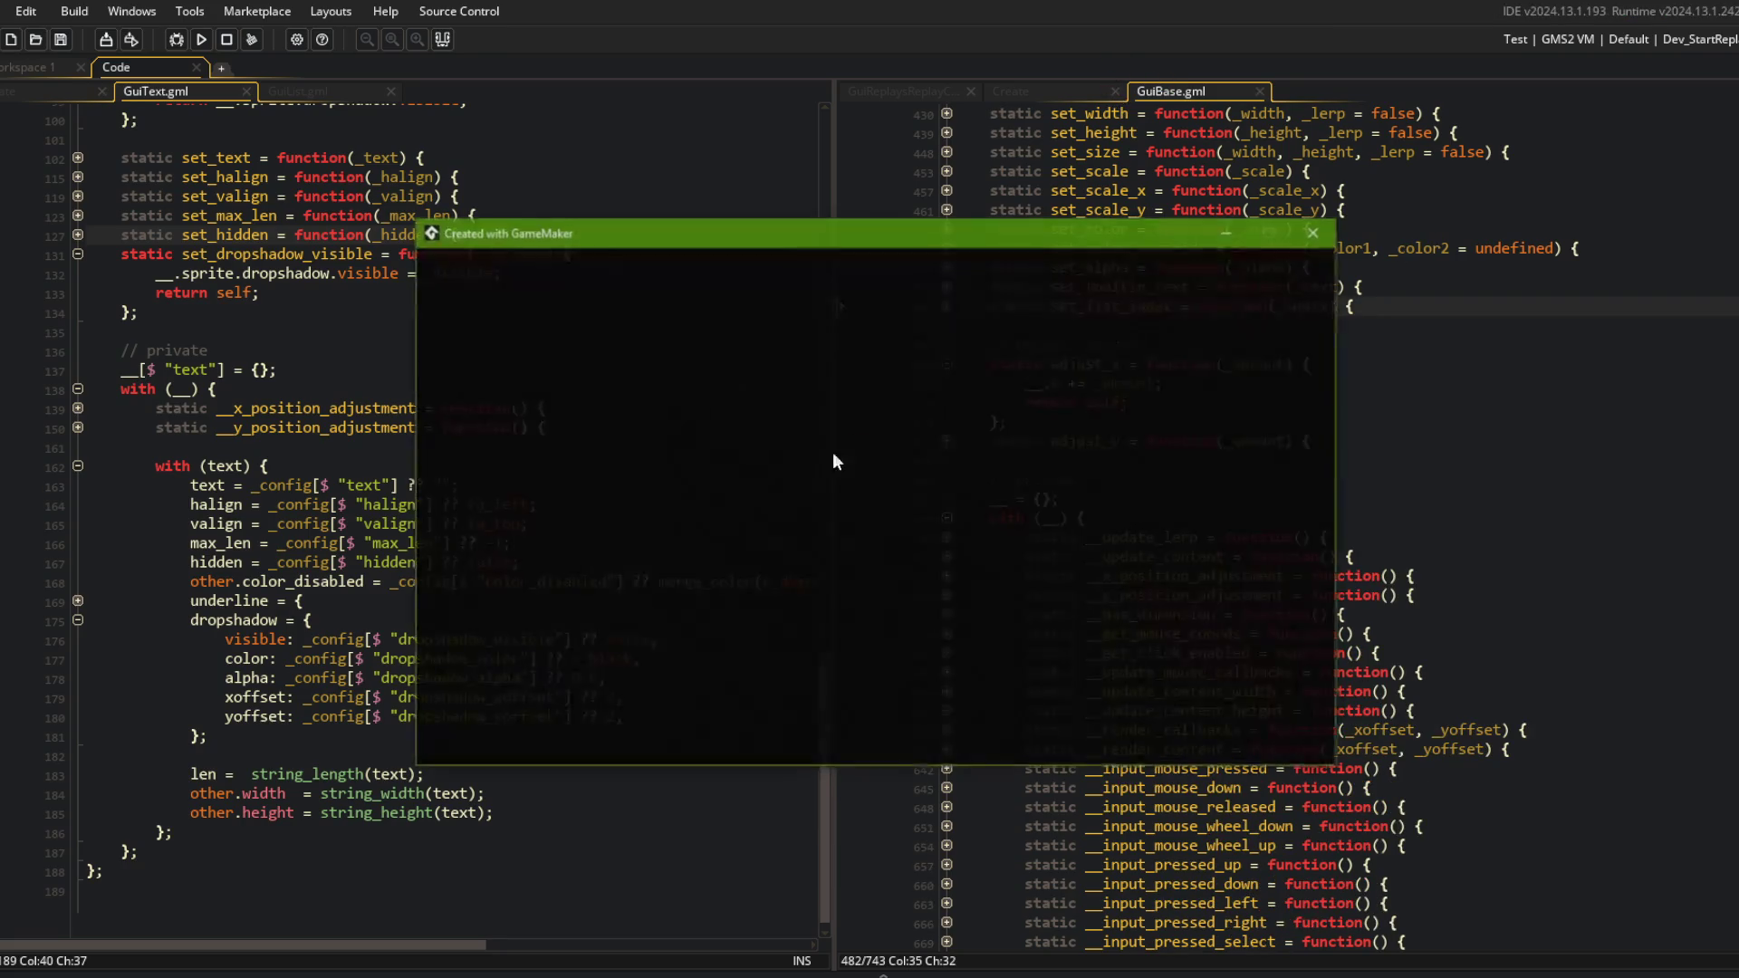
Abort the crashed run and expand the Perks card loop in the library Create event.
double_click(1074, 349)
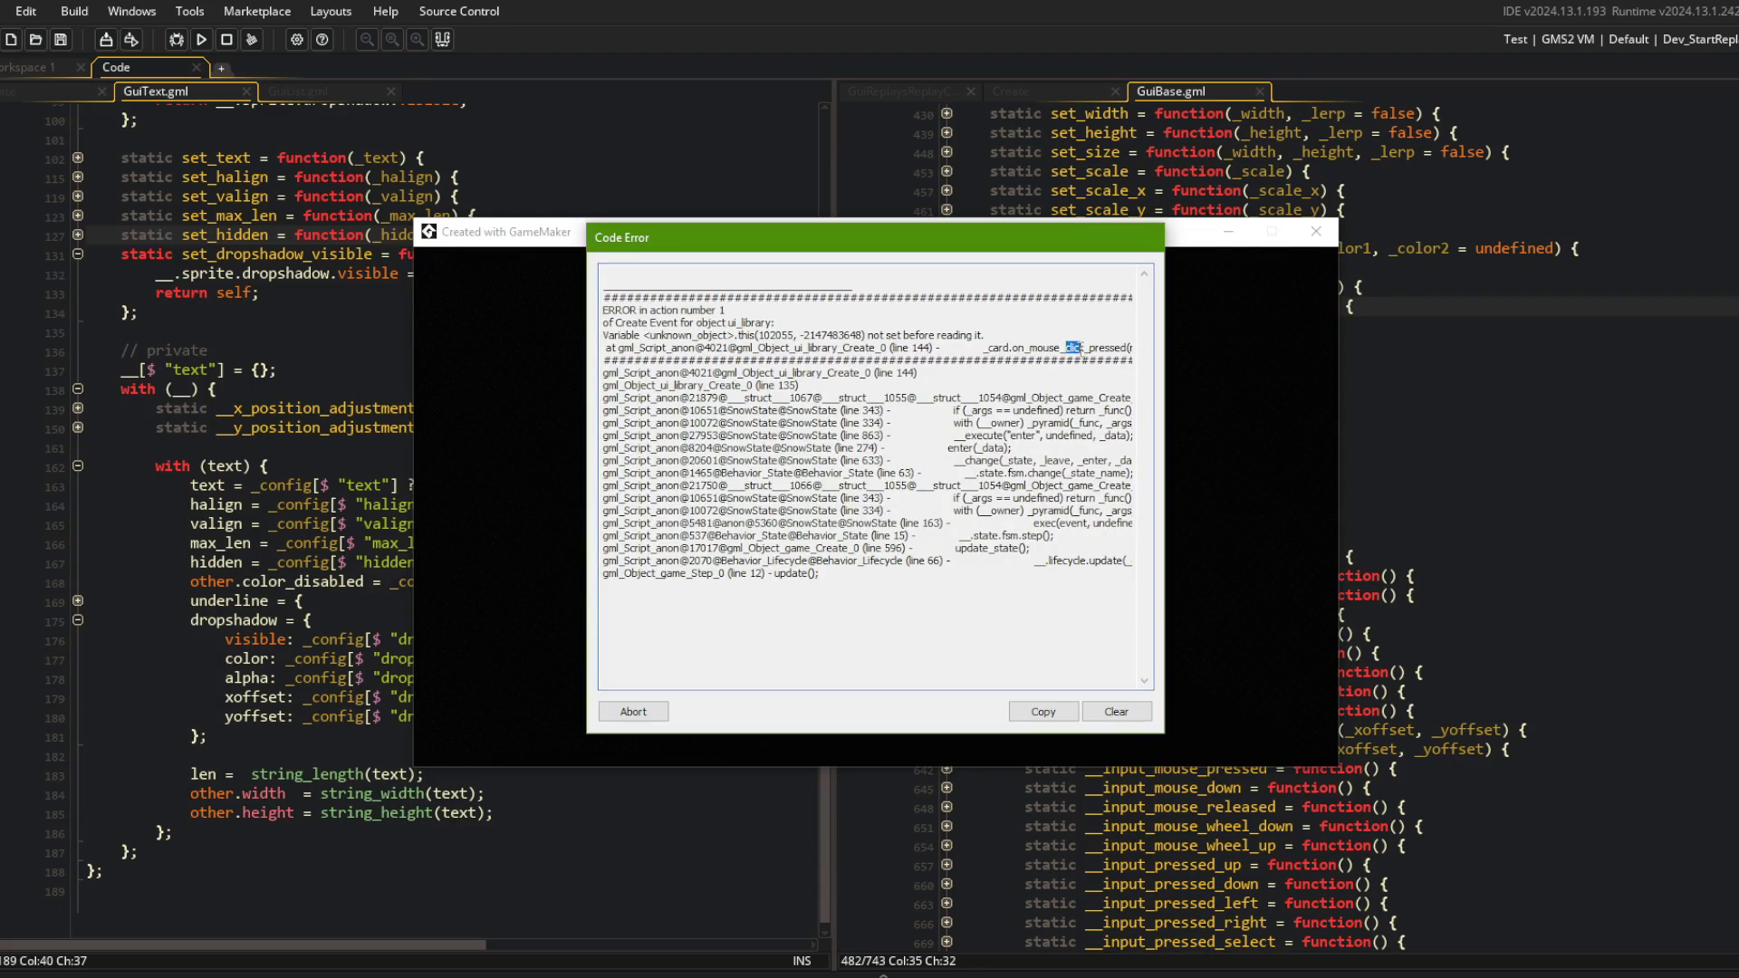
click(632, 711)
click(1020, 91)
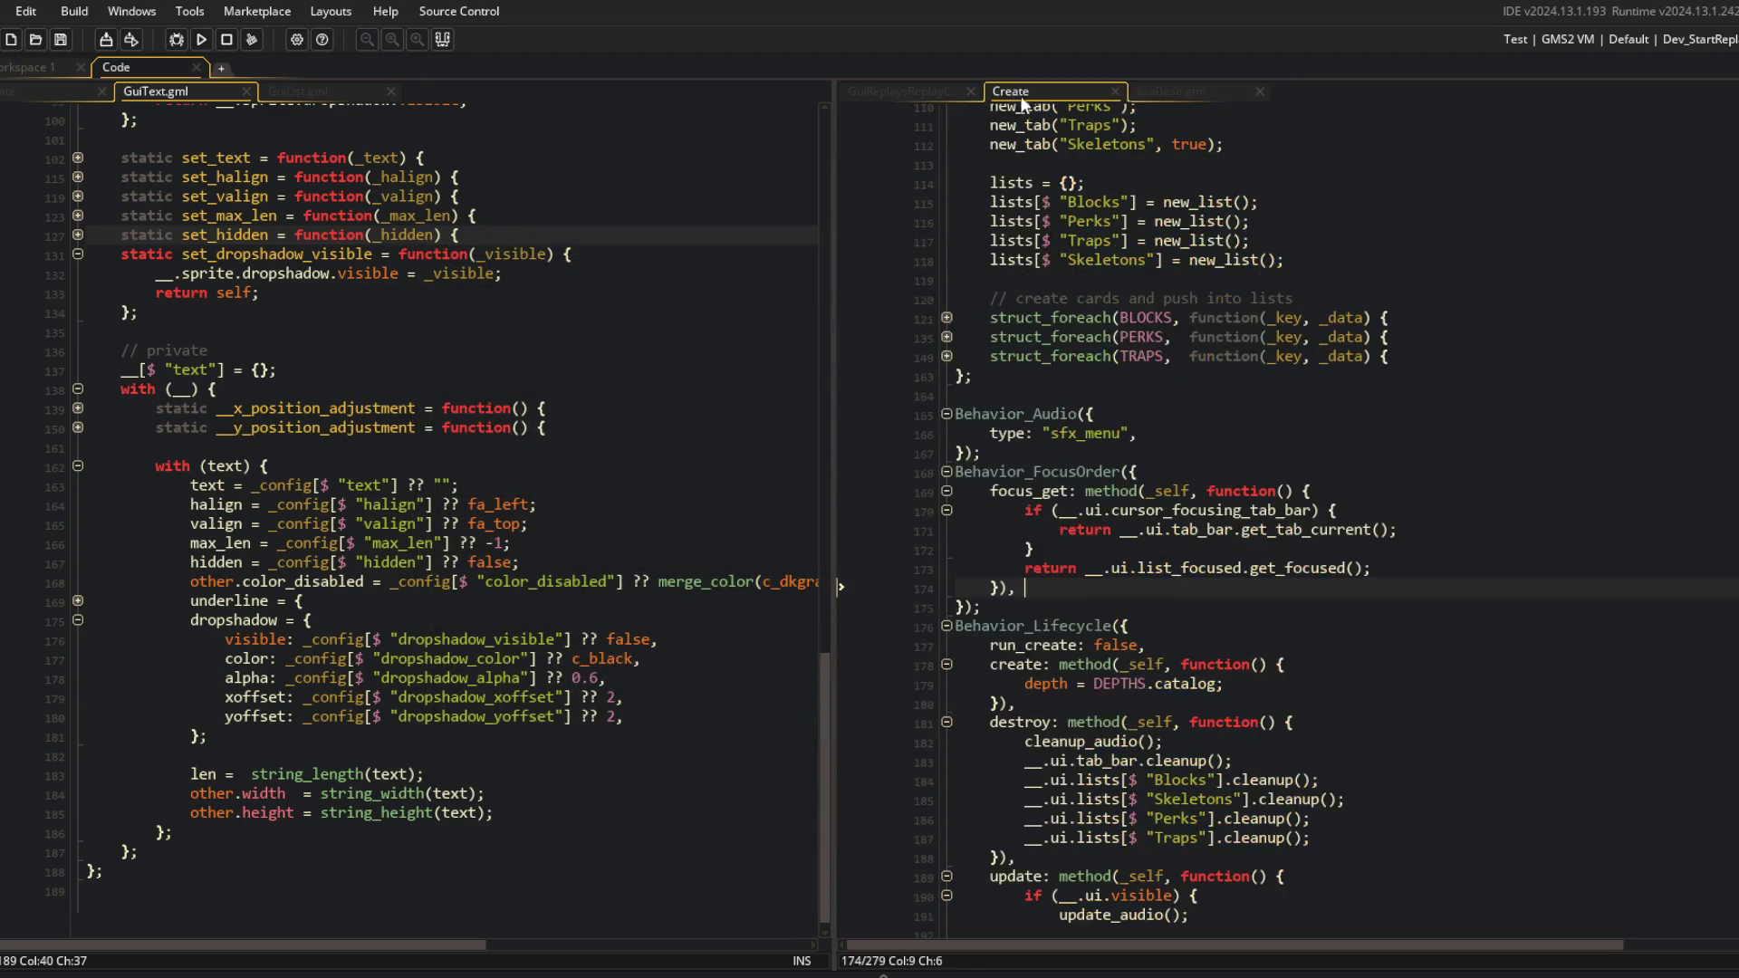
scroll(1042, 189, up, 9)
scroll(1029, 189, down, 20)
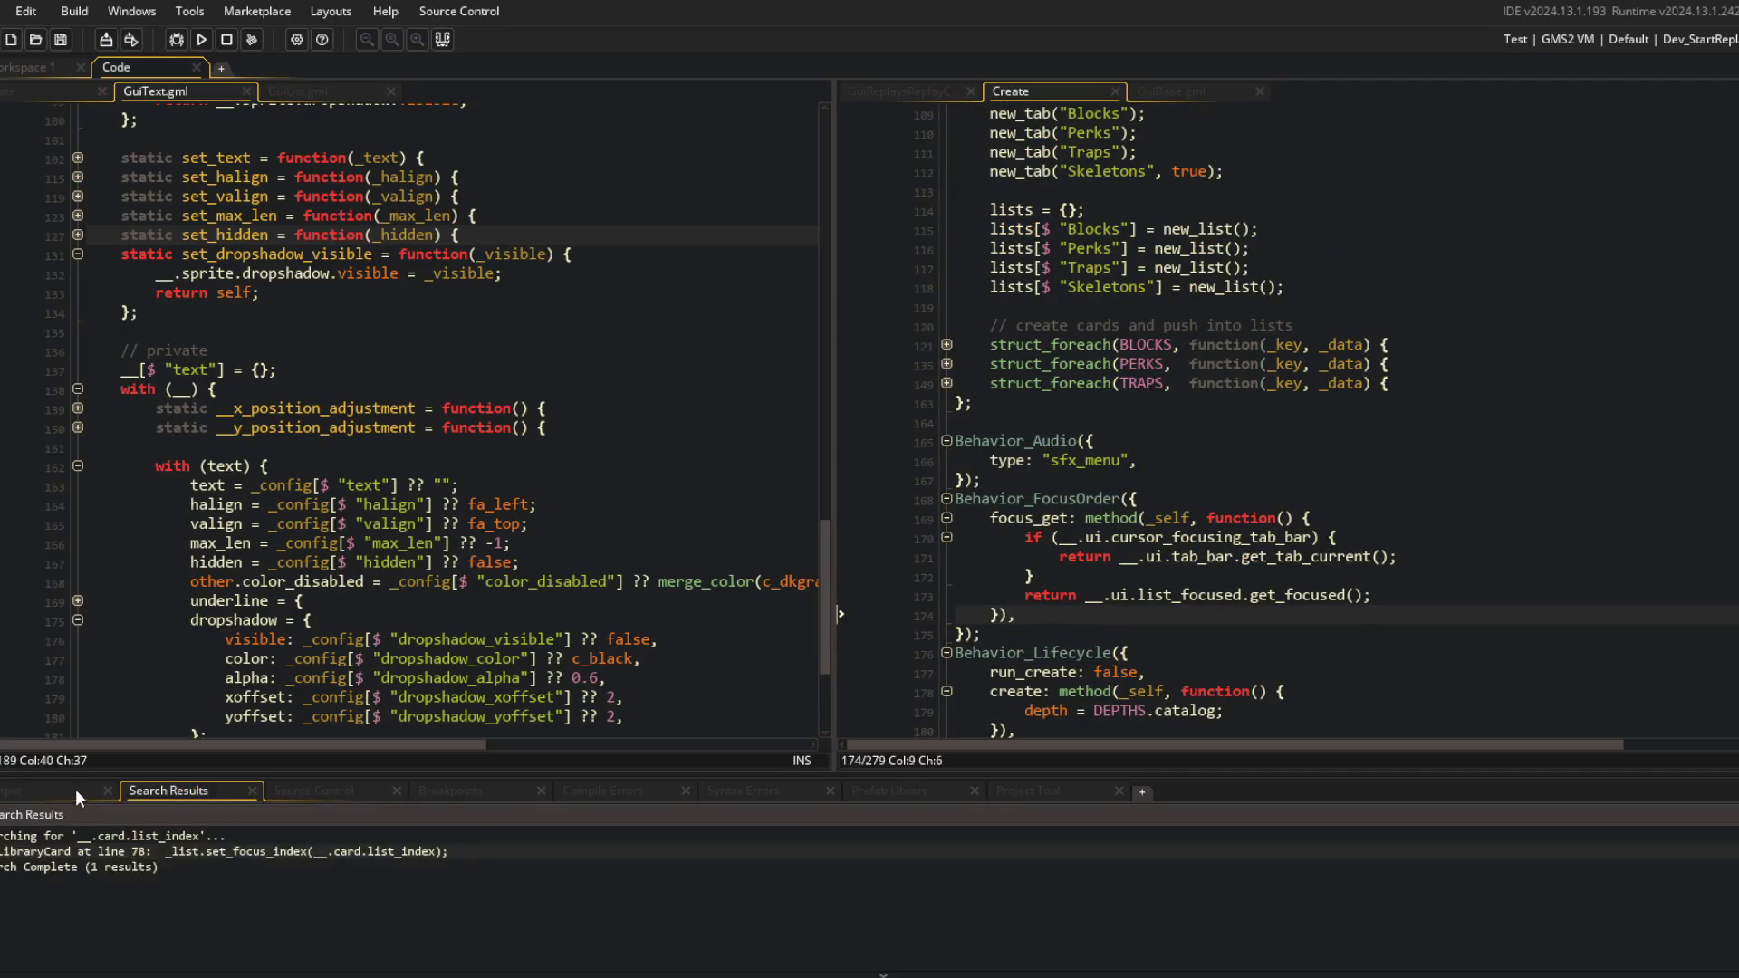
scroll(510, 860, up, 5)
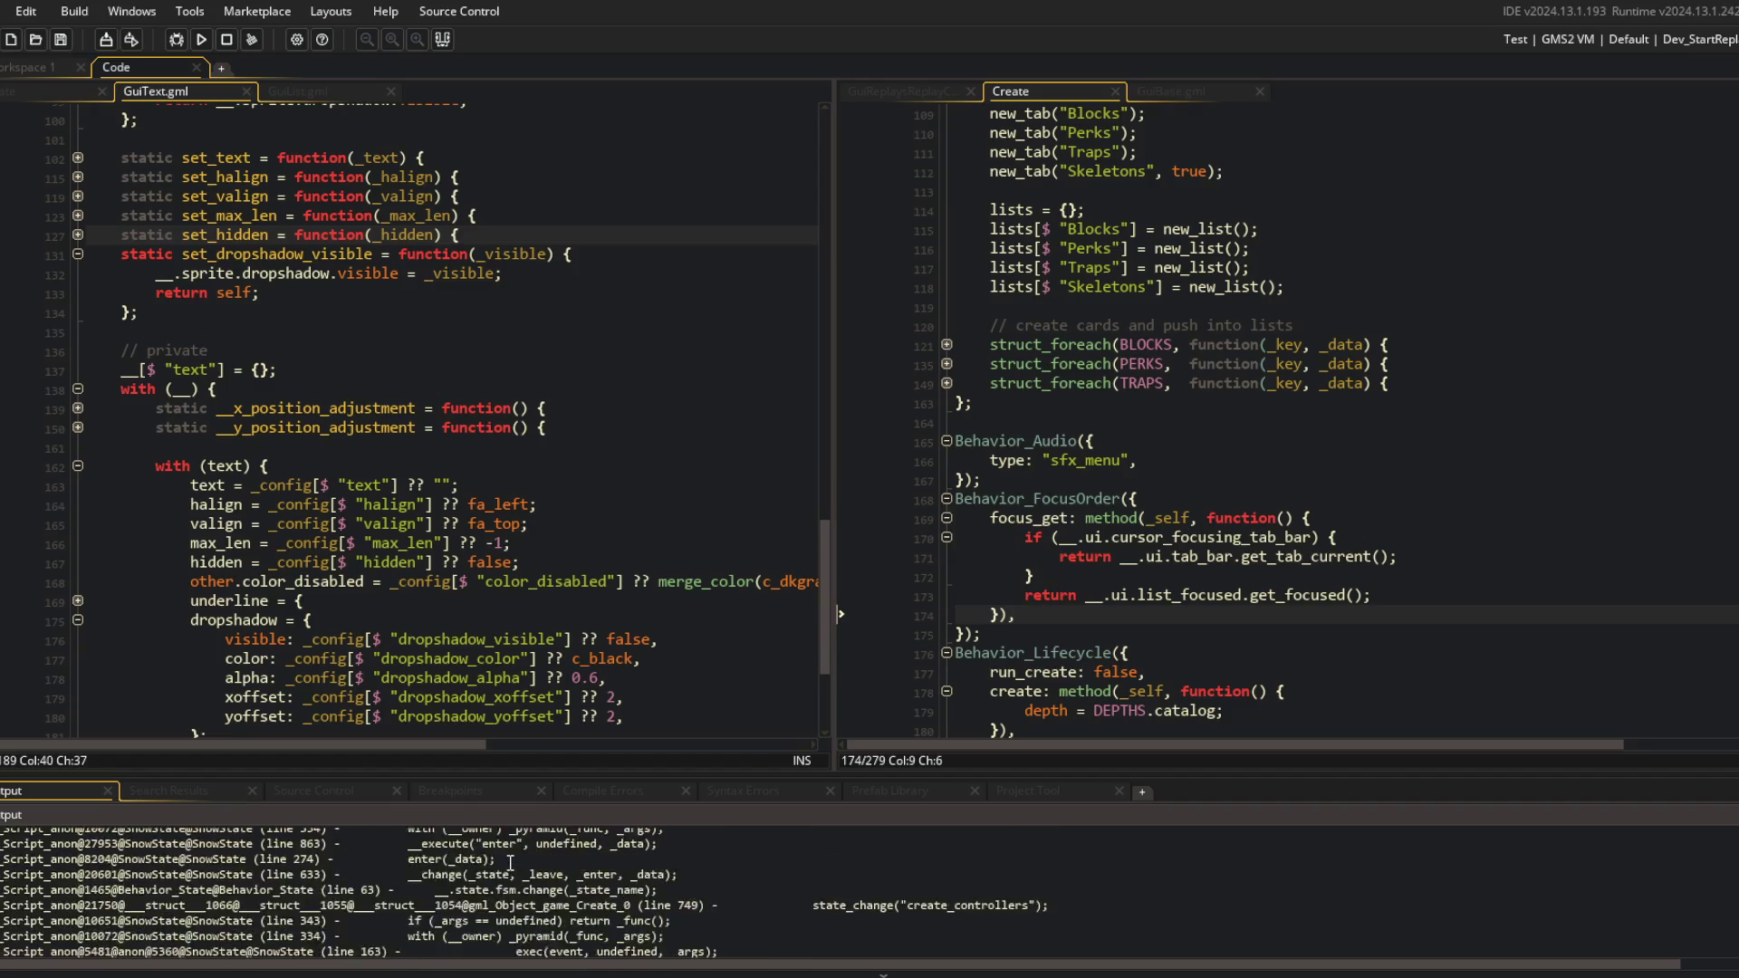
click(1200, 363)
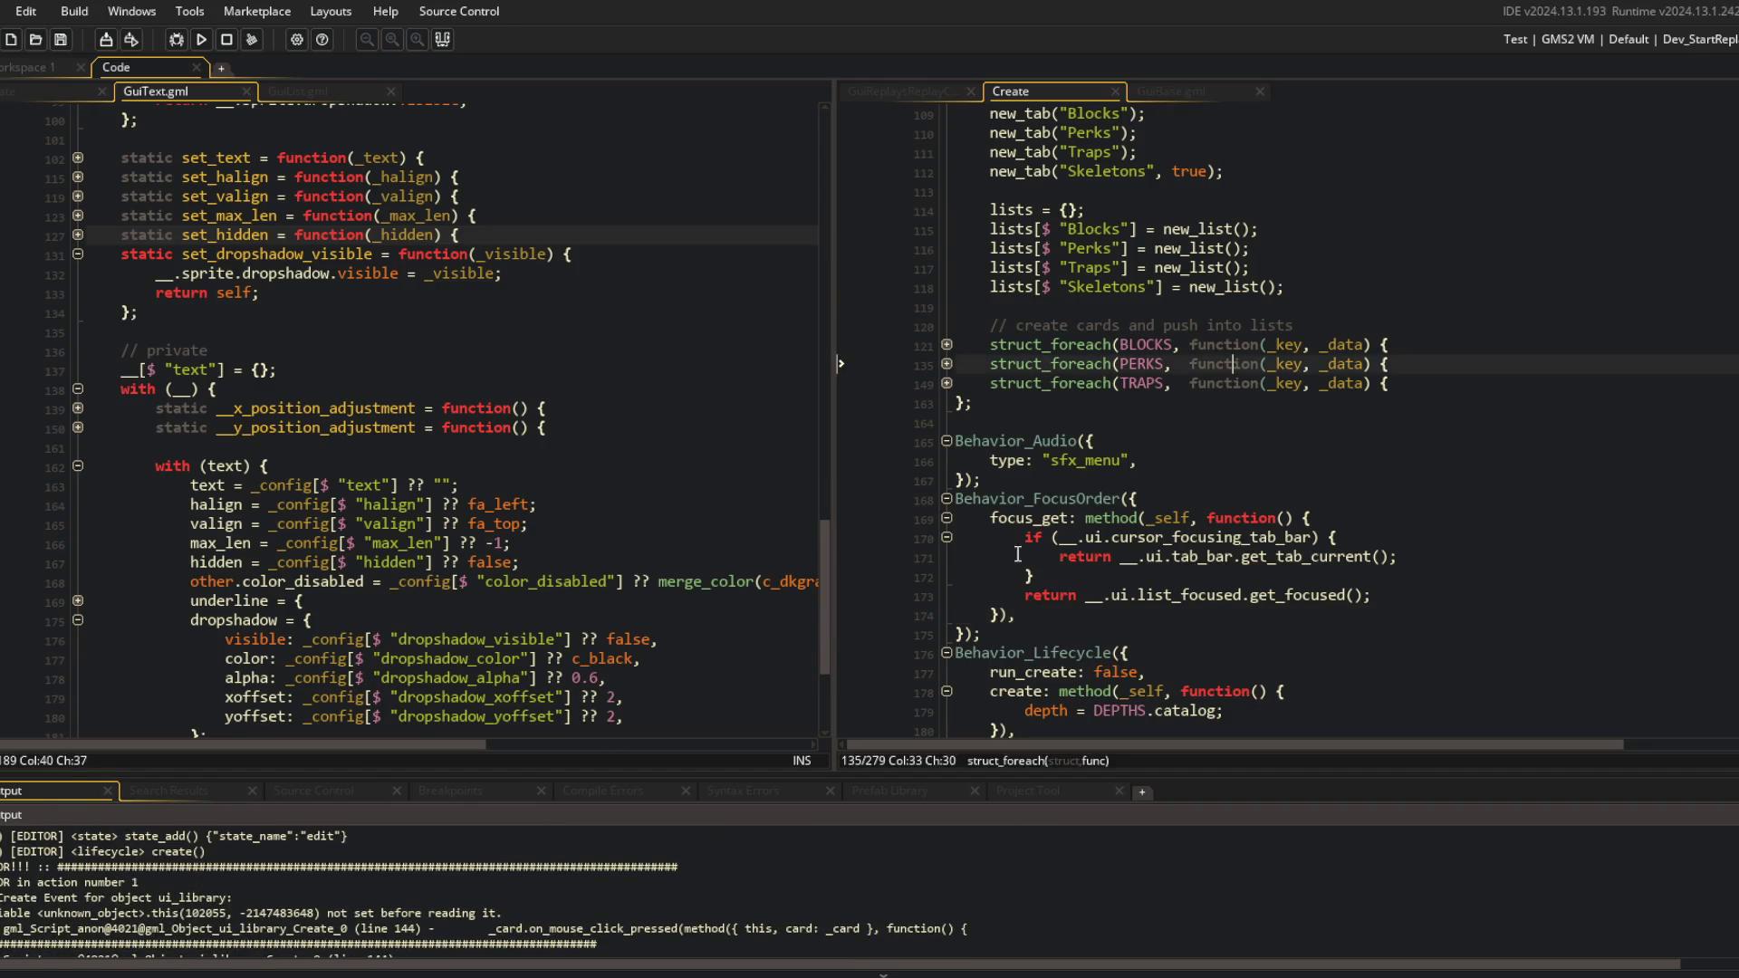
scroll(1019, 496, up, 2)
click(947, 441)
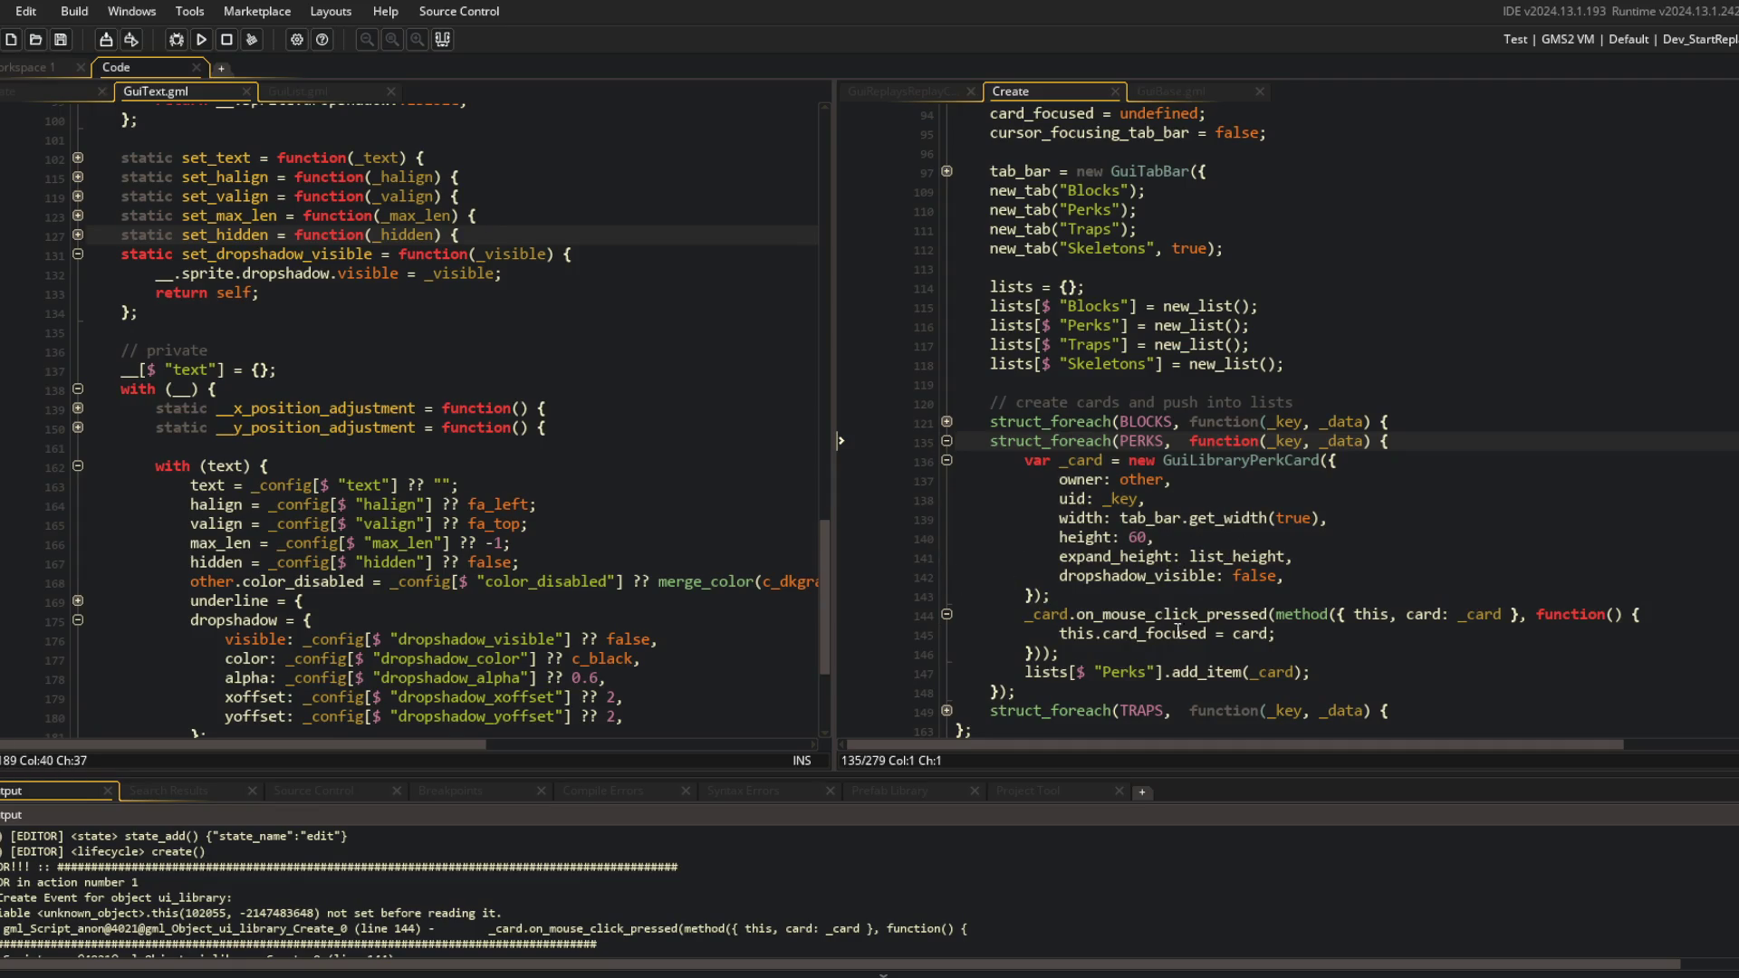
Bind 'this: other' in the Perks and Traps click handlers, save, and rebuild with F5.
click(1407, 614)
key(Left)
key(Left)
text(: other)
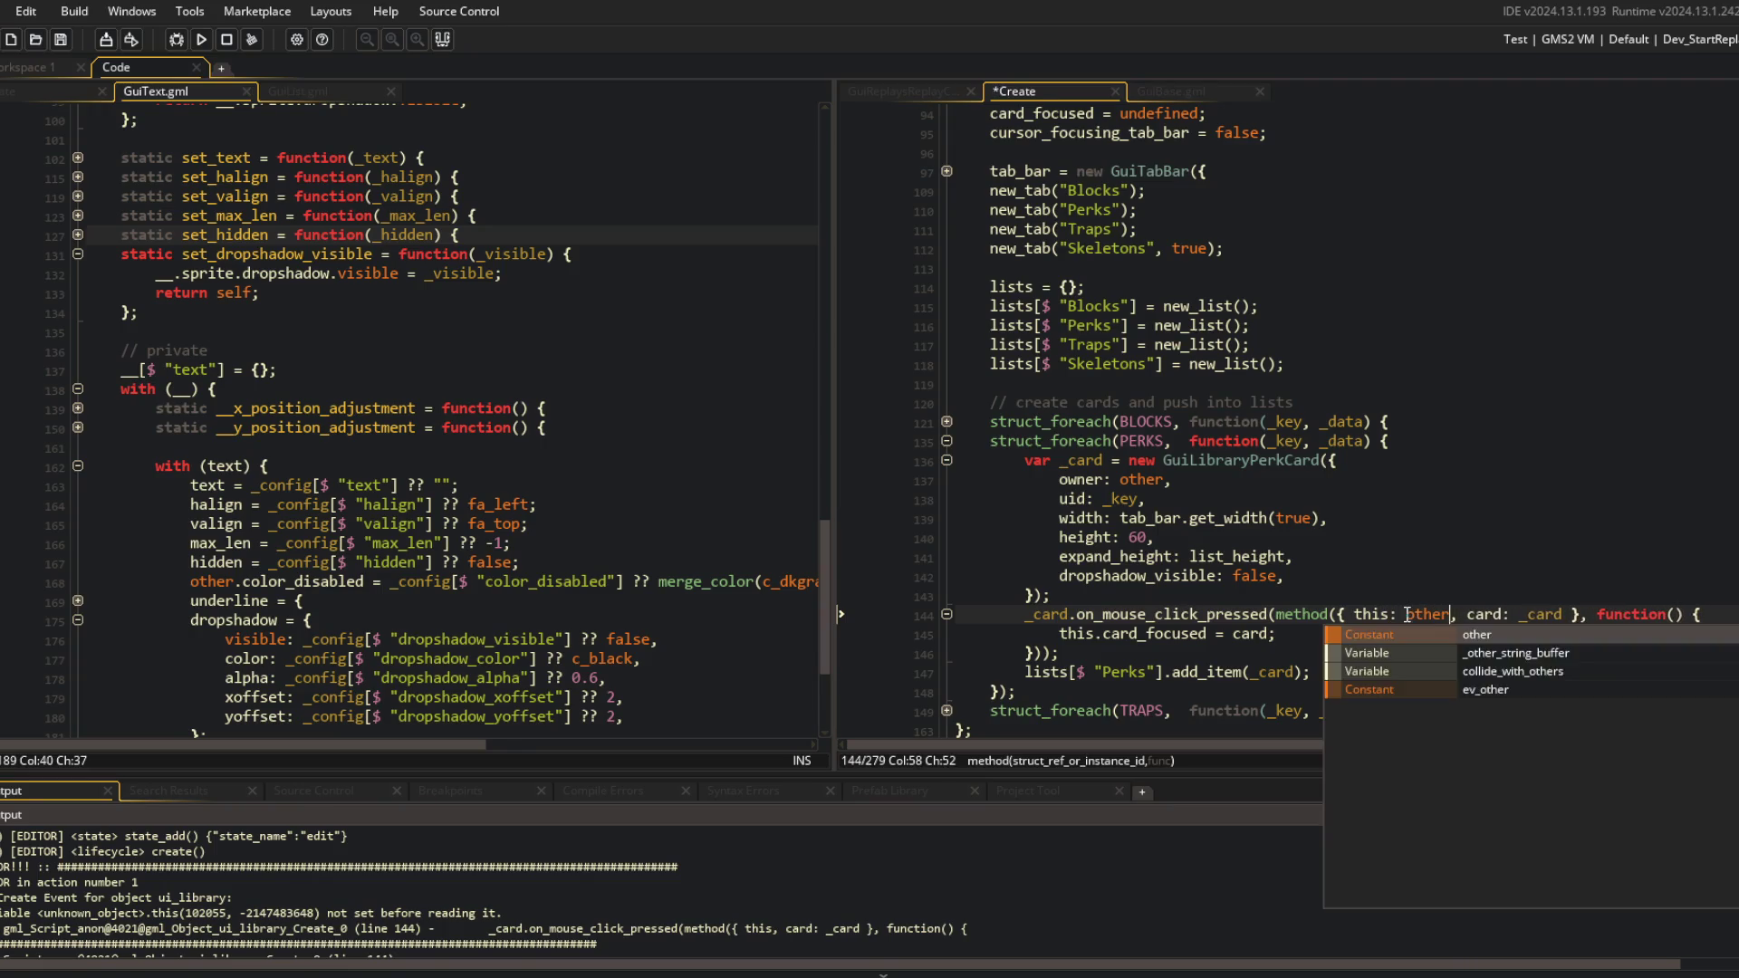
key(ctrl+s)
scroll(1327, 393, down, 4)
click(946, 480)
click(1393, 652)
text(: other, card: _card }, function() {)
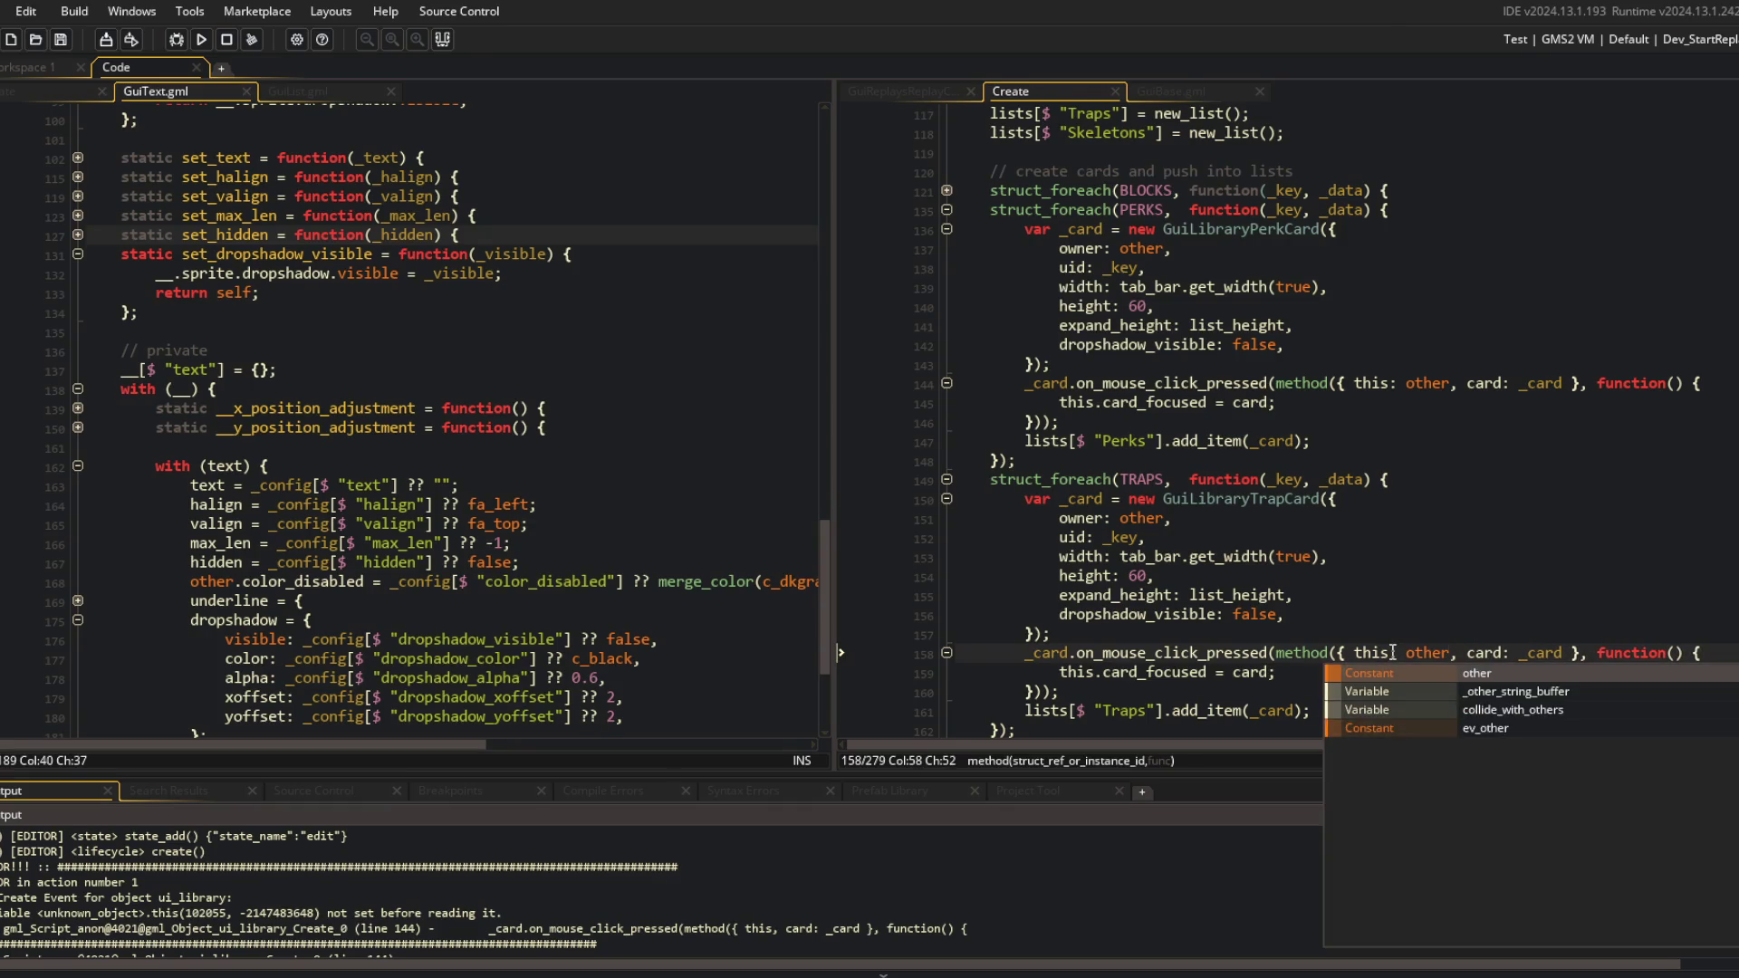
key(F5)
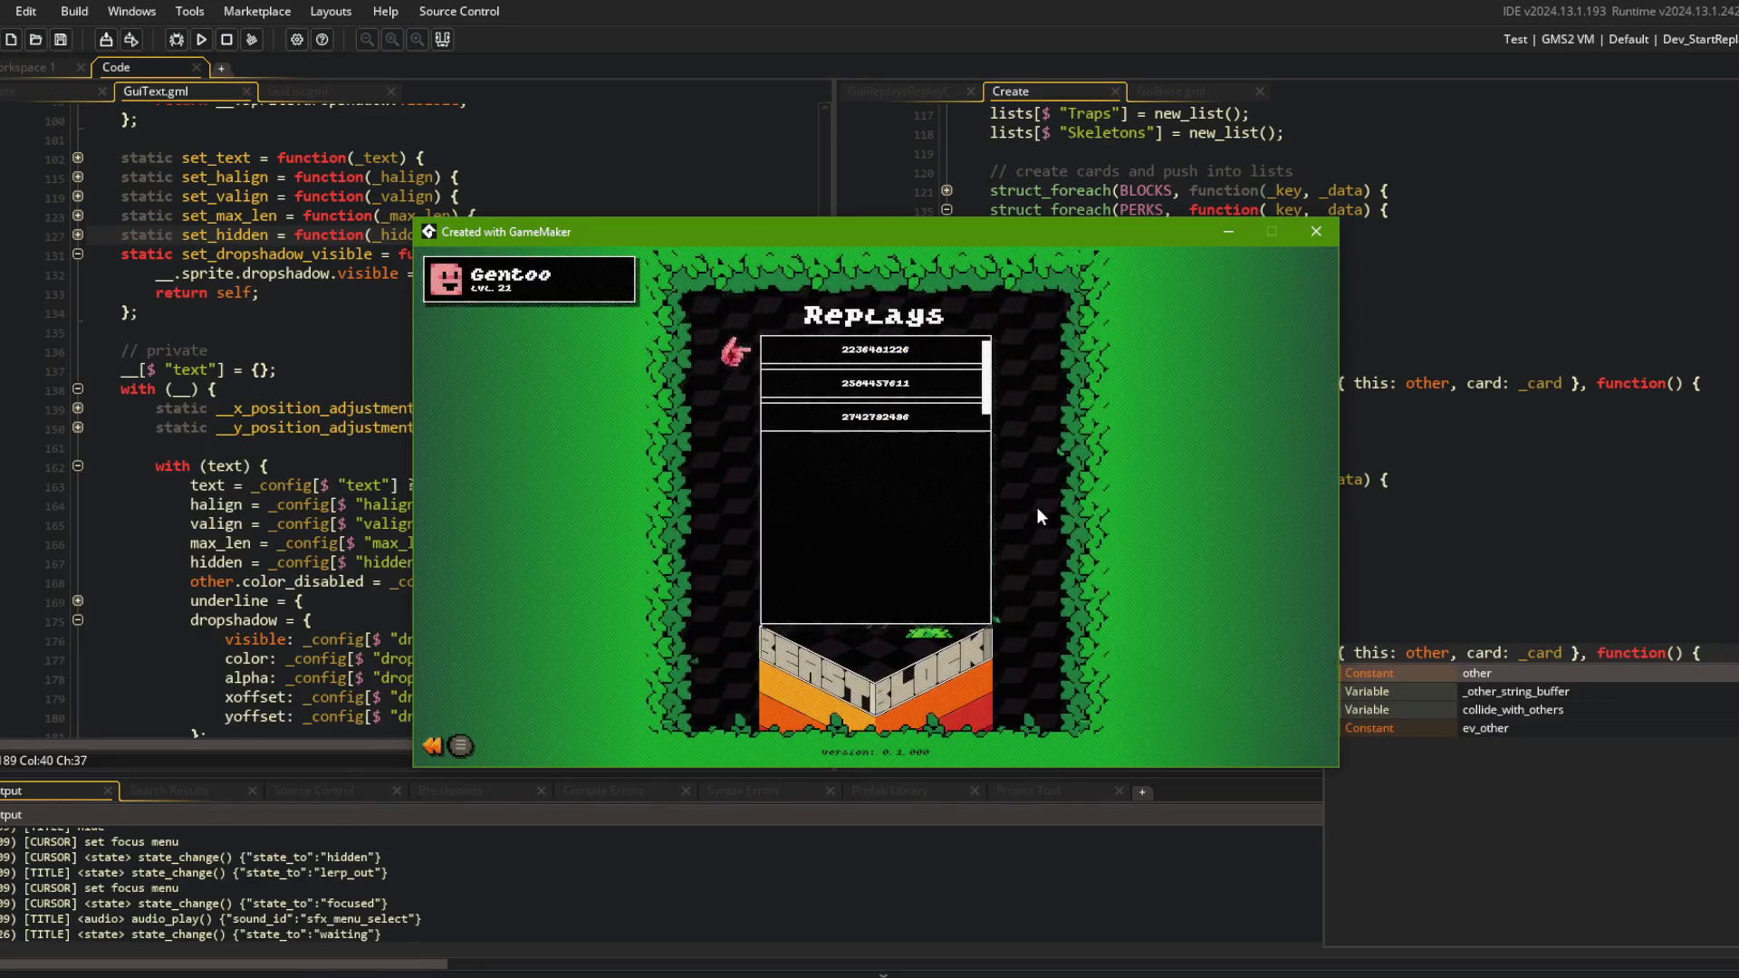
Close the running game after checking the seed cards, and hide the Output panel.
click(1316, 232)
click(1307, 374)
click(548, 408)
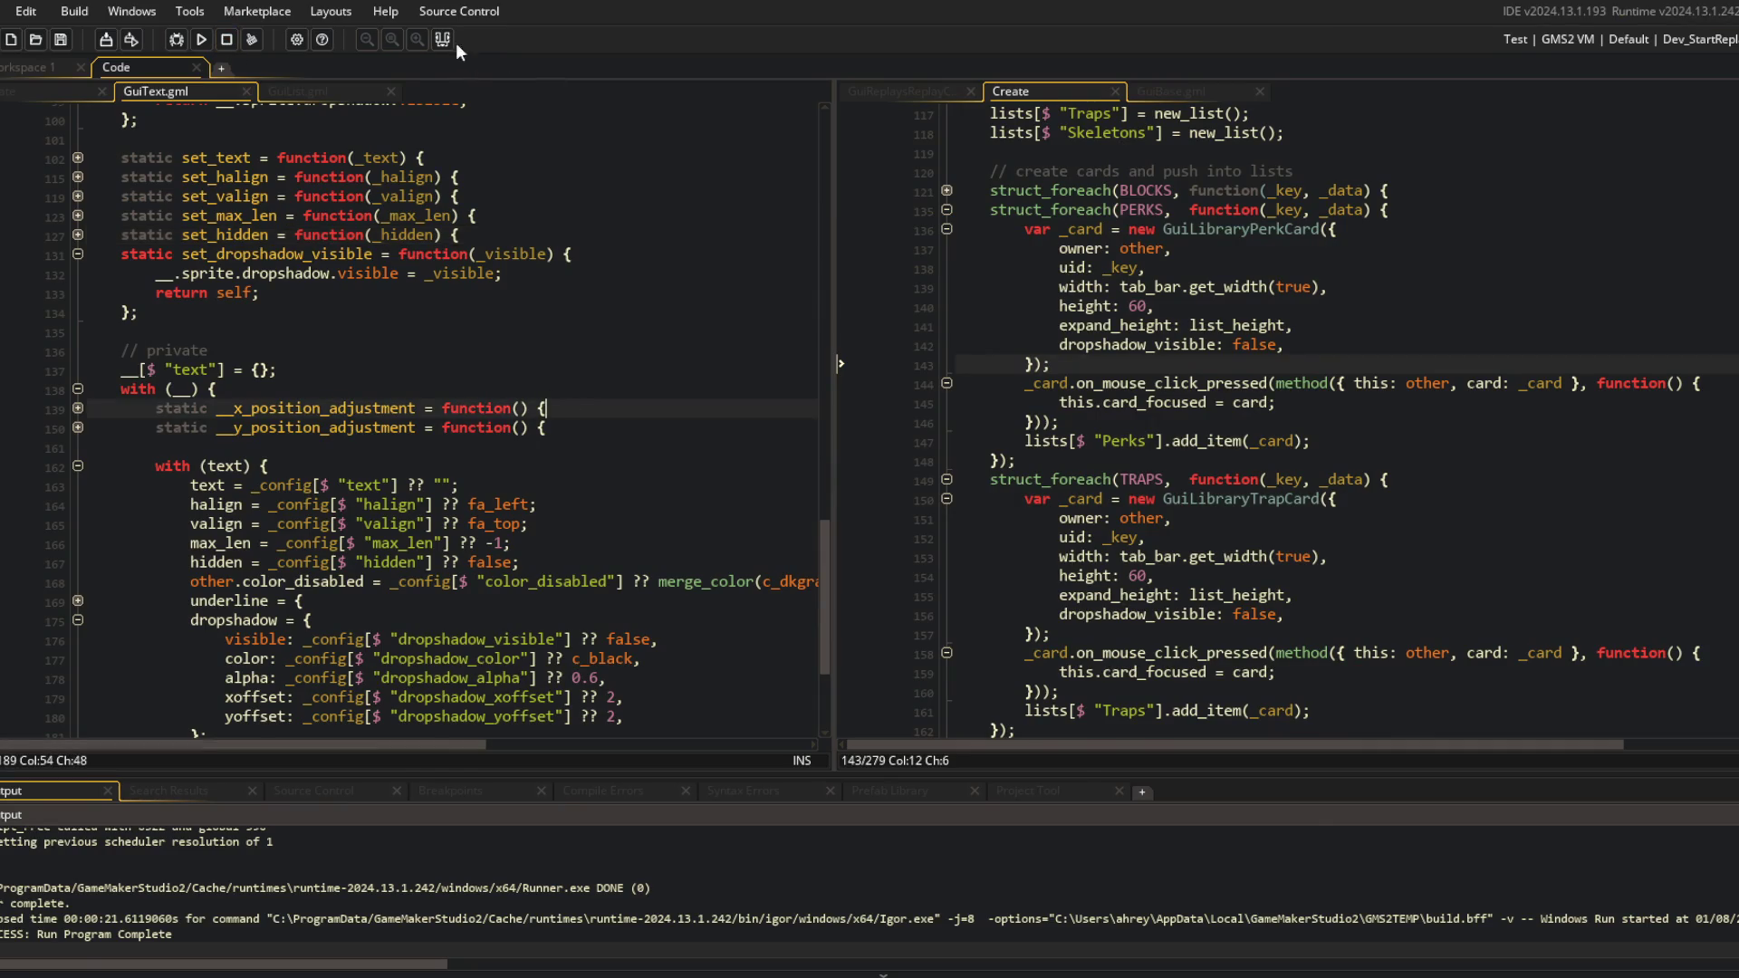
click(1191, 209)
Fold the Perks and Traps card loops, close GuiBase.gml, and view GuiReplaysReplayCard.
scroll(1191, 402, up, 3)
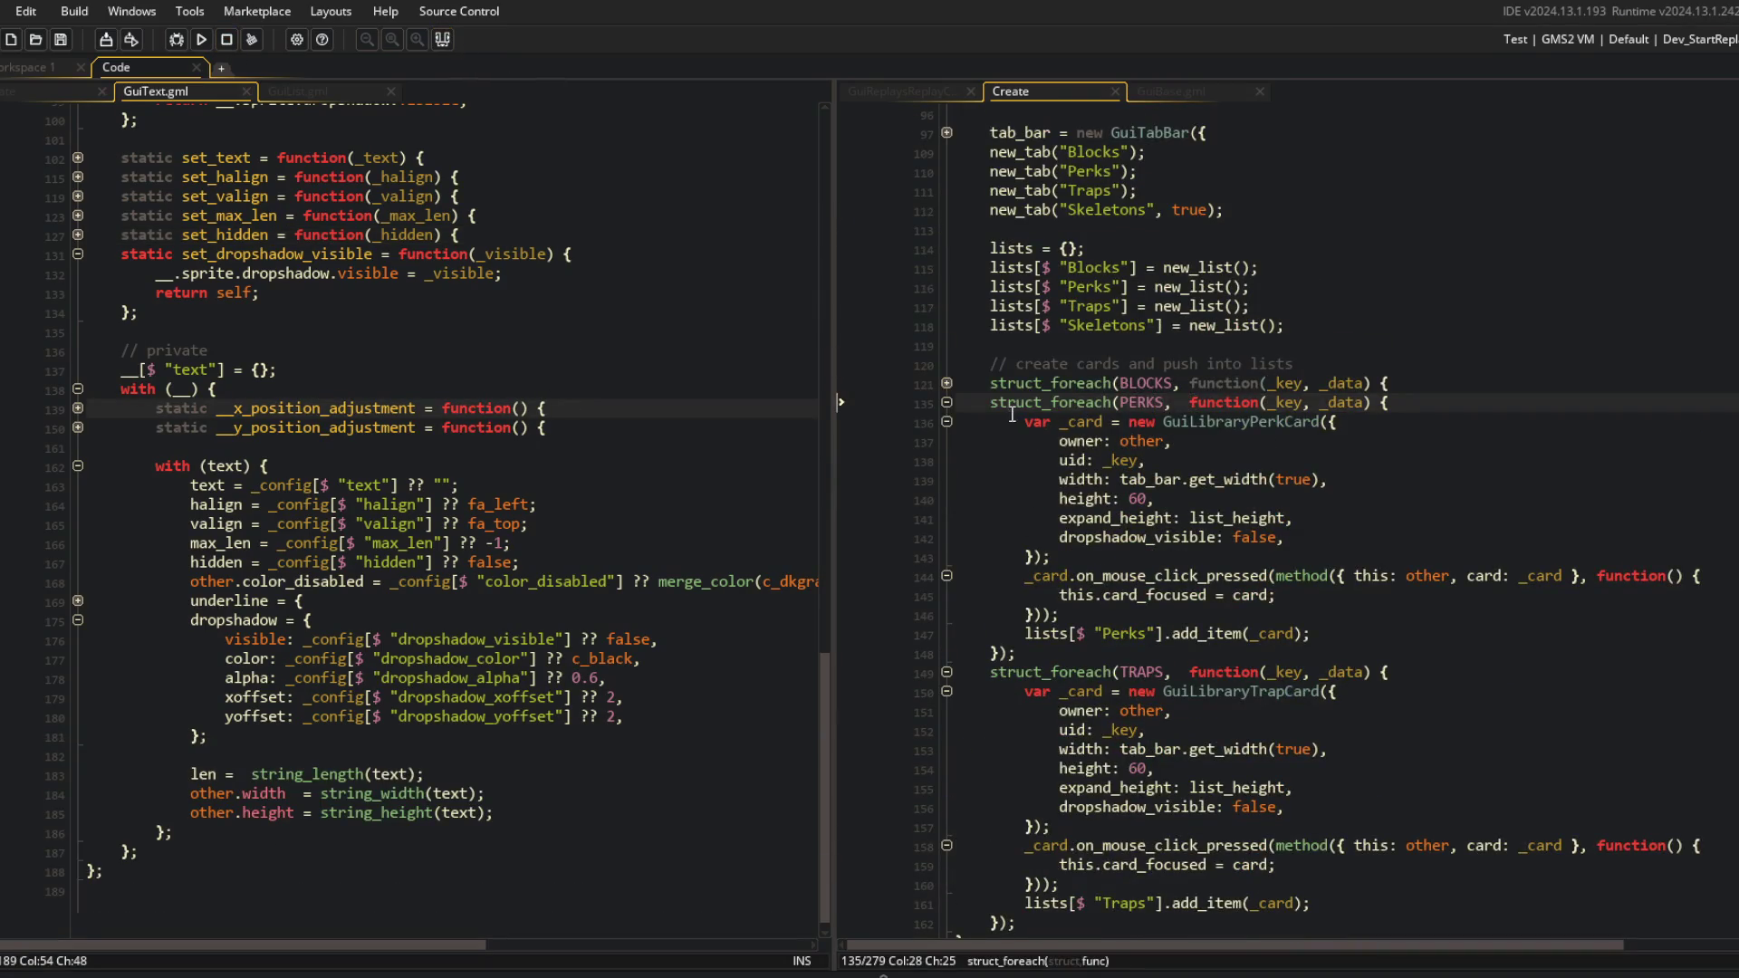
click(947, 403)
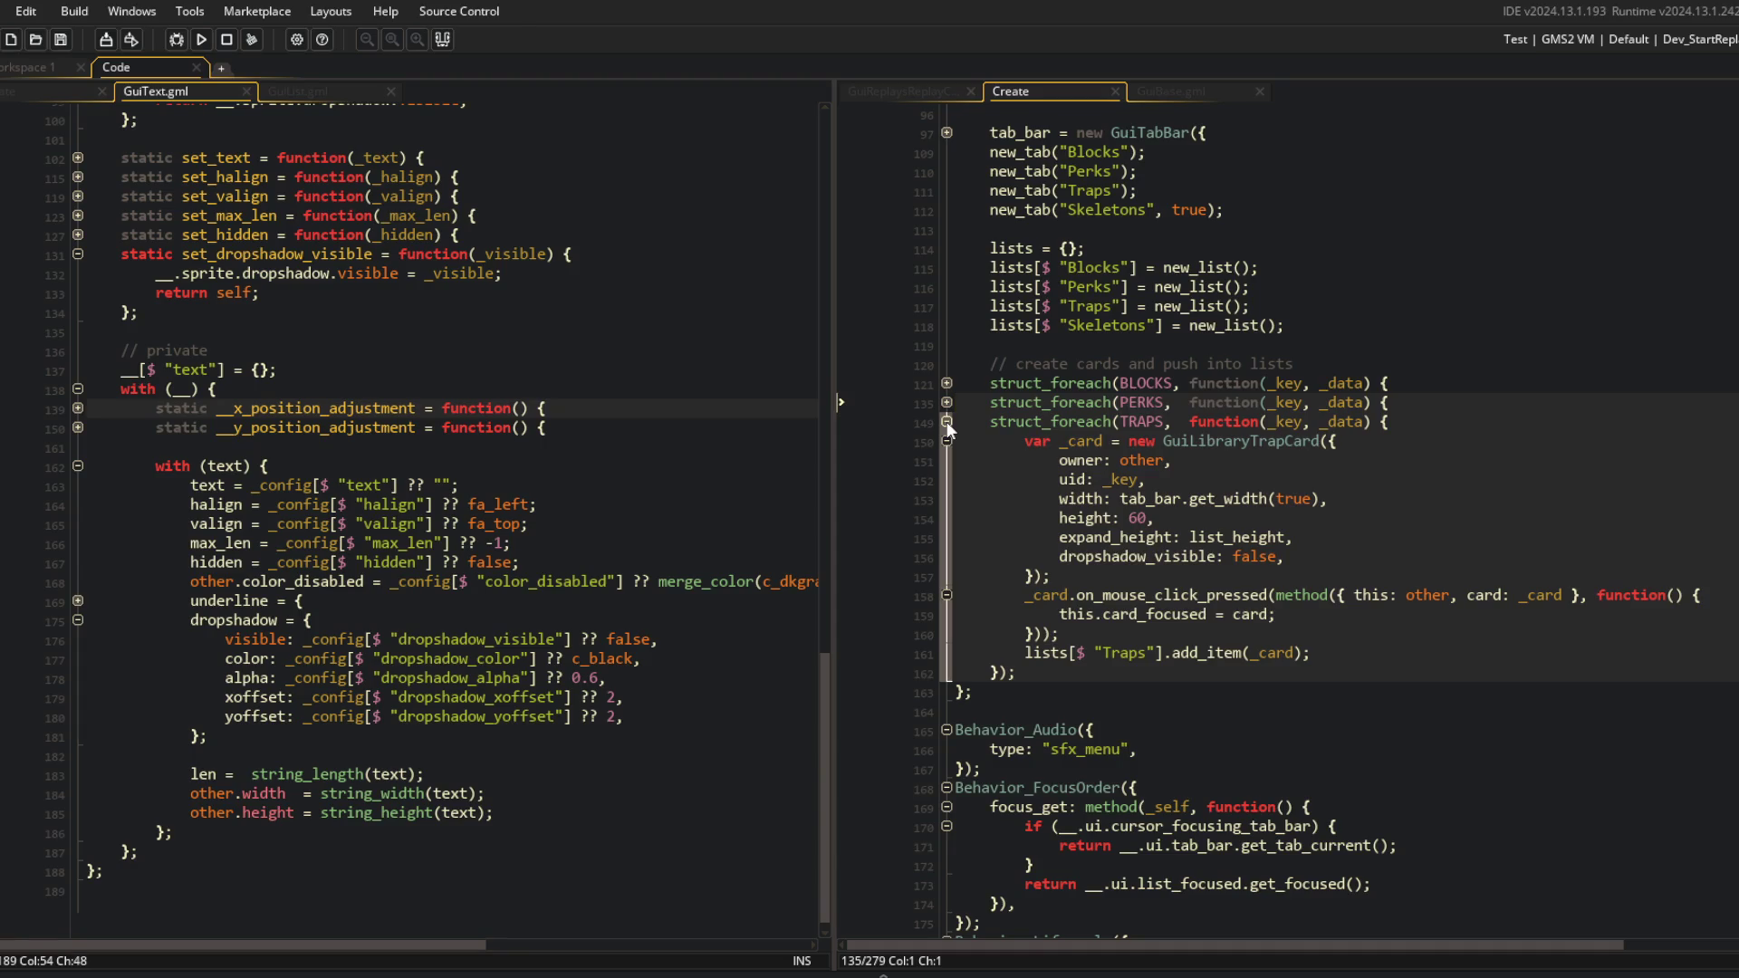
click(948, 422)
click(1135, 363)
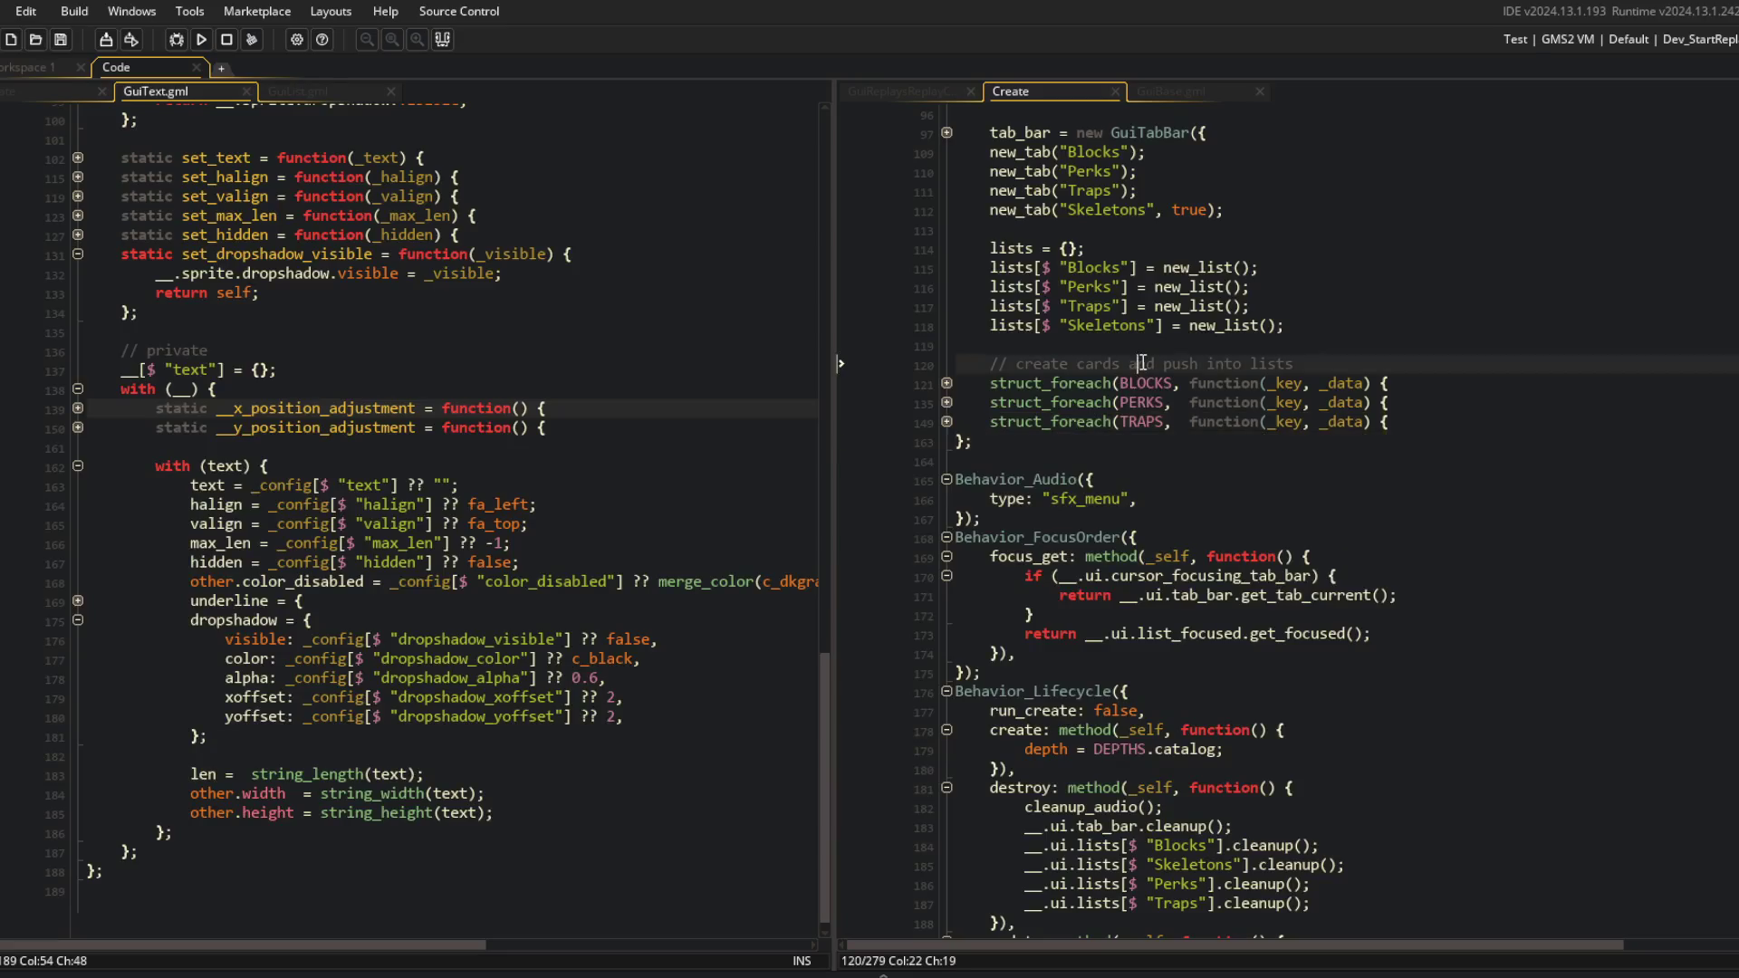
scroll(1168, 363, up, 5)
middle_click(1199, 87)
click(917, 94)
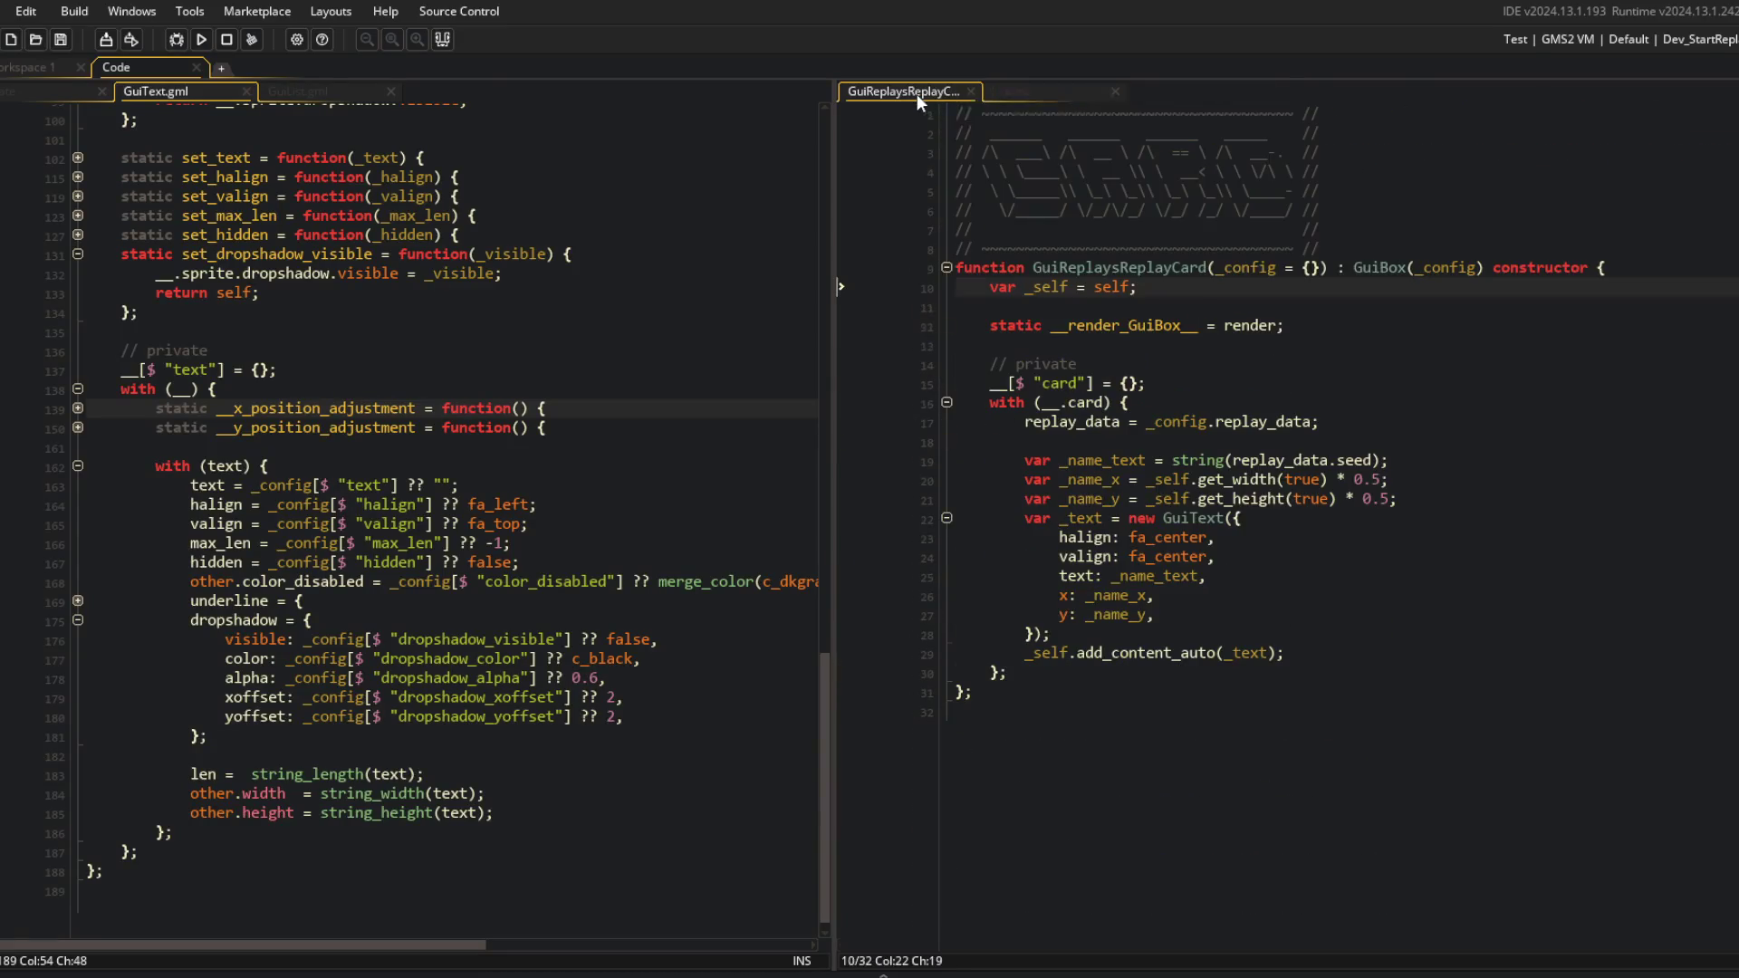
Close the GuiText.gml and GuiList.gml scripts, returning to the library Create event.
click(1048, 95)
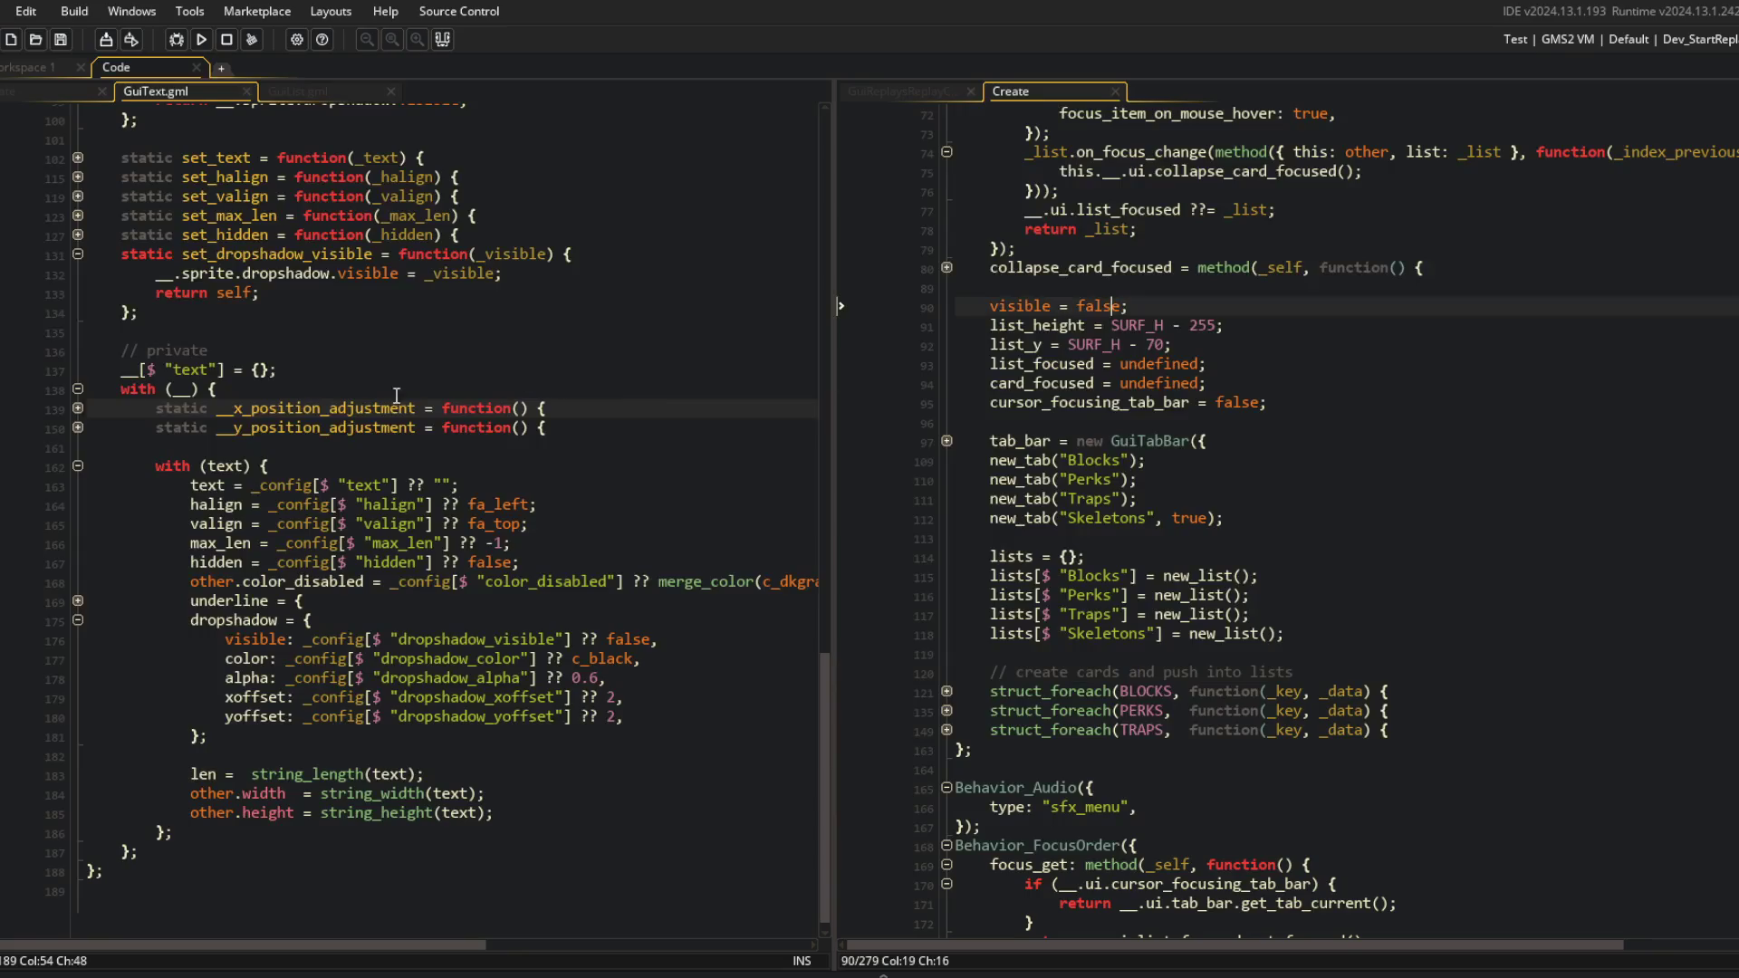
scroll(272, 271, up, 6)
middle_click(188, 91)
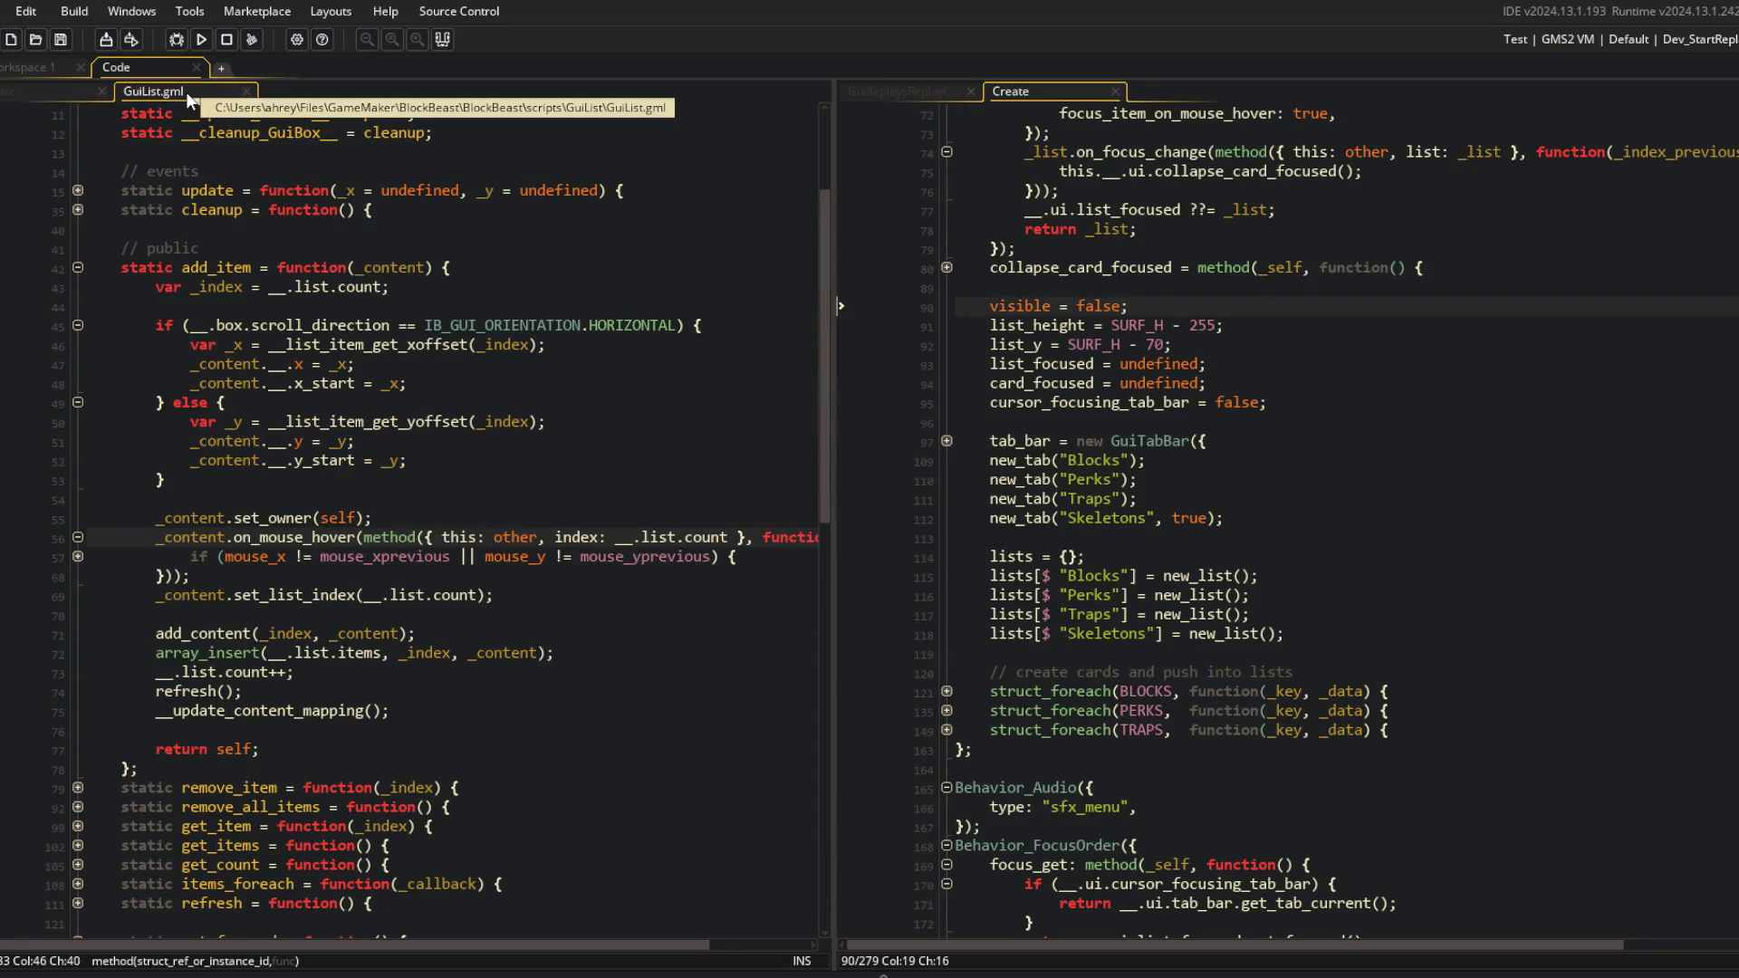
click(563, 633)
click(78, 537)
click(181, 479)
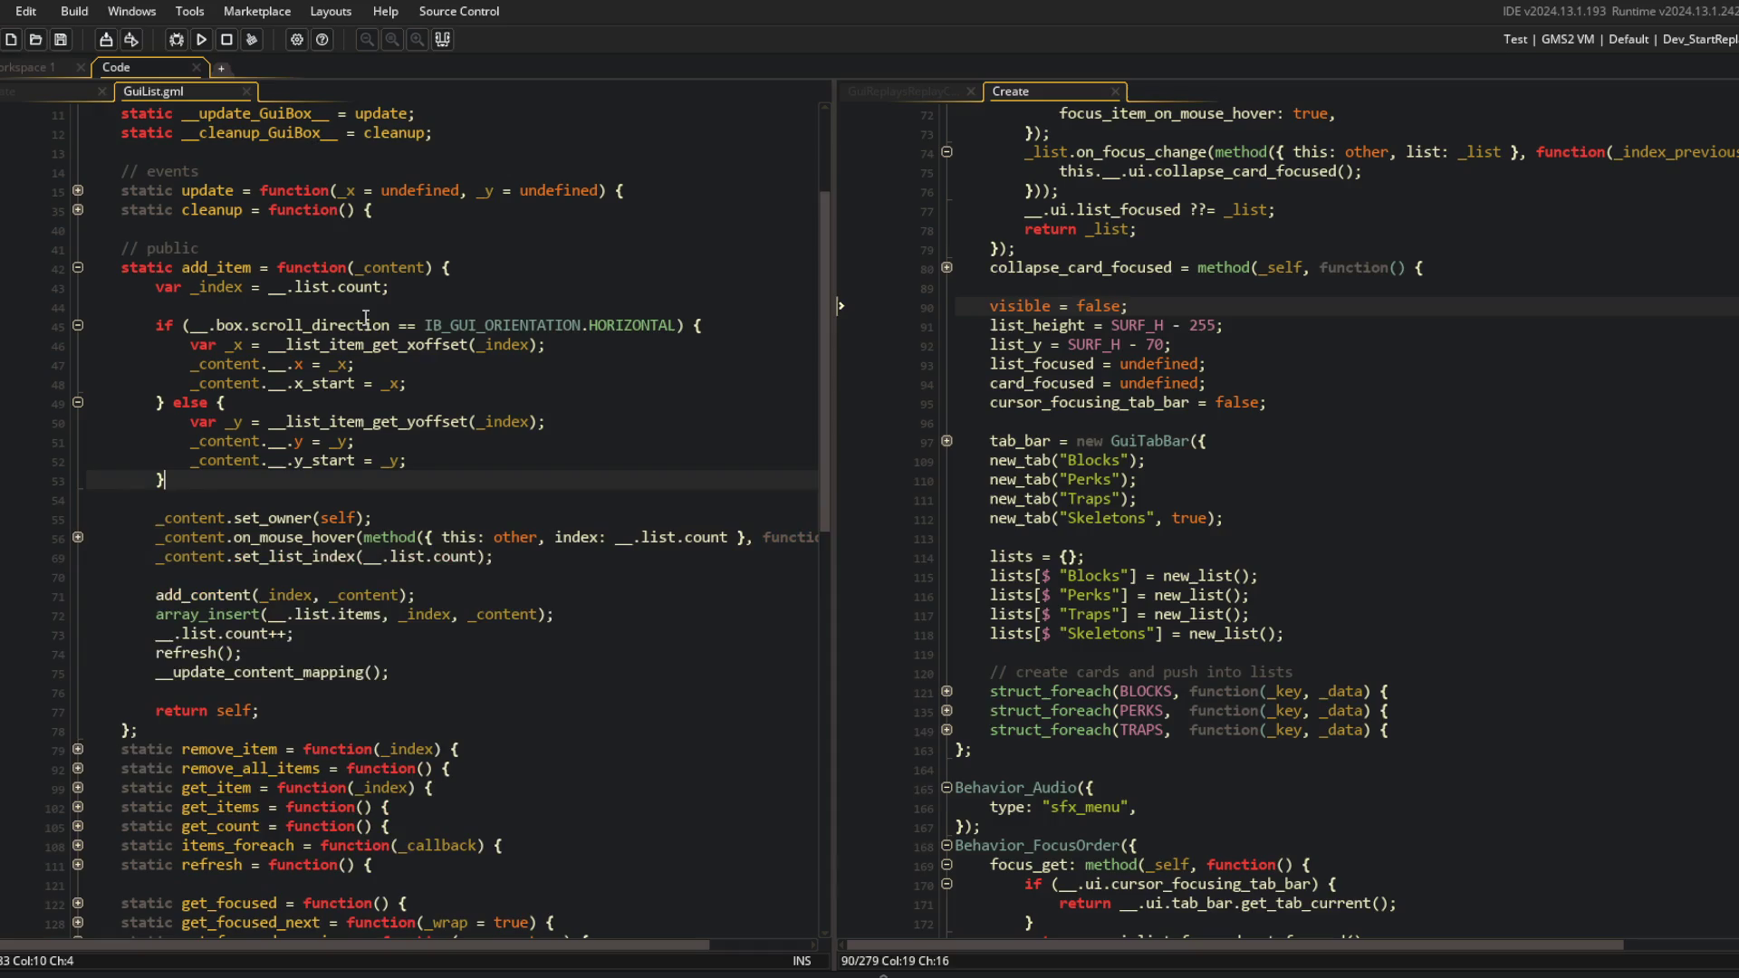
middle_click(212, 92)
scroll(380, 453, down, 1)
scroll(380, 453, up, 2)
Collapse the replay card's empty on_mouse_enter and on_mouse_leave handlers onto single lines.
click(381, 473)
click(145, 394)
key(ctrl+BackSpace)
key(ctrl+Delete)
key(Down)
key(ctrl+Delete)
key(ctrl+Delete)
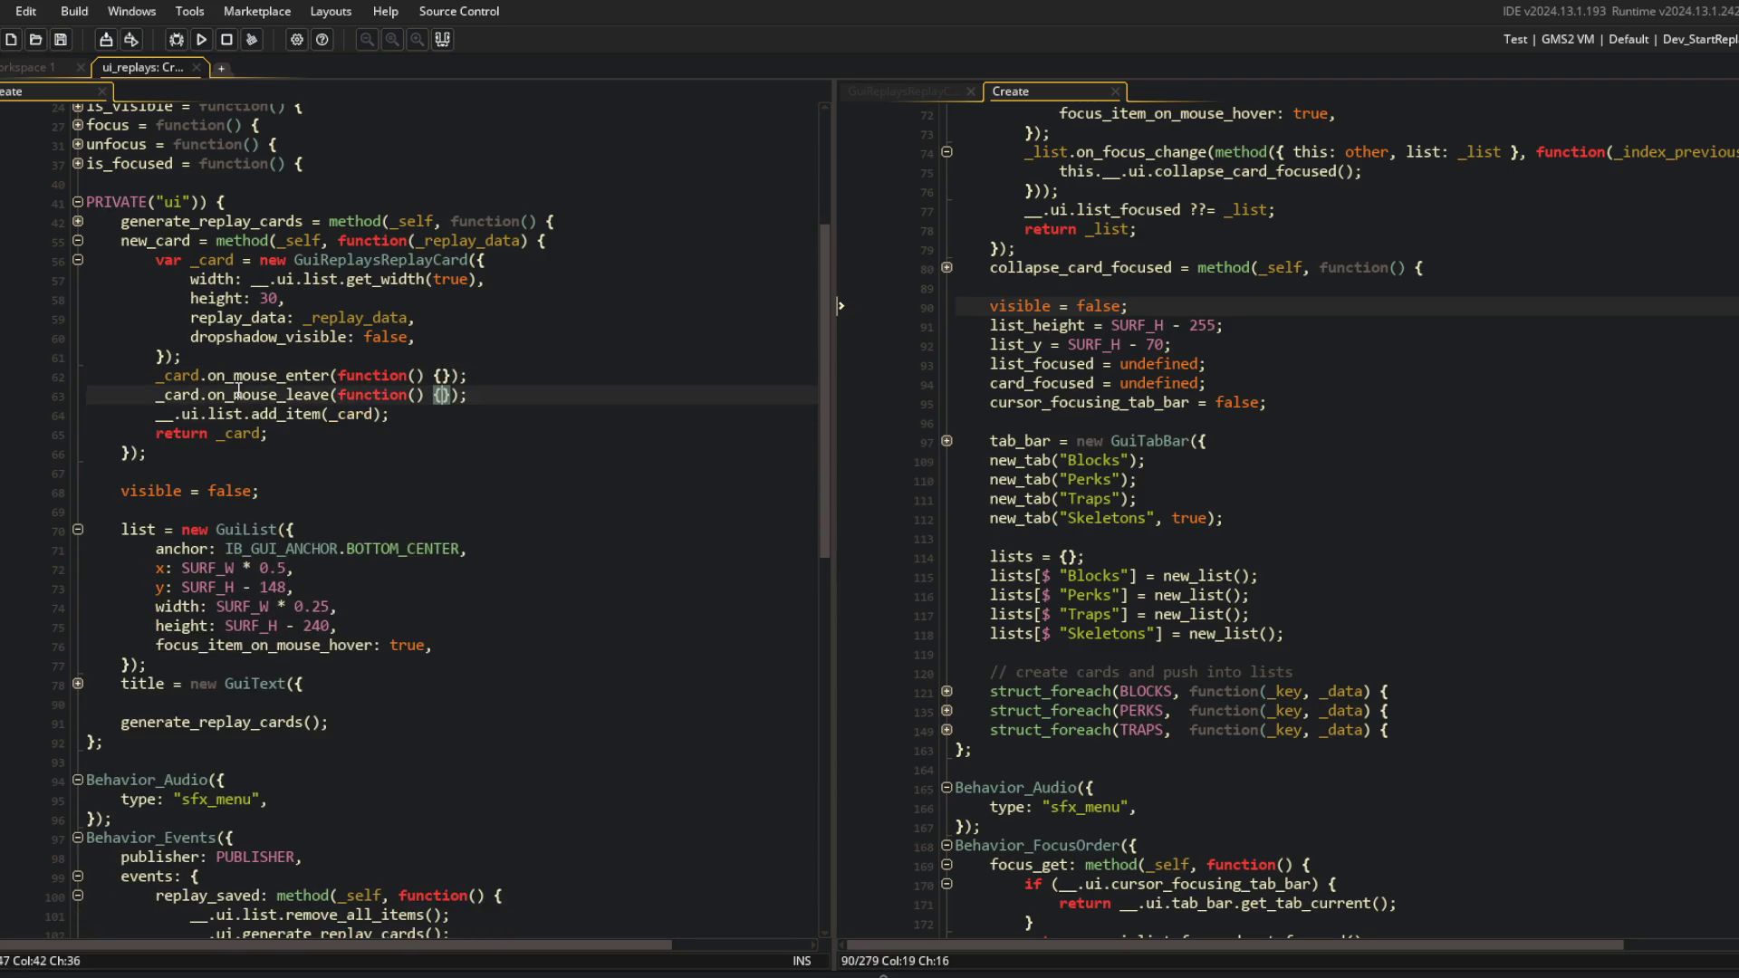
click(269, 281)
Add 'owner: other,' to the GuiReplaysReplayCard config and run the game to test.
scroll(1143, 463, up, 3)
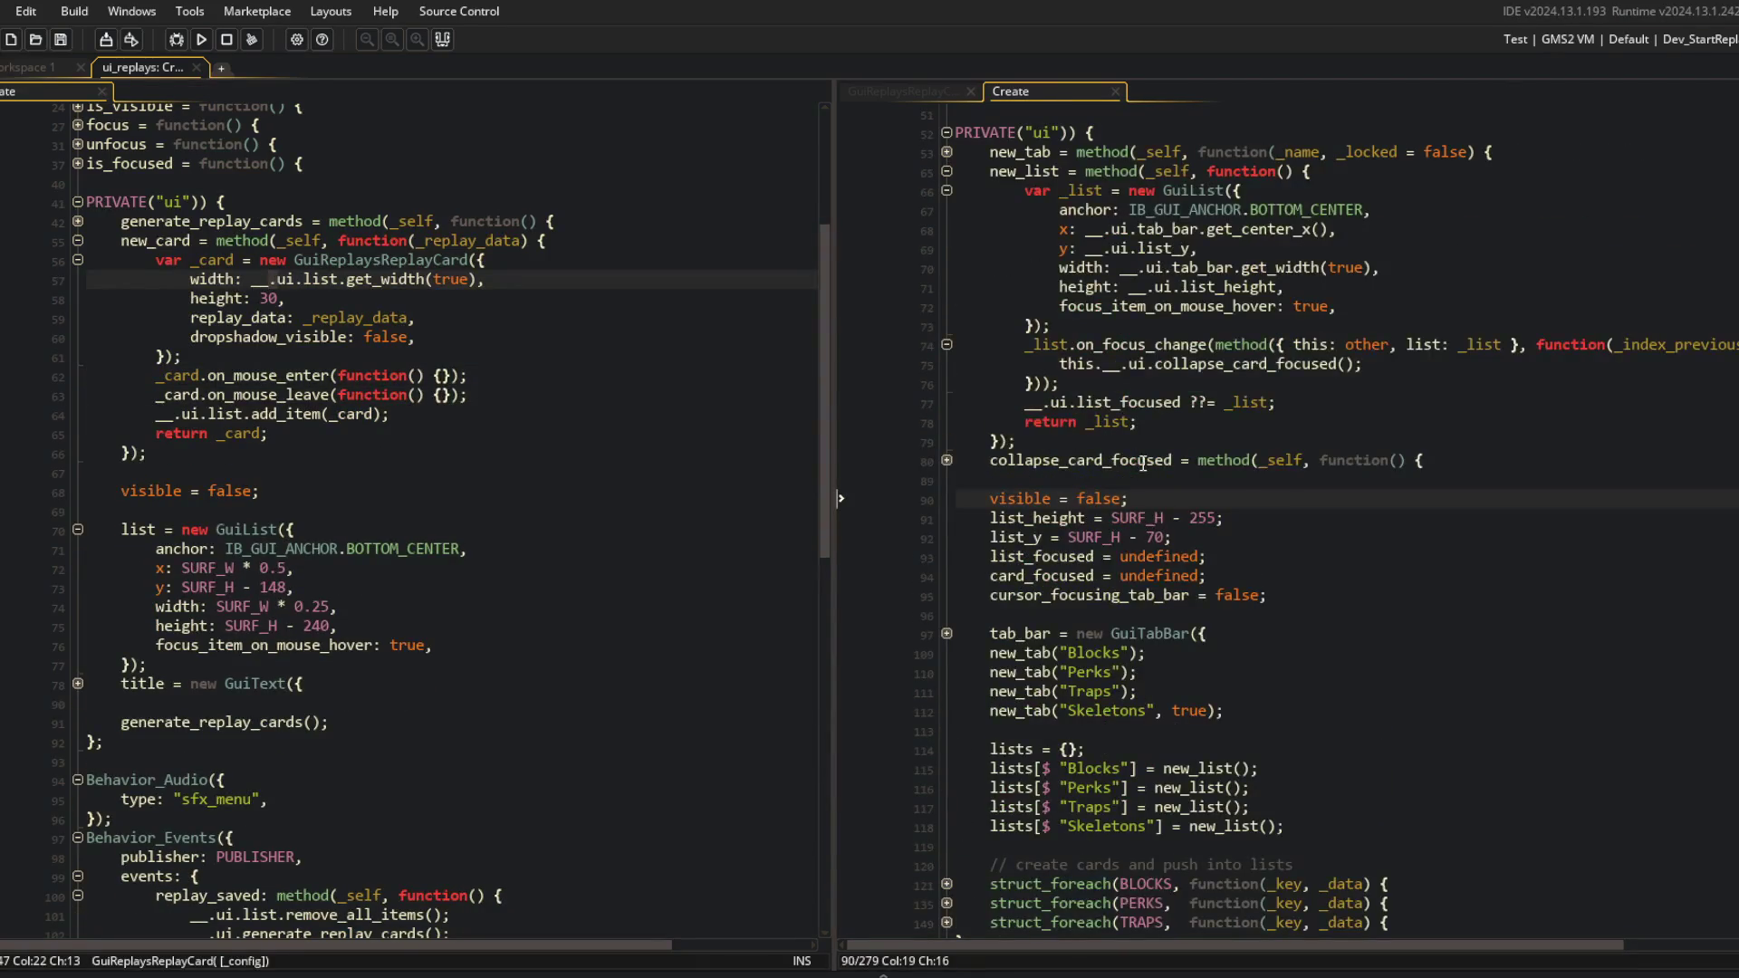
scroll(1031, 399, down, 2)
scroll(1030, 400, down, 5)
click(946, 460)
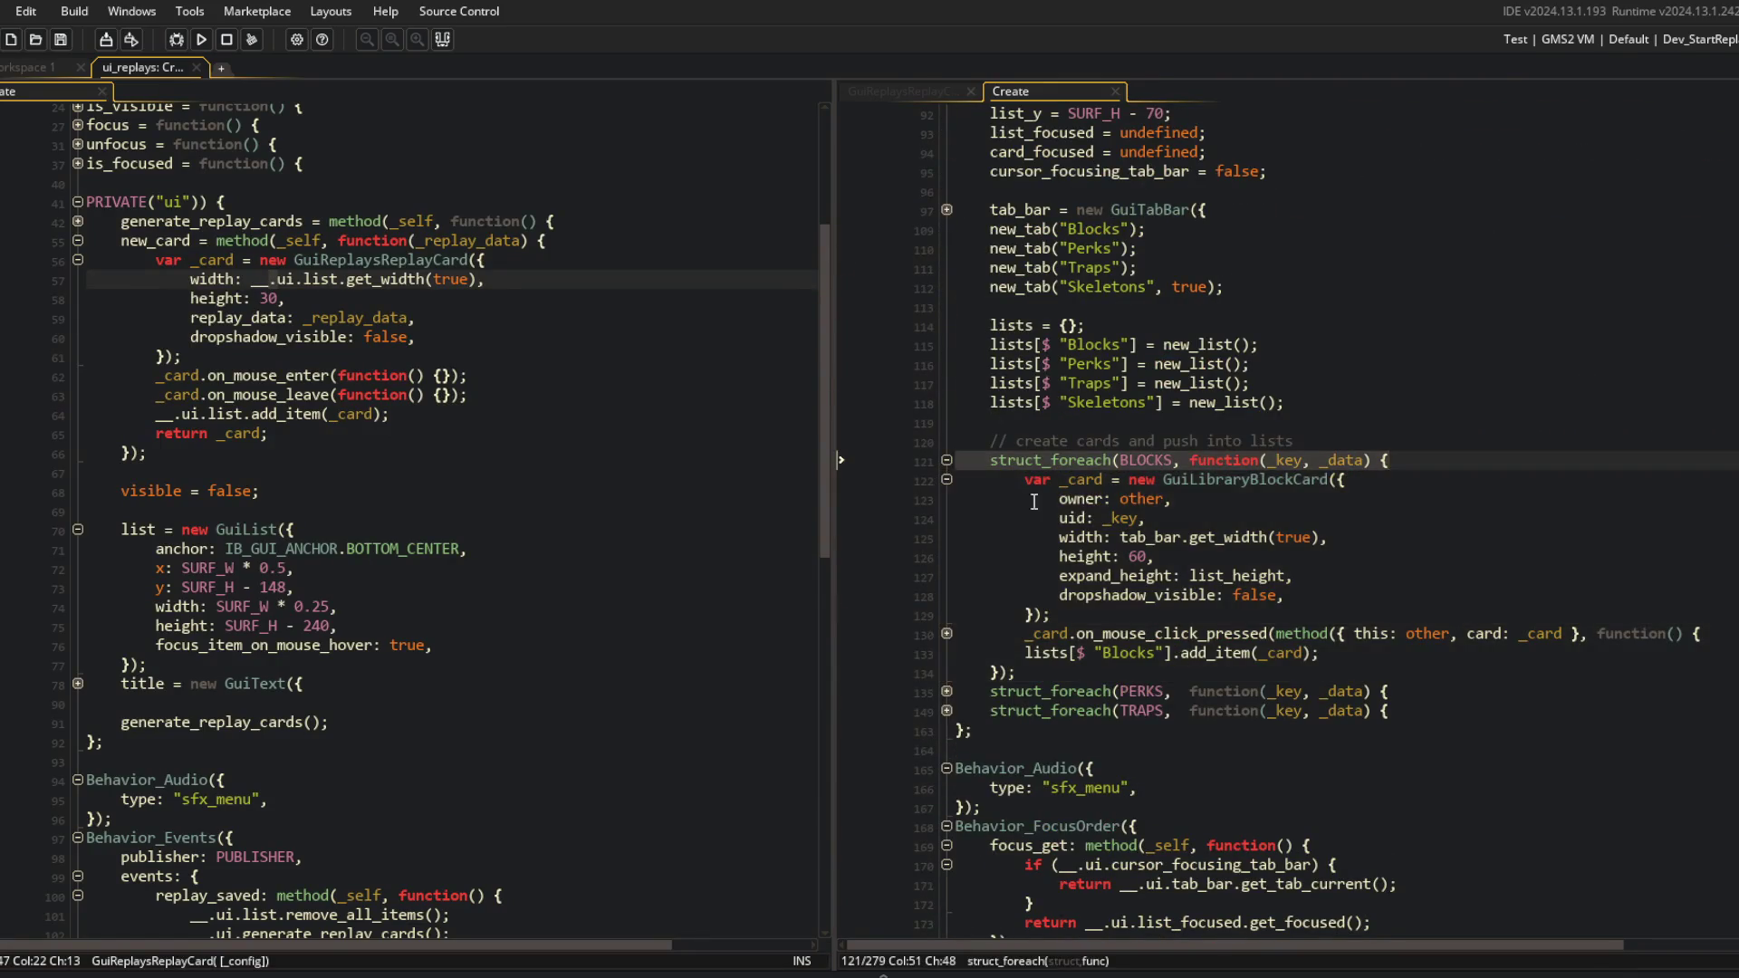
click(1245, 499)
click(563, 259)
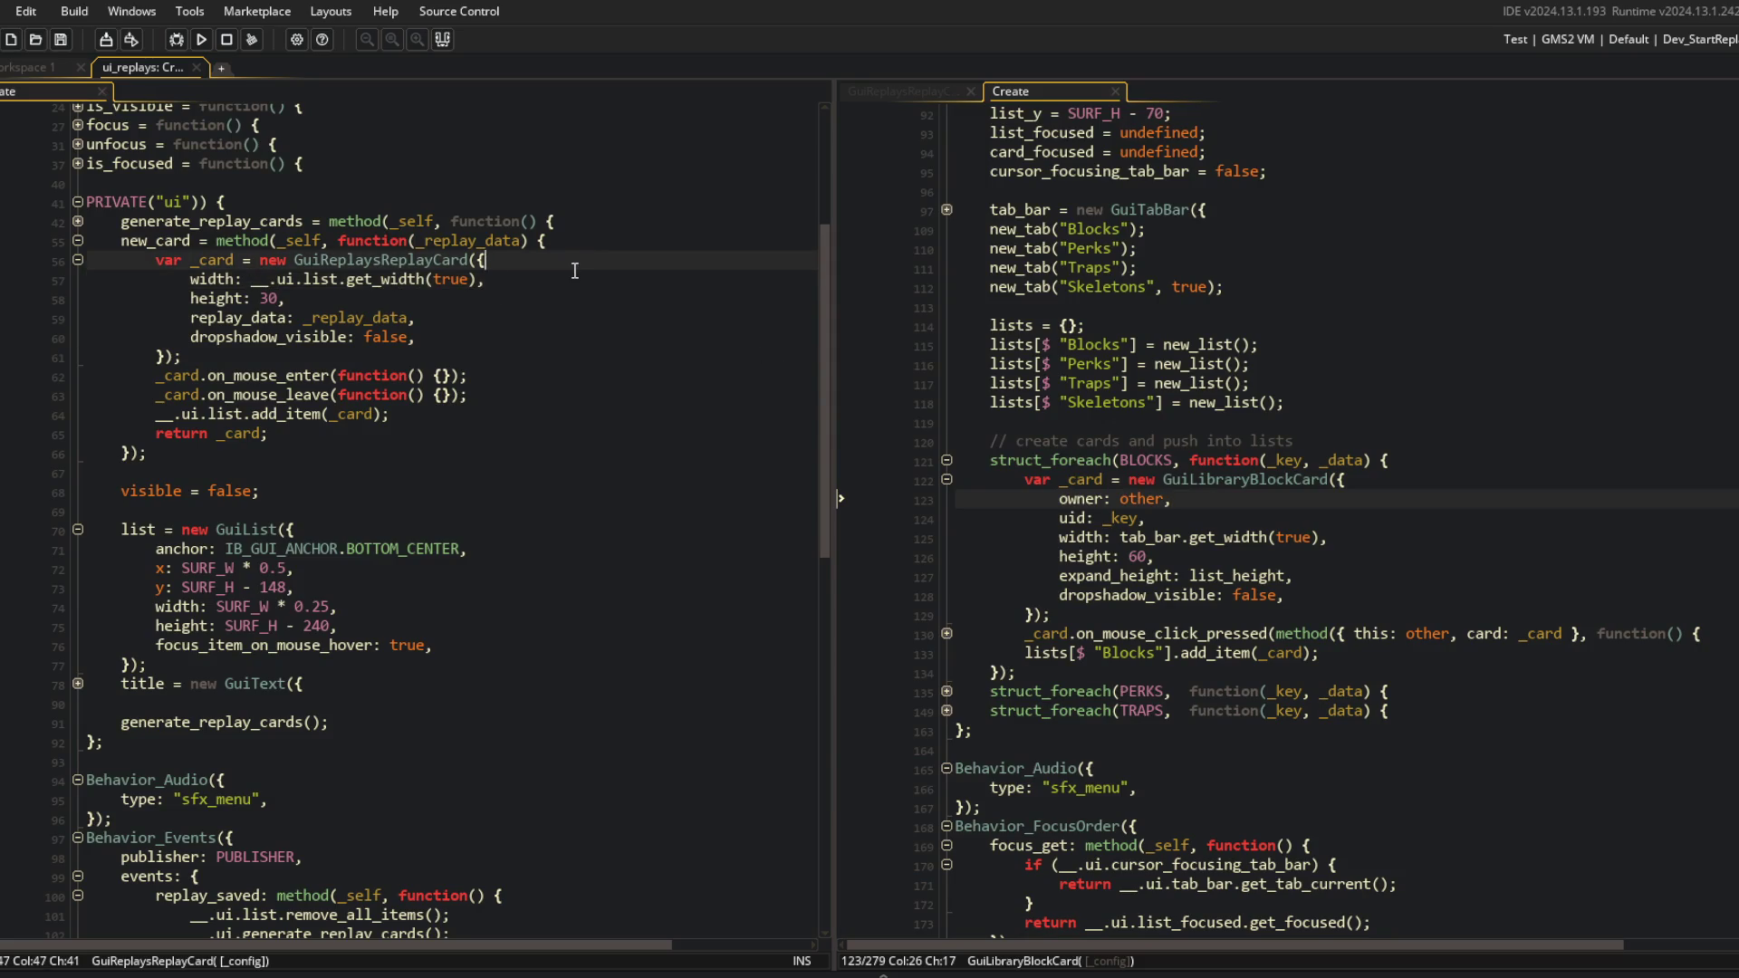
key(Return)
text(owner: other,)
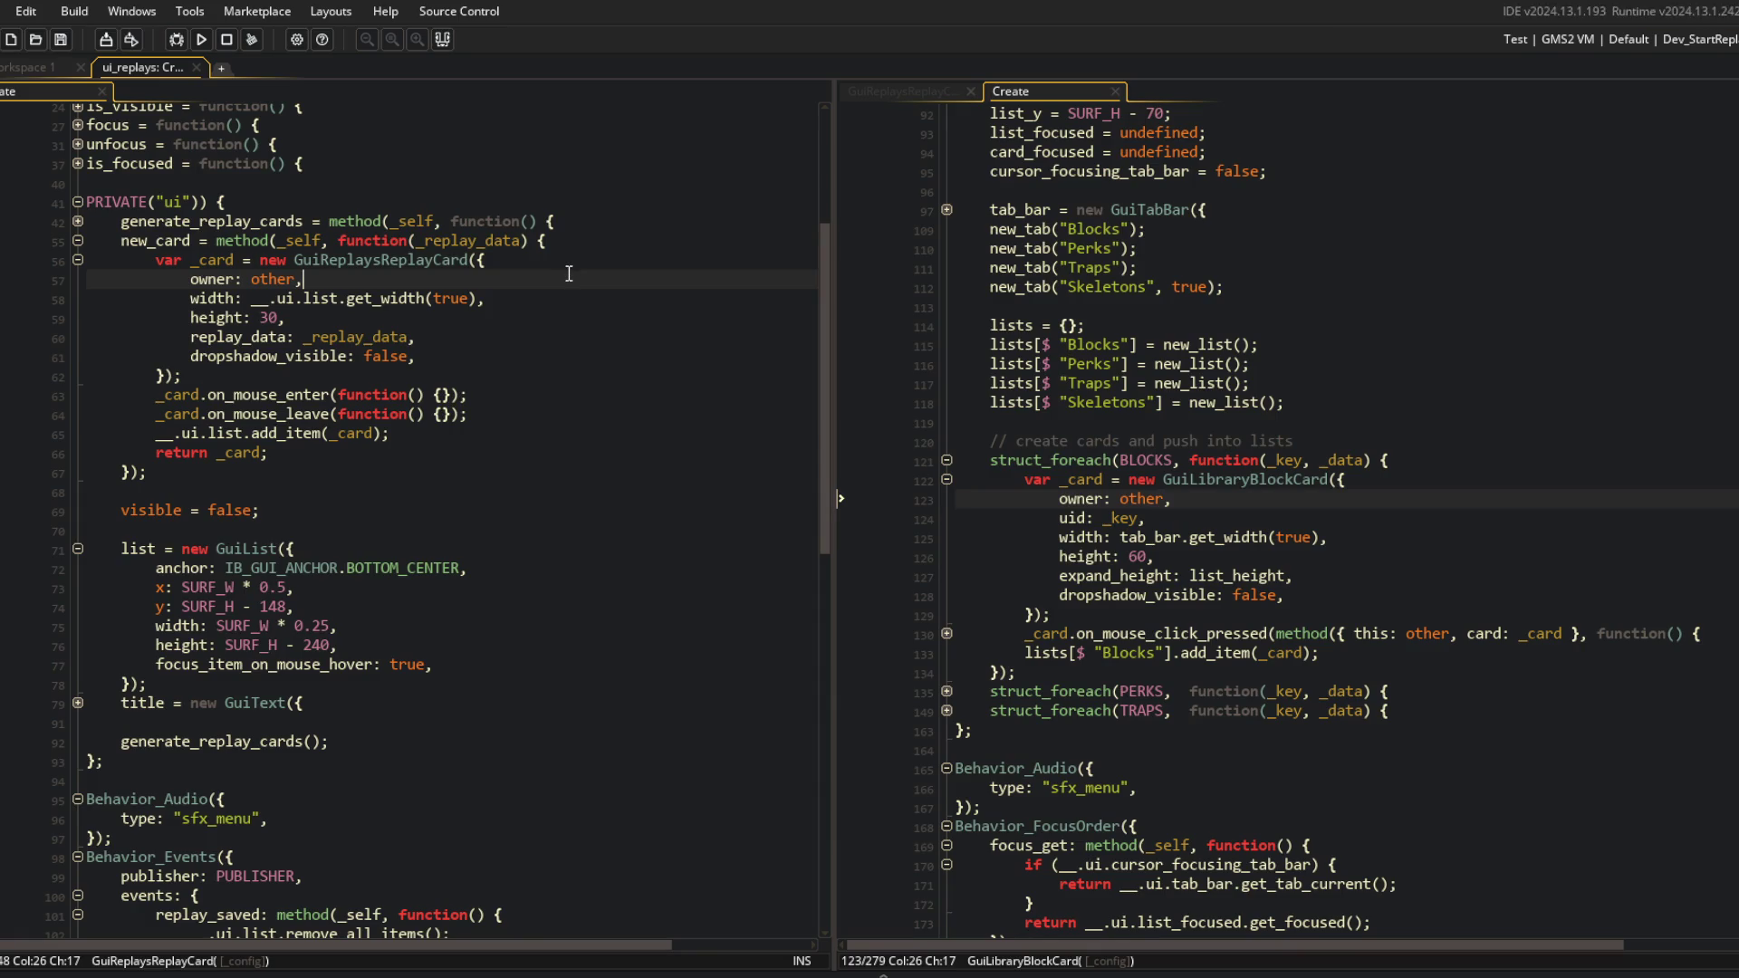
click(569, 331)
click(201, 39)
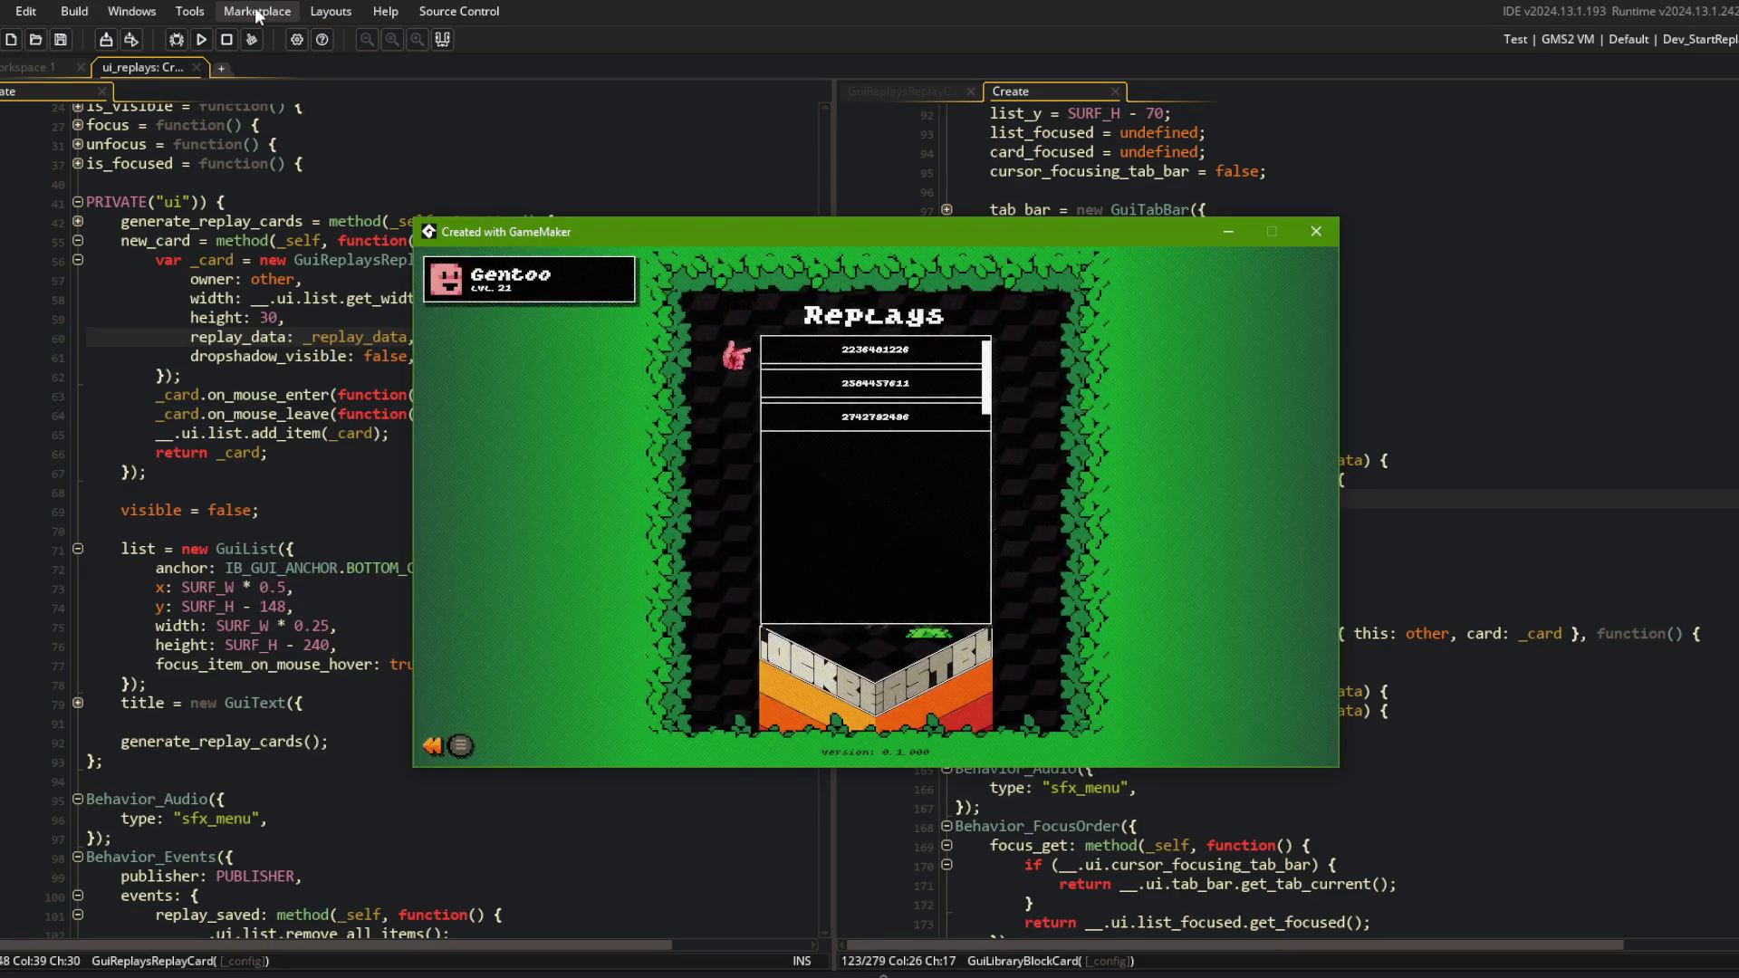
click(459, 298)
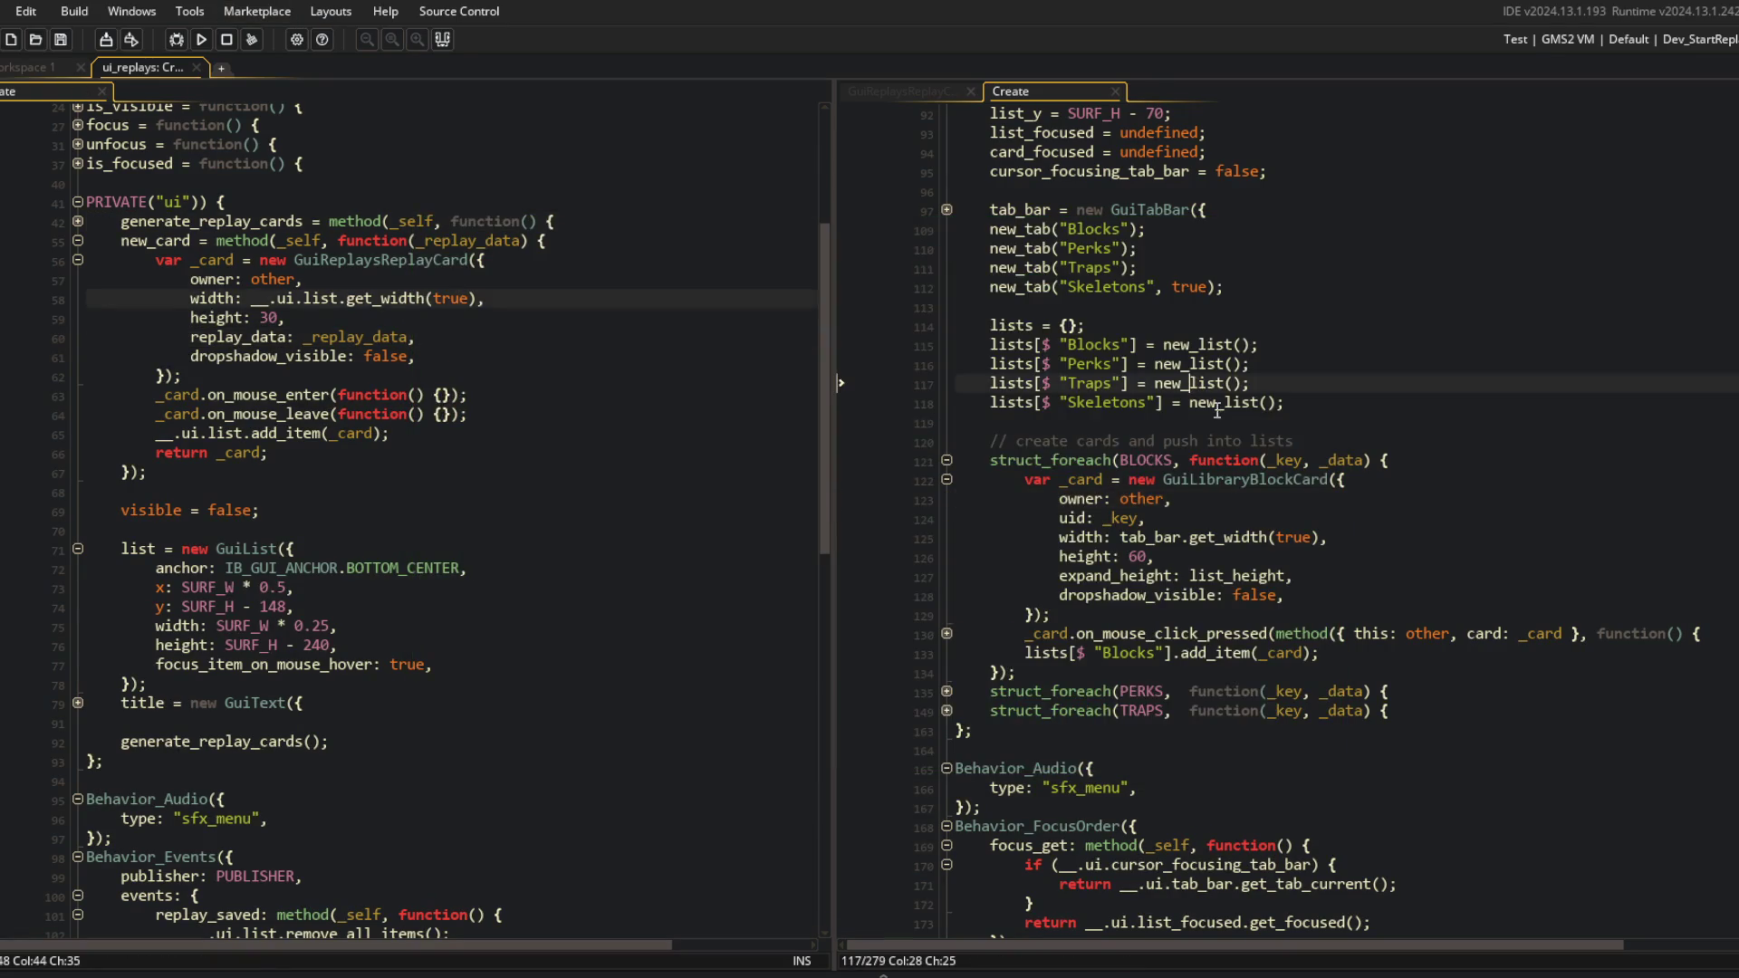
click(1348, 440)
click(1165, 499)
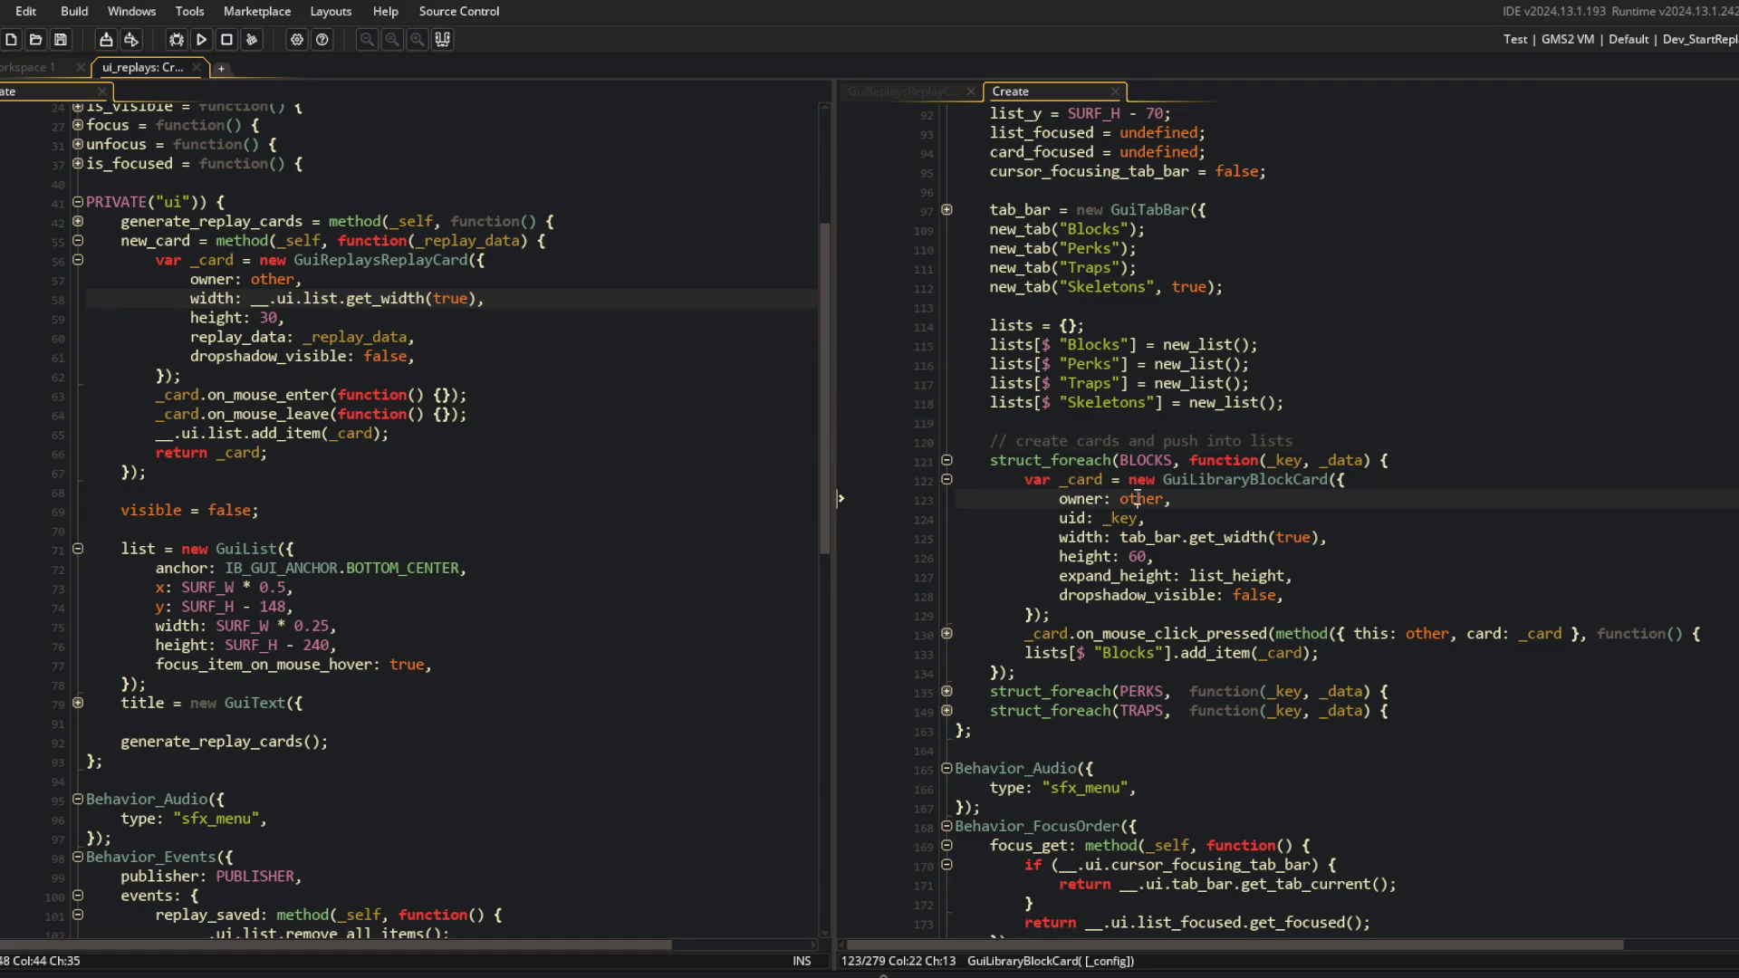
scroll(1138, 497, up, 3)
scroll(1137, 497, down, 2)
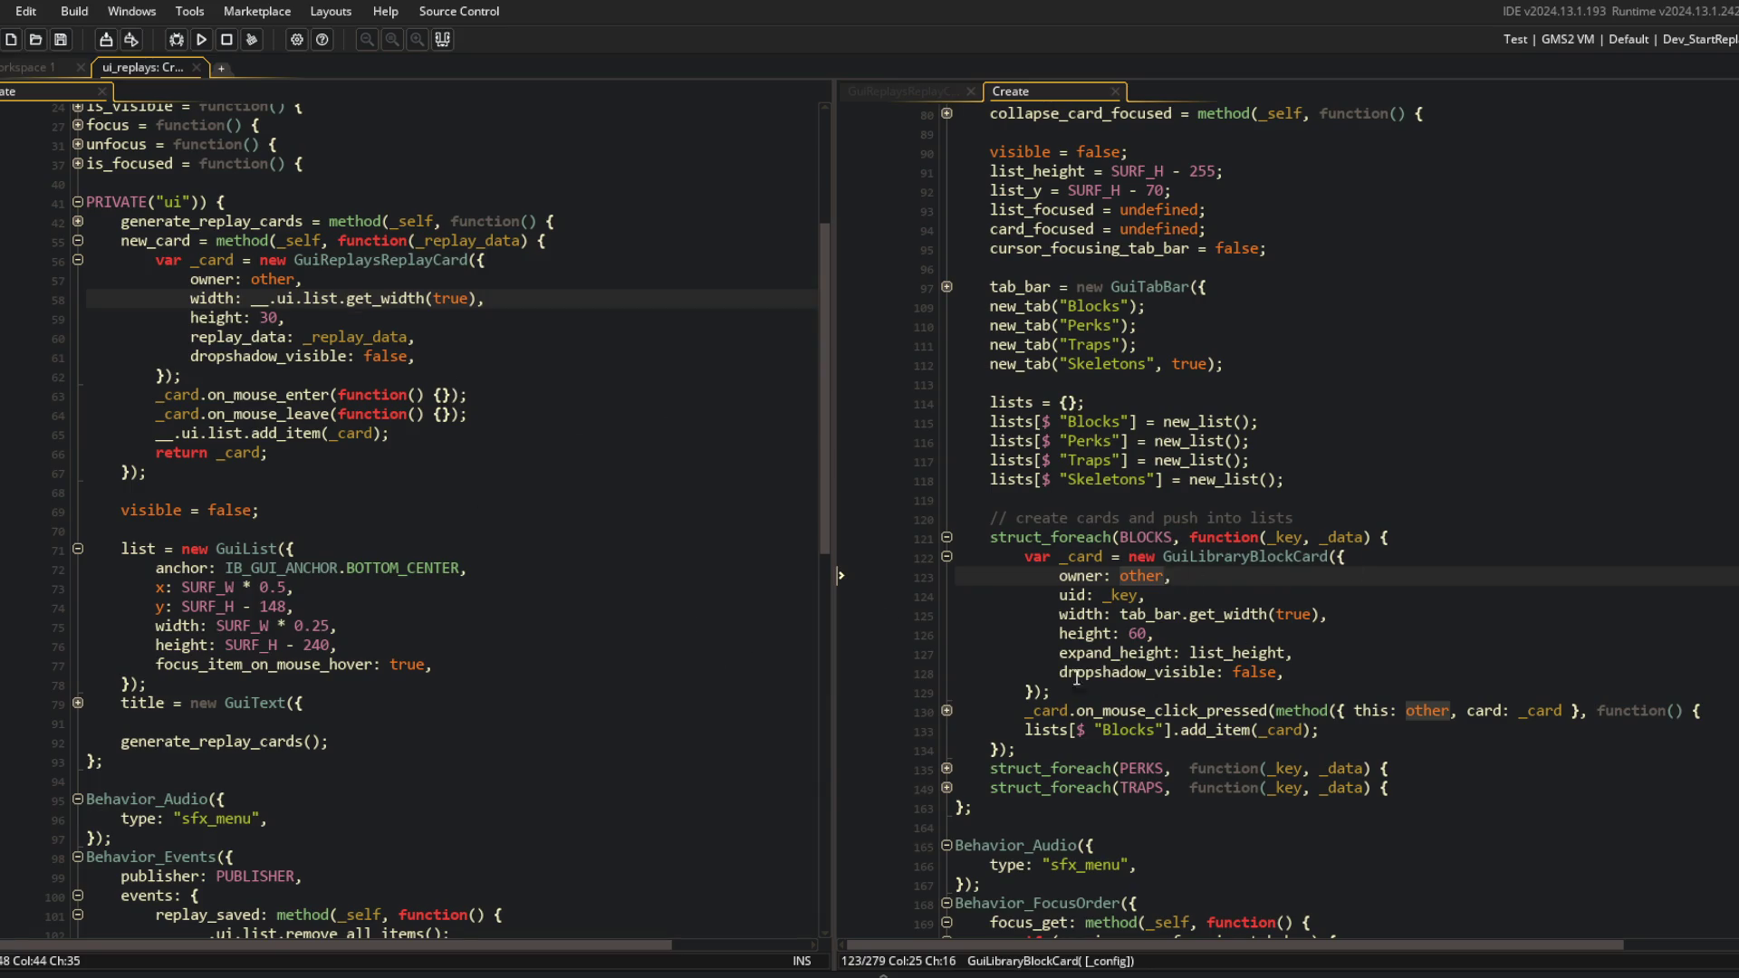
click(462, 338)
Move the replay_data line up so it directly follows owner.
key(alt+Up)
key(alt+Up)
key(Down)
key(Down)
key(Down)
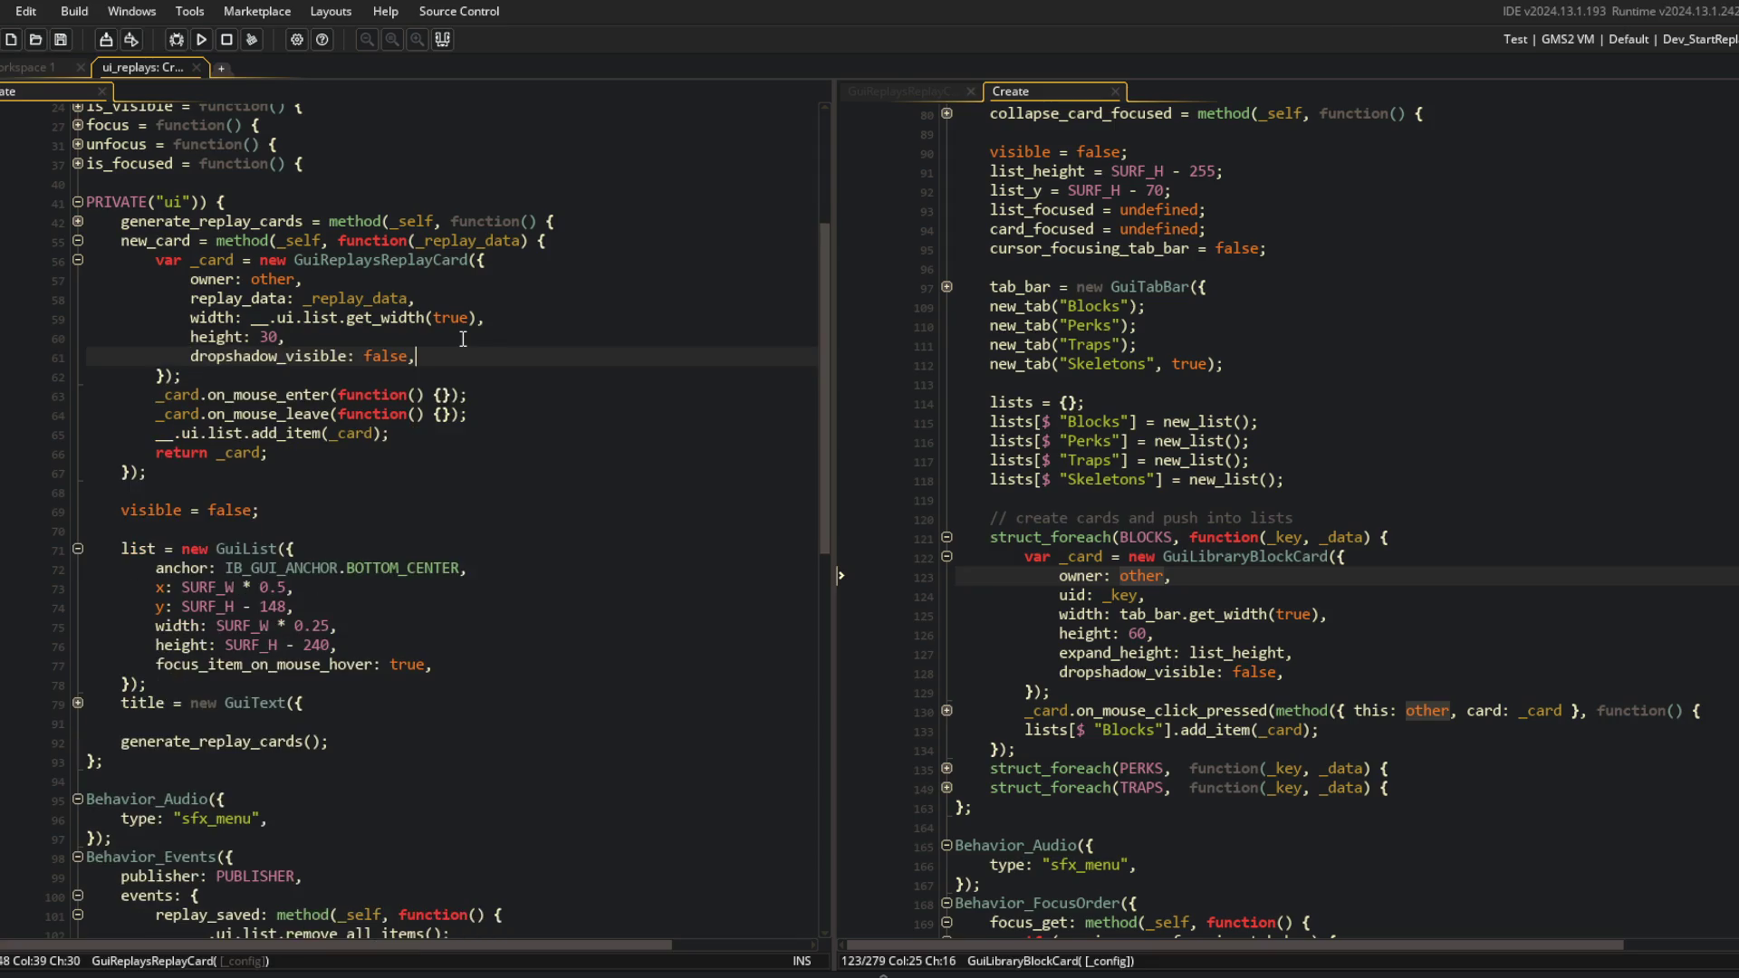
click(331, 394)
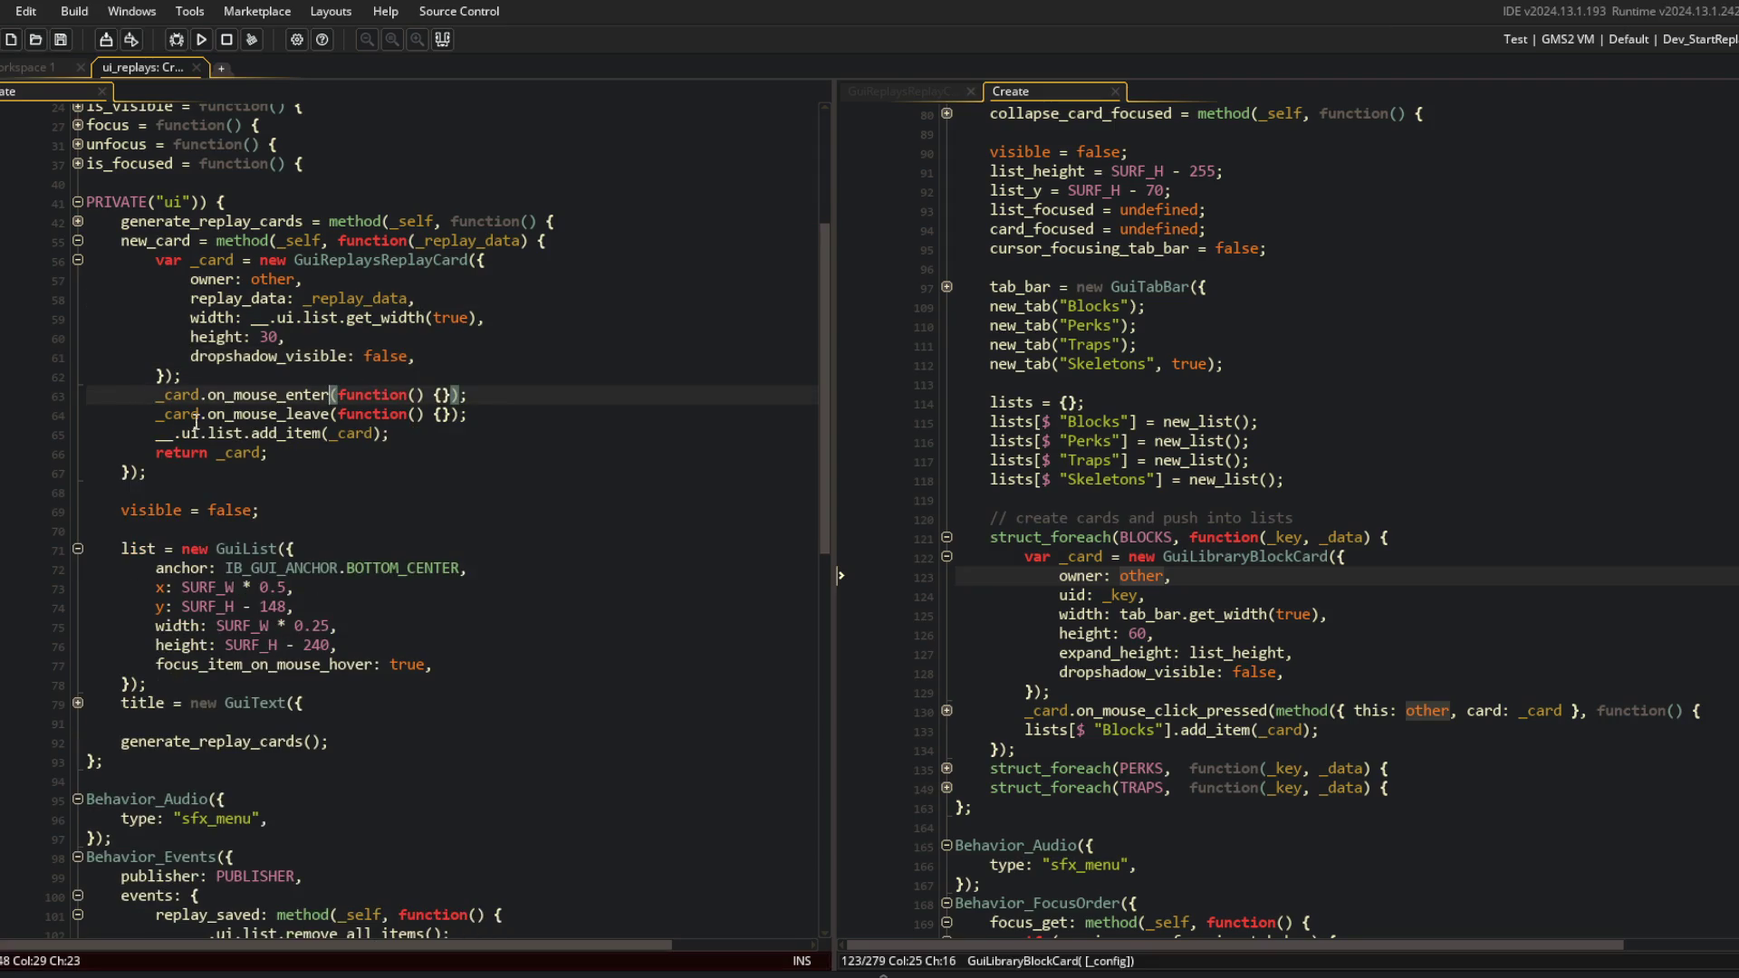
scroll(948, 478, down, 2)
Fold the struct_foreach(BLOCKS) loop and review the focus_item_on_mouse_hover and list_focused lines.
click(947, 460)
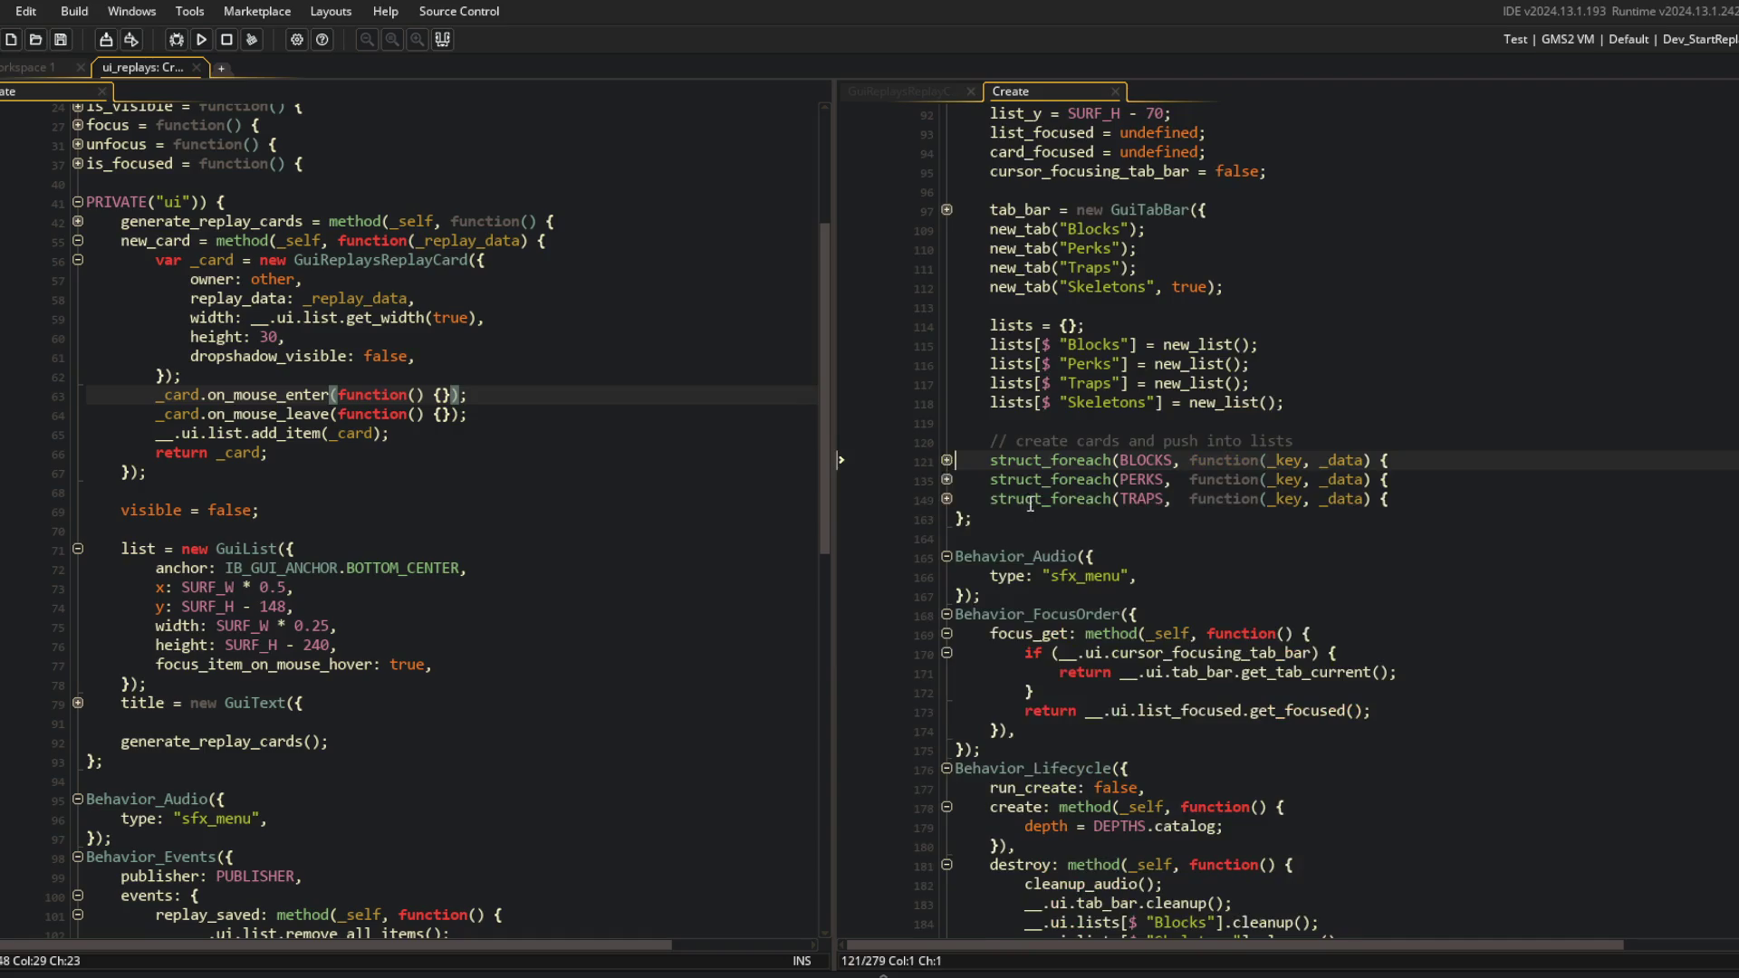
scroll(1114, 471, up, 5)
scroll(543, 498, up, 5)
scroll(1112, 478, up, 2)
scroll(1112, 478, up, 5)
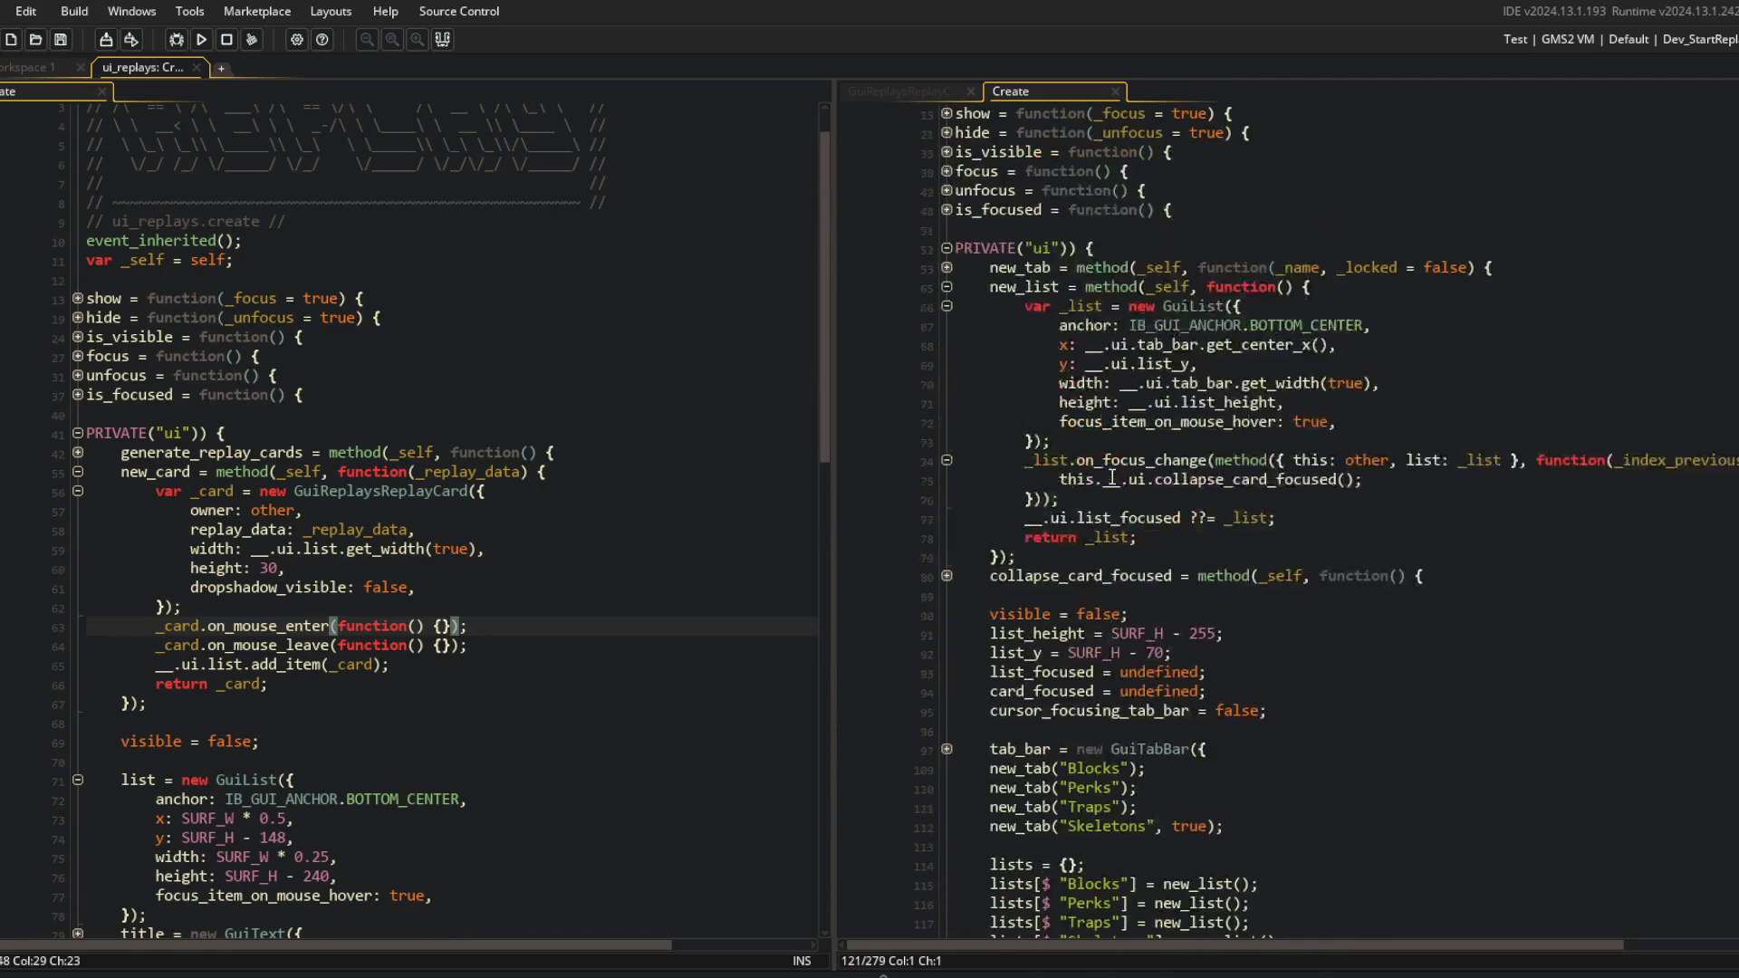
scroll(327, 531, down, 4)
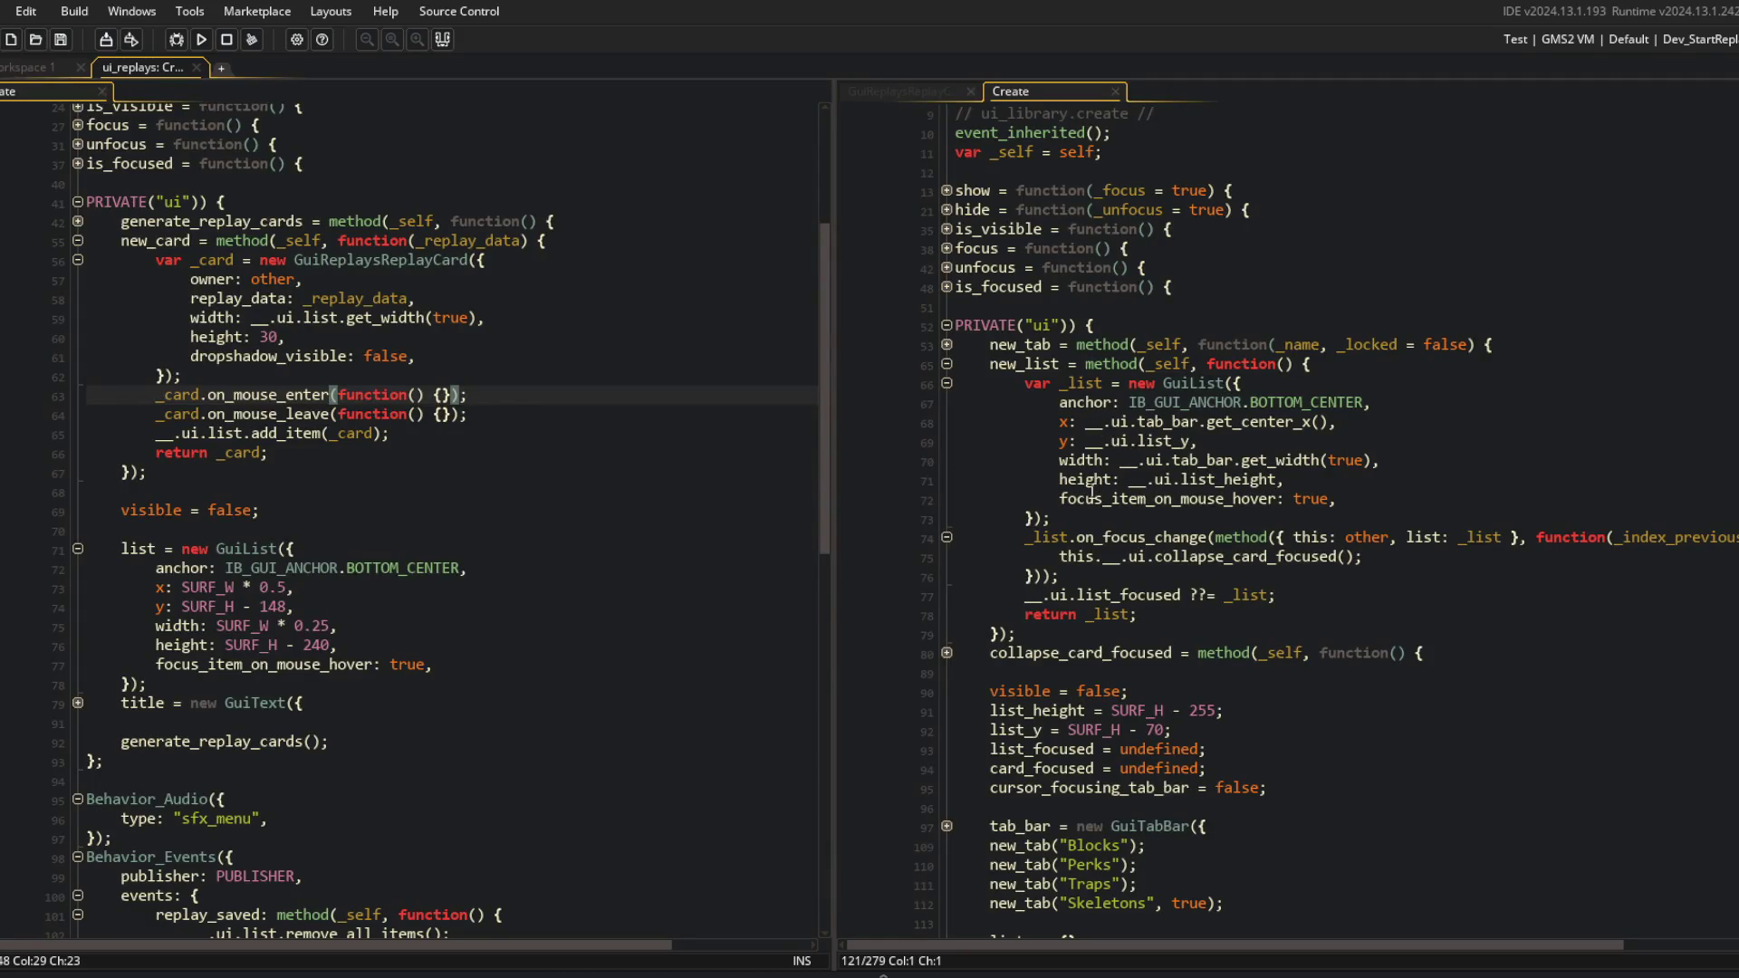
click(375, 663)
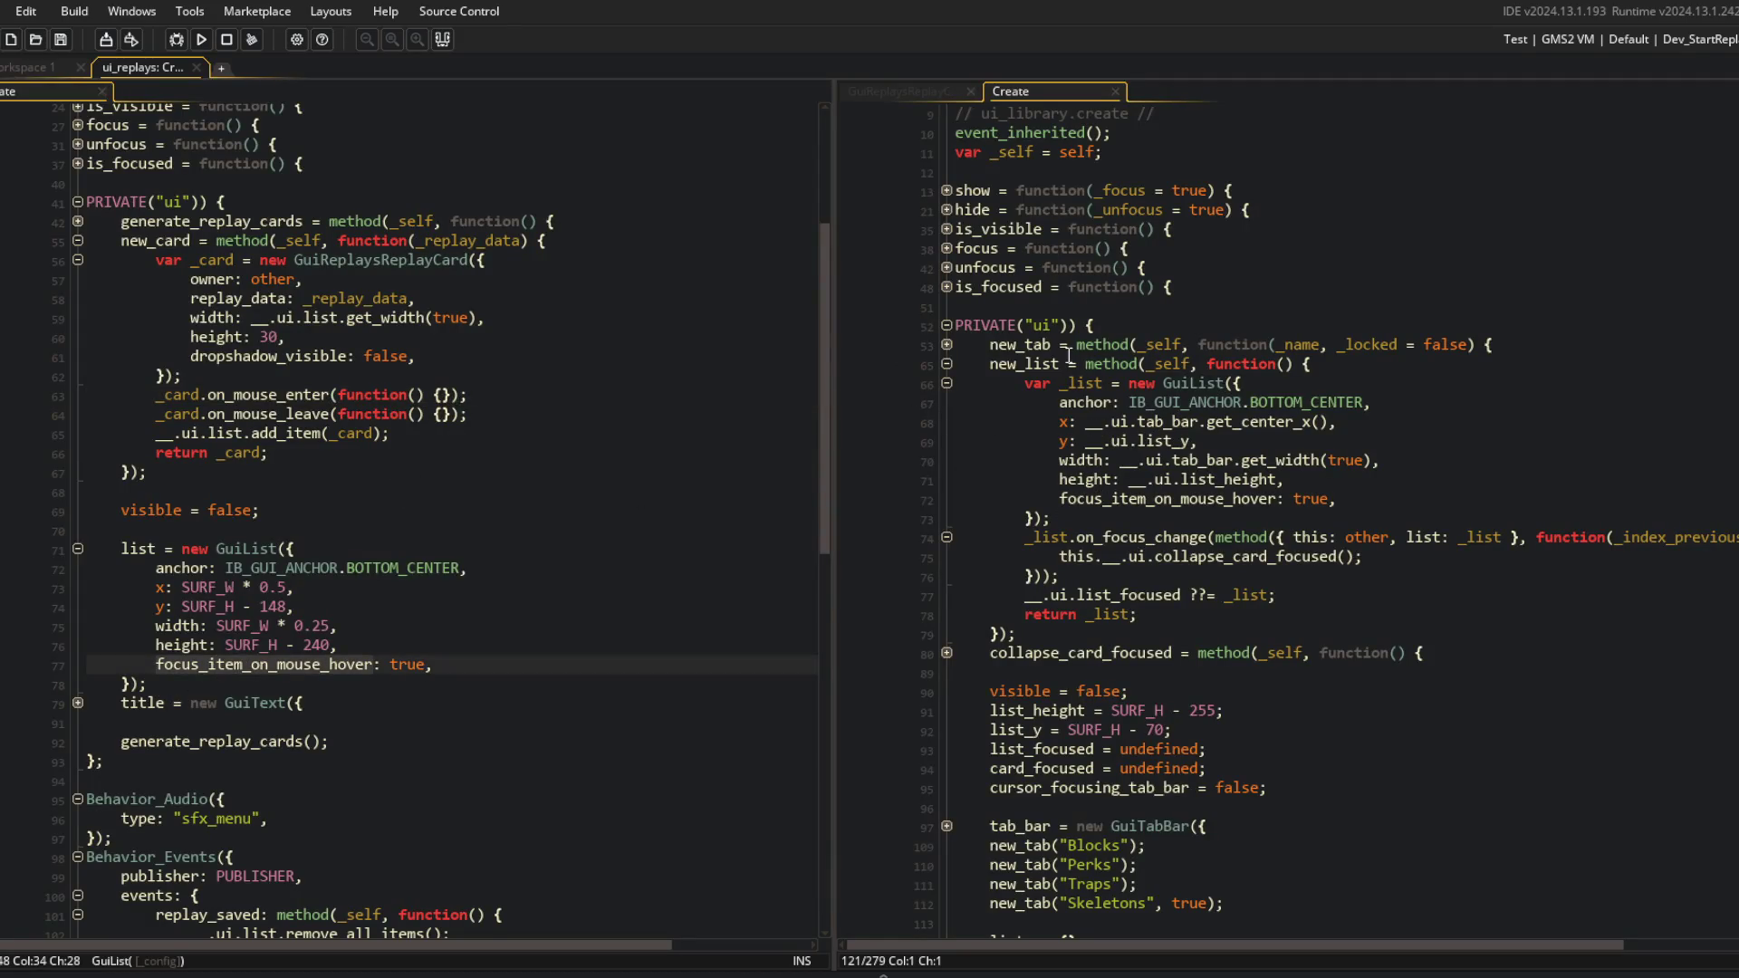
click(1230, 595)
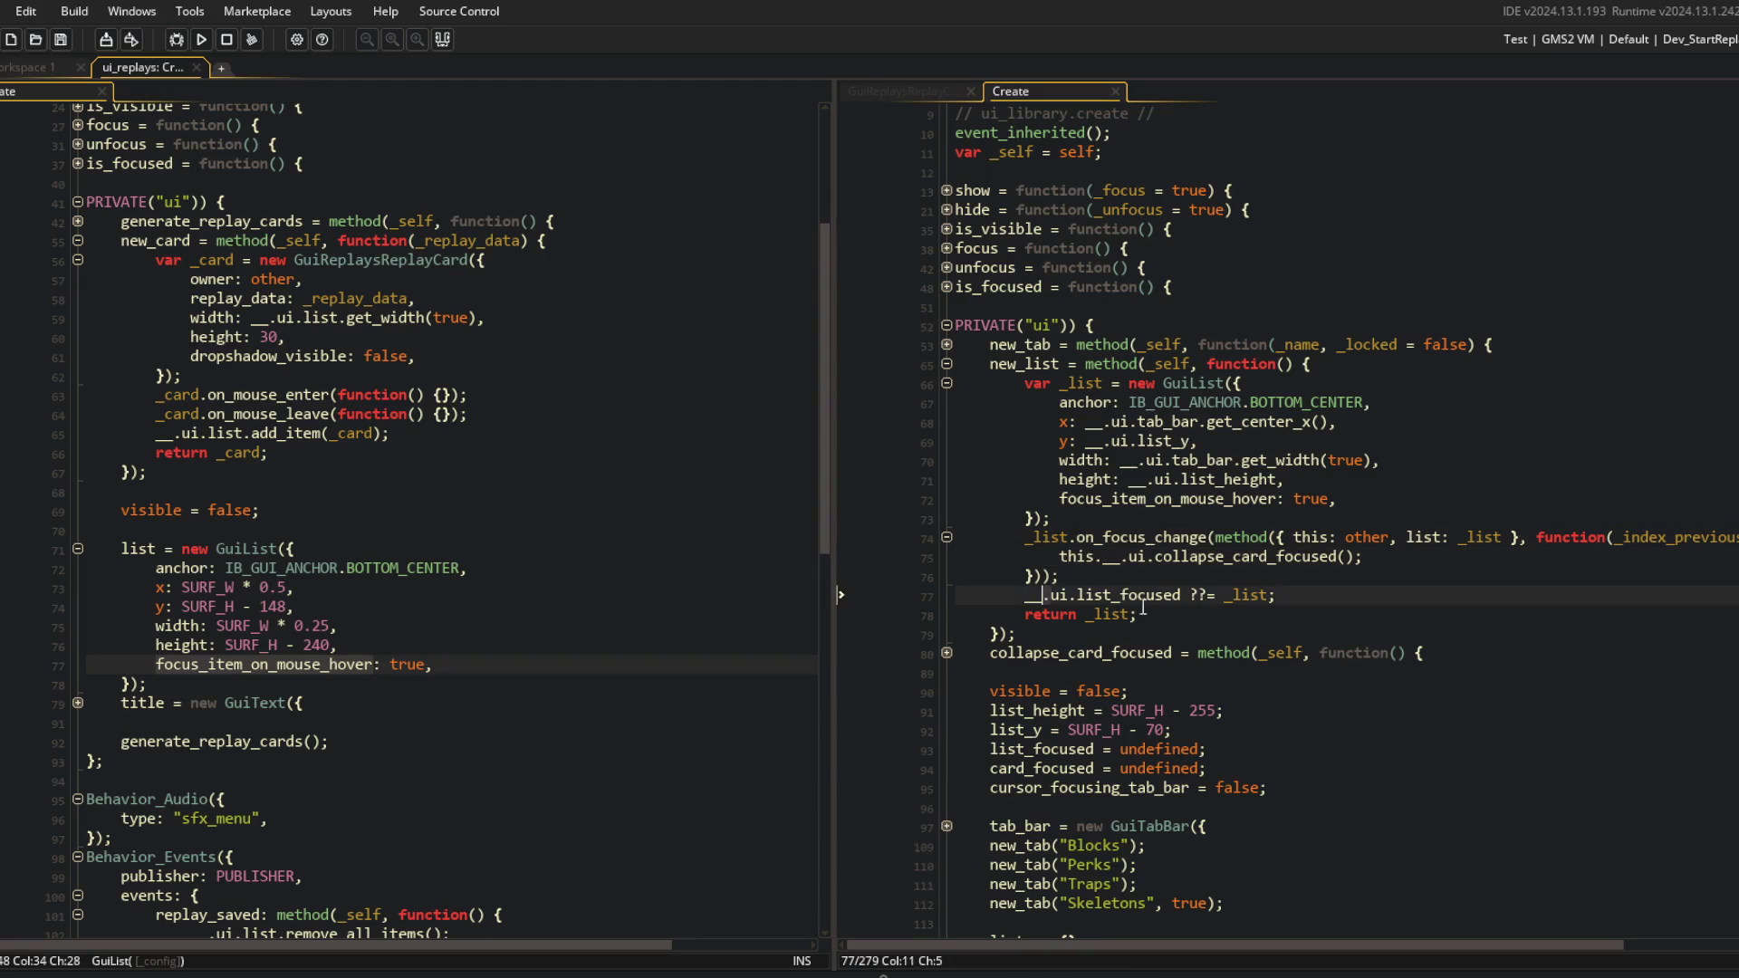
scroll(136, 362, up, 1)
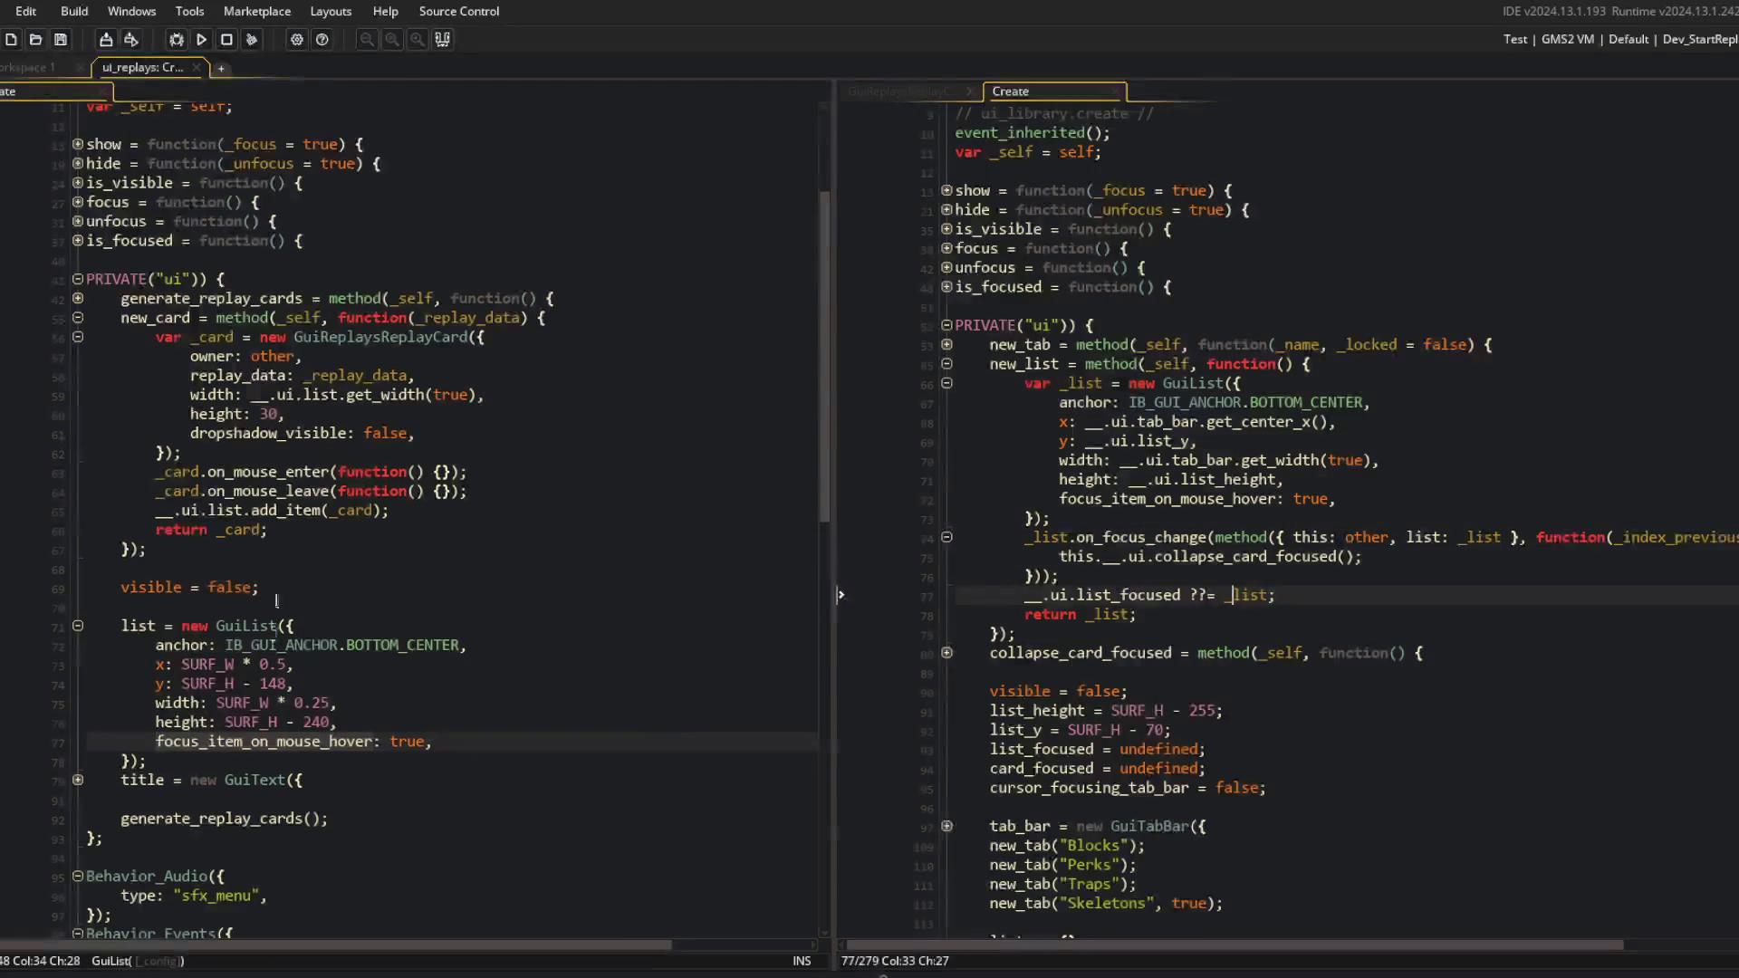
Fold the new_card function, the GuiList definition and ui_library's new_list function.
click(77, 319)
click(78, 395)
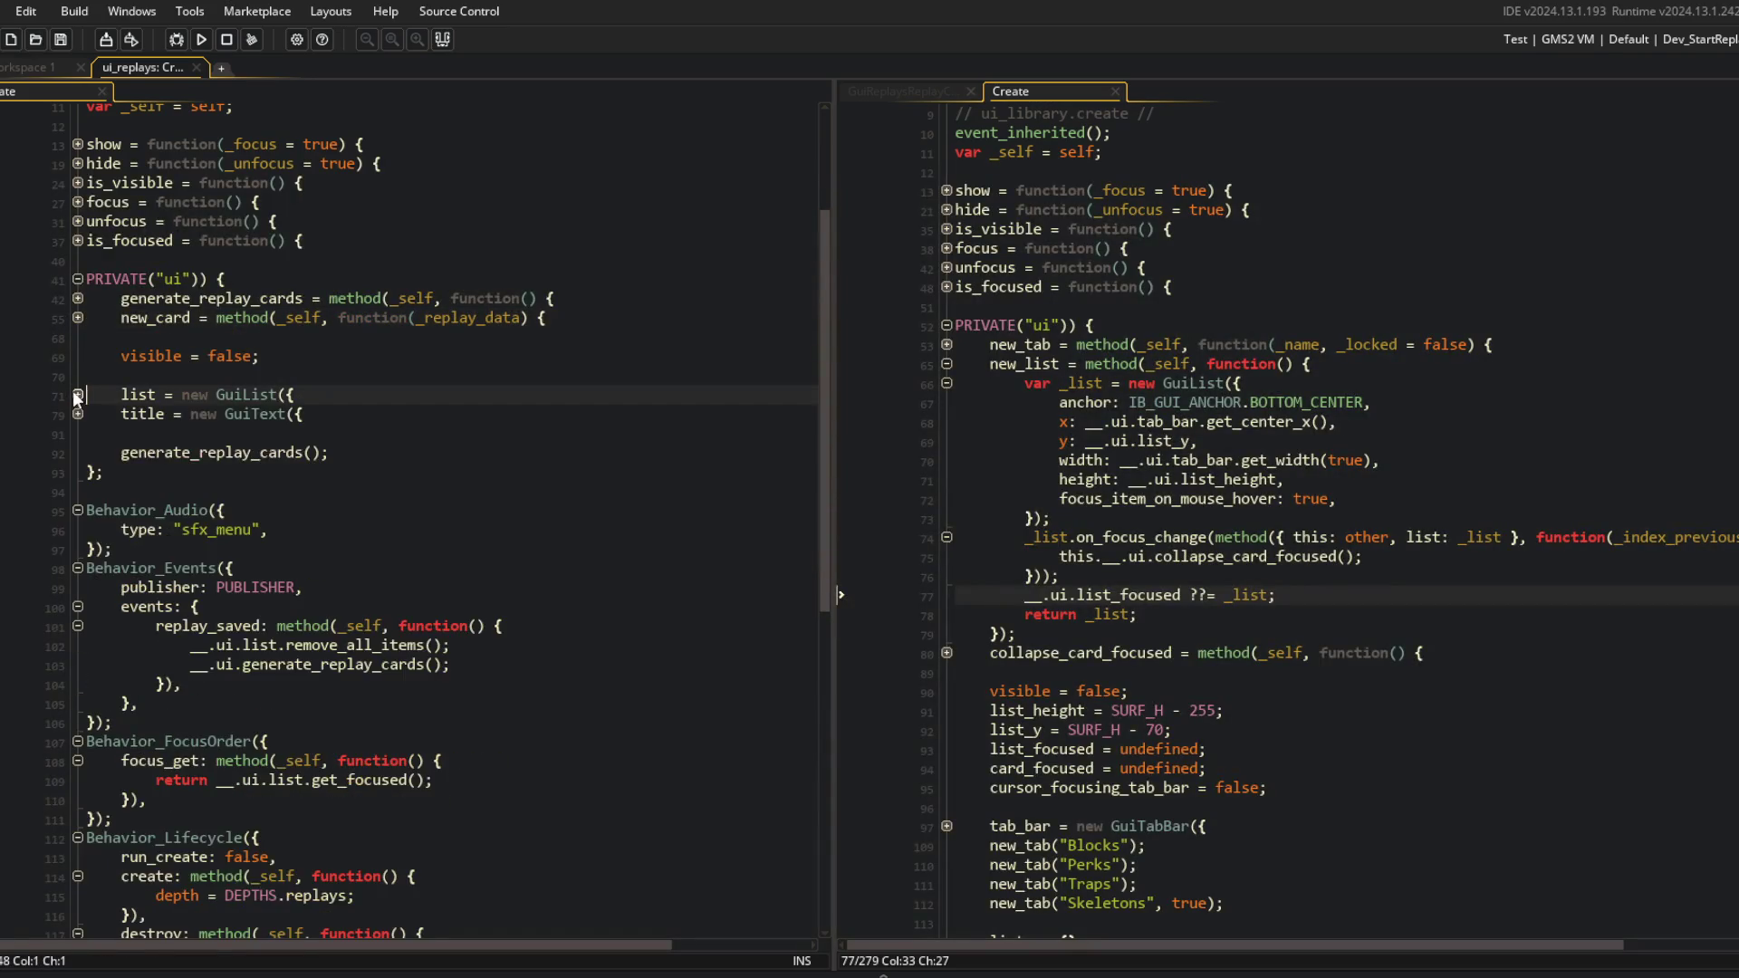
click(551, 298)
scroll(946, 443, up, 2)
click(947, 440)
scroll(942, 459, down, 13)
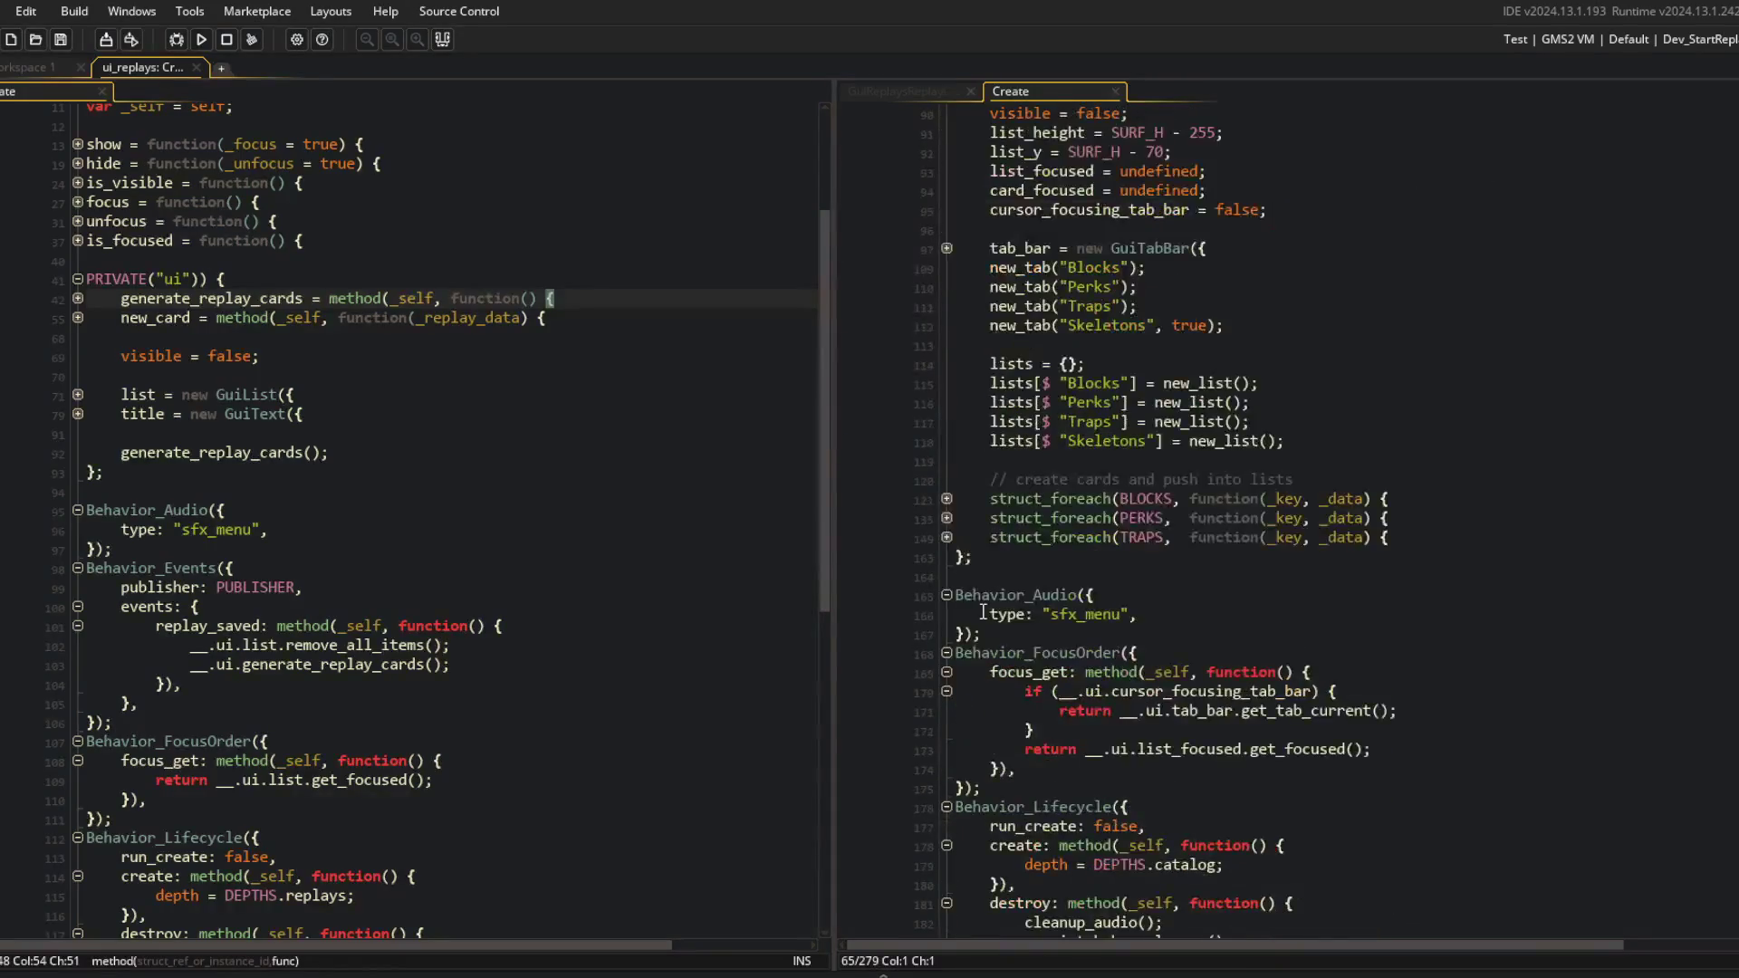
scroll(1037, 605, down, 7)
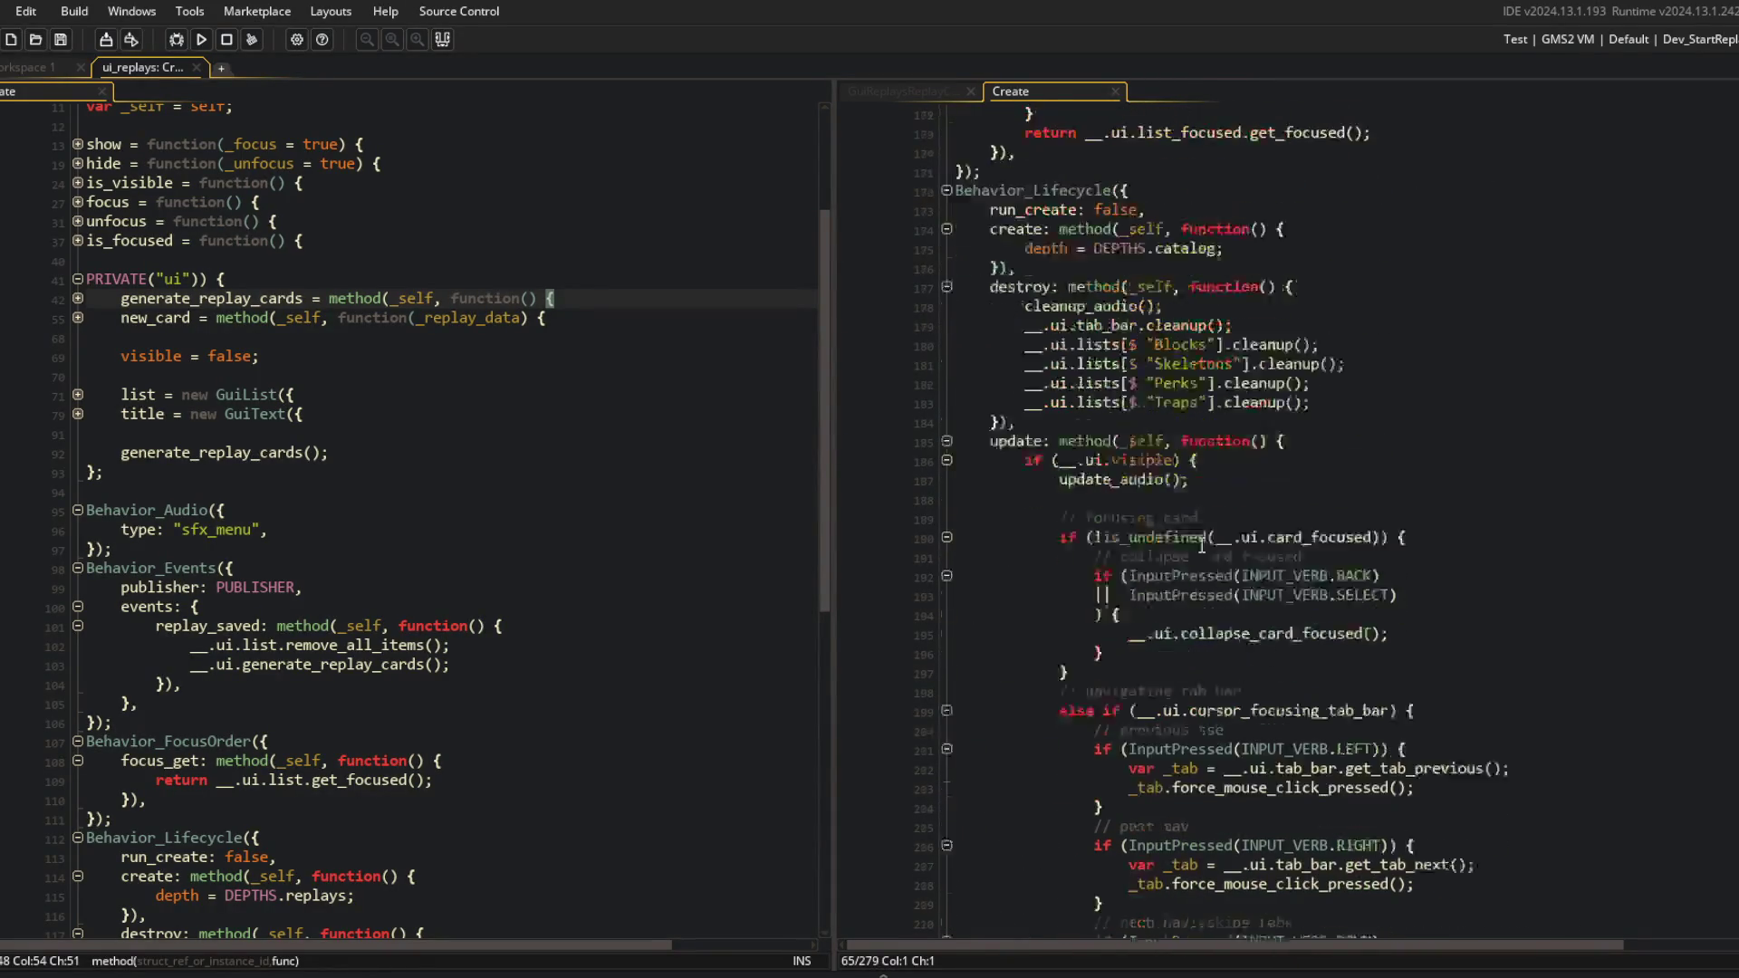
Read through ui_library's tab and list navigation update code.
click(1403, 408)
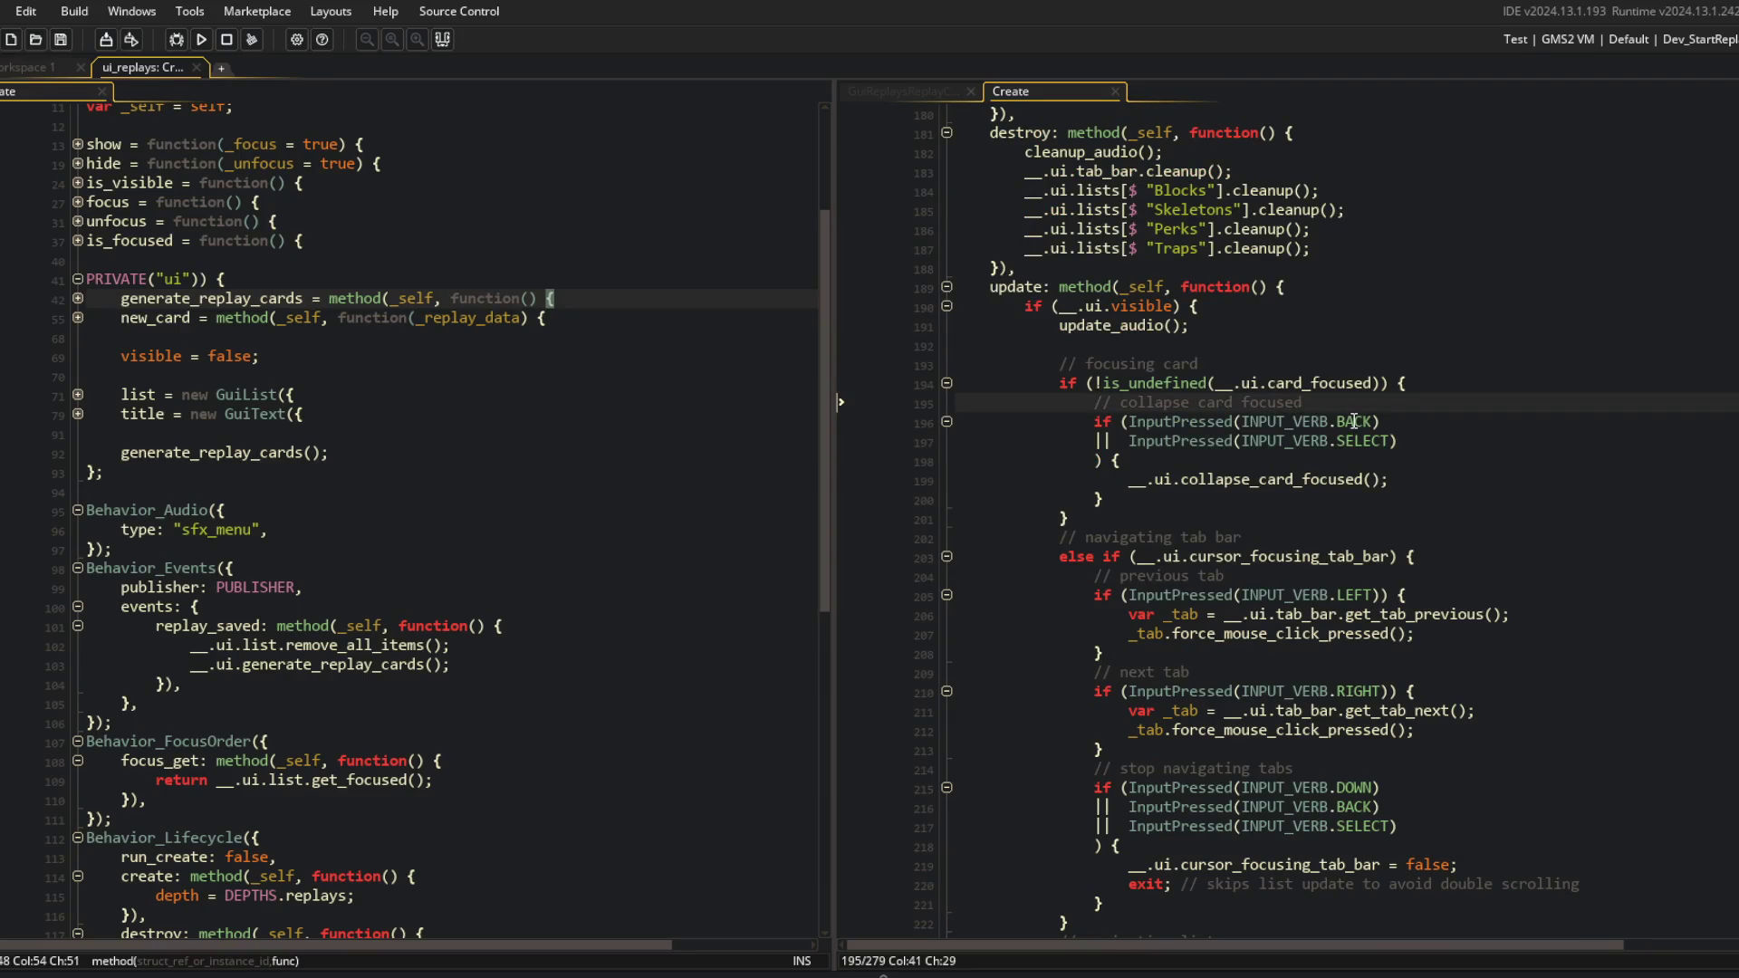
scroll(1354, 421, down, 2)
scroll(1341, 495, up, 1)
scroll(1341, 495, down, 3)
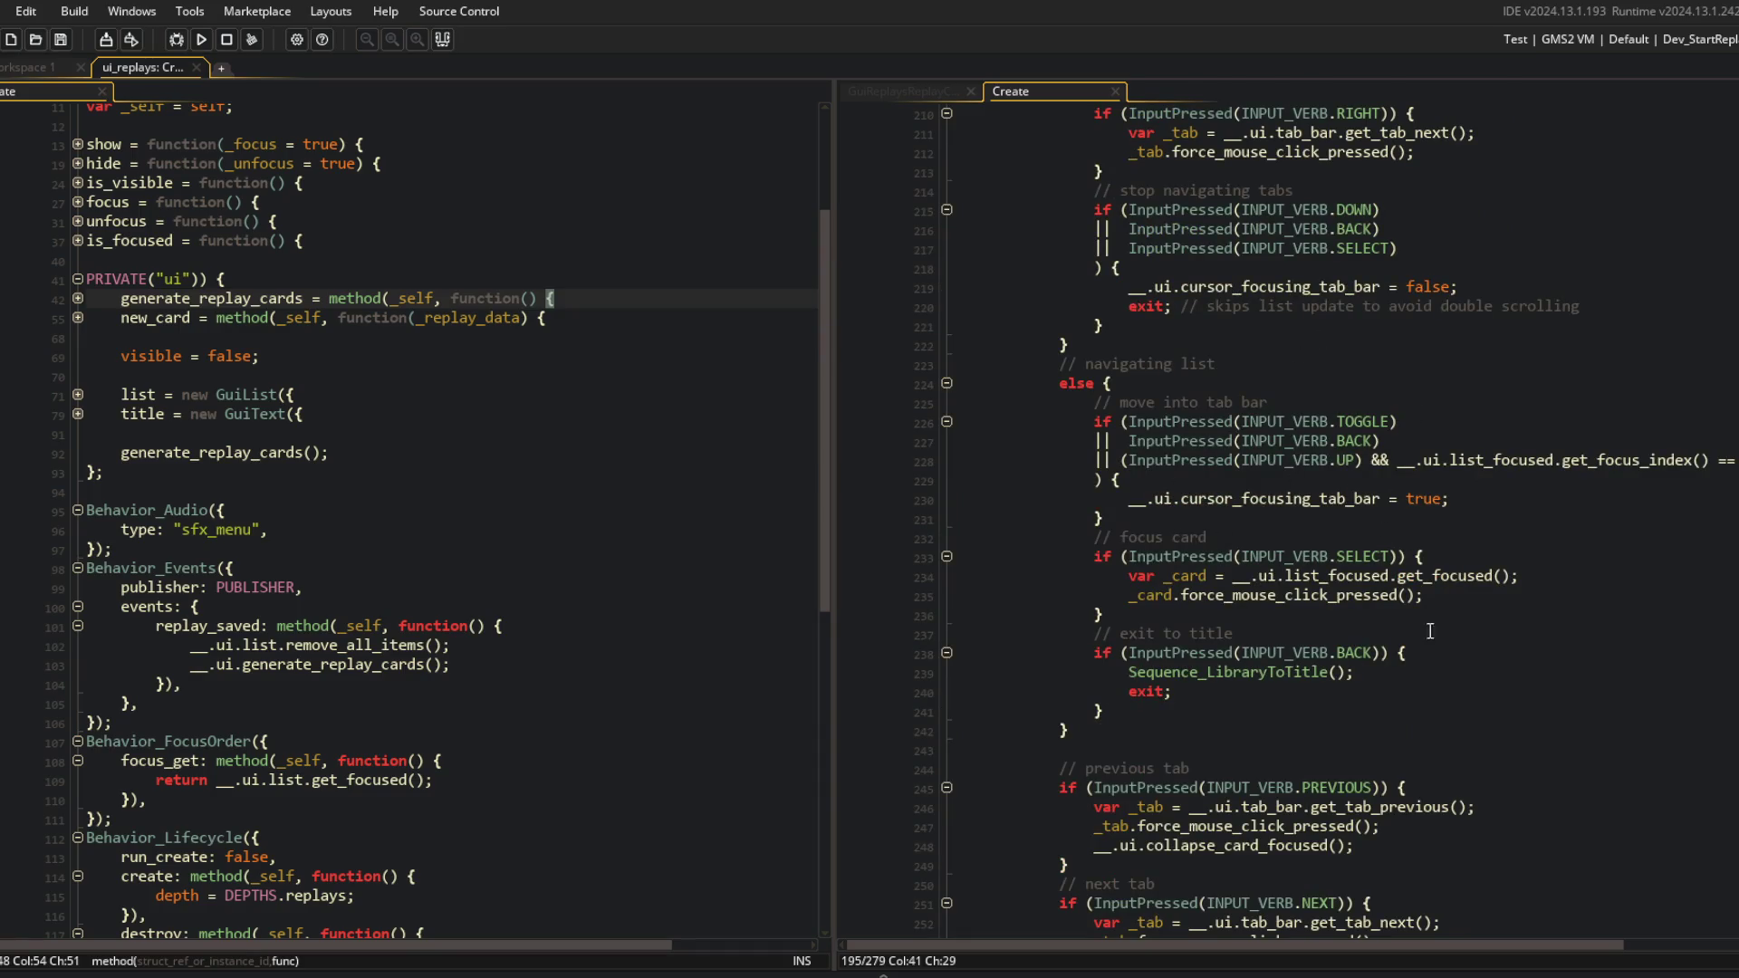
scroll(1335, 678, down, 2)
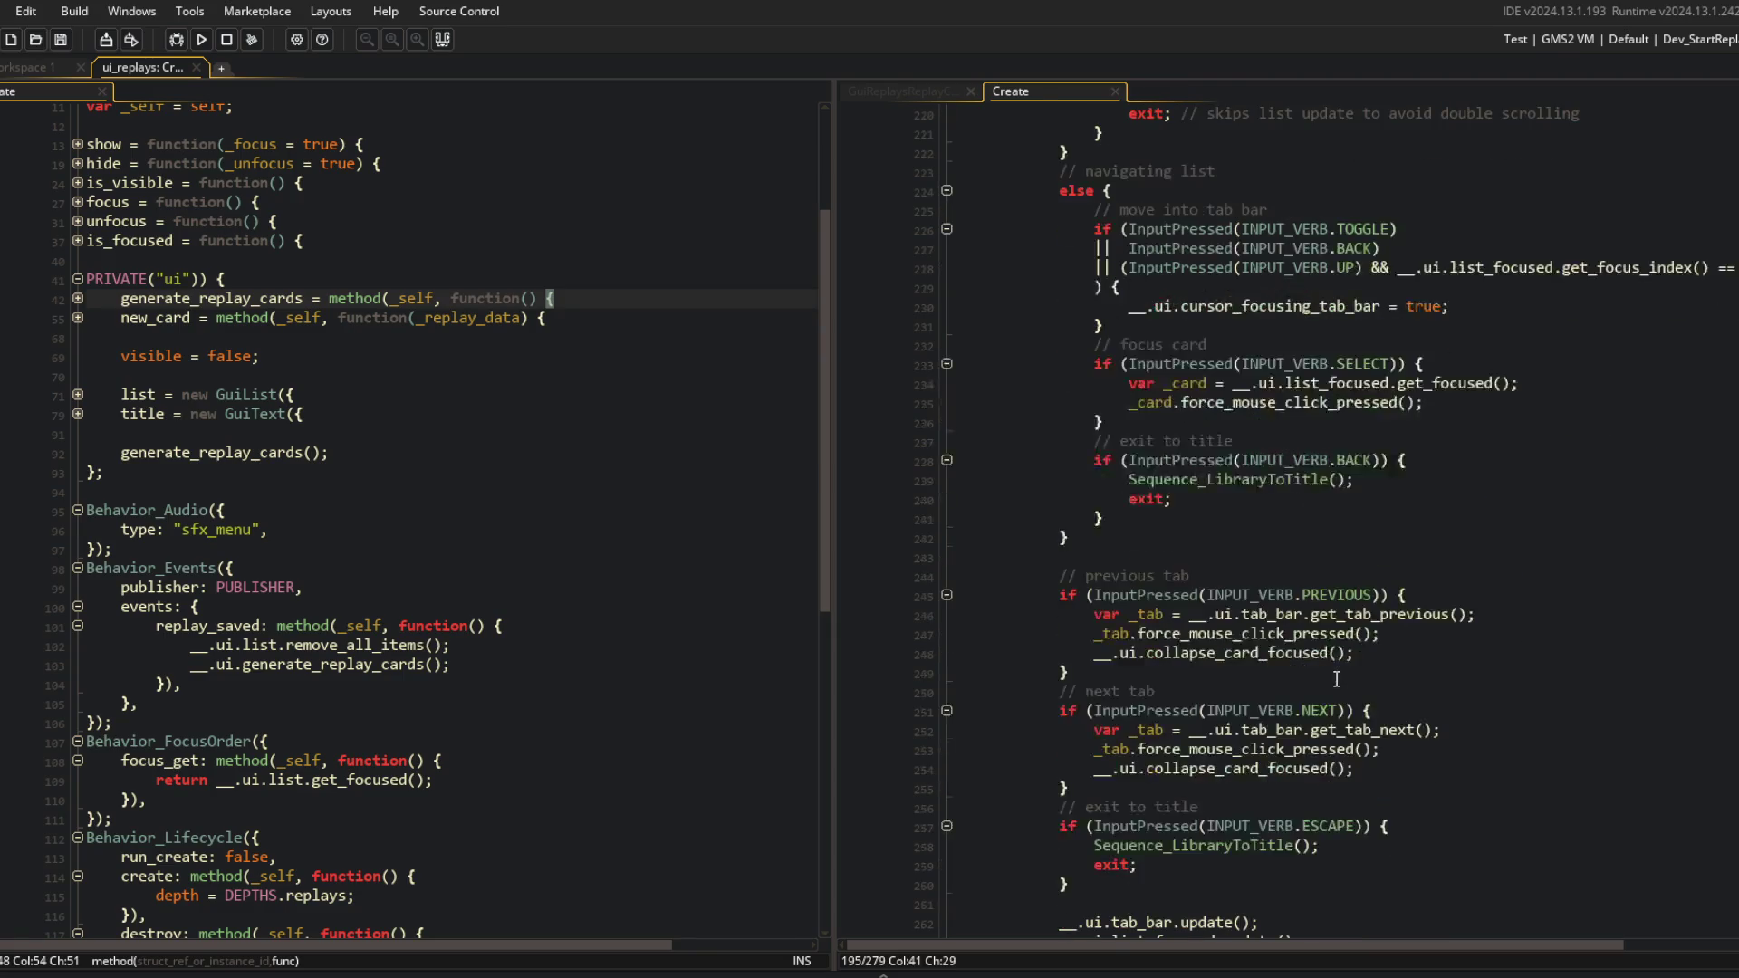
scroll(1335, 678, down, 2)
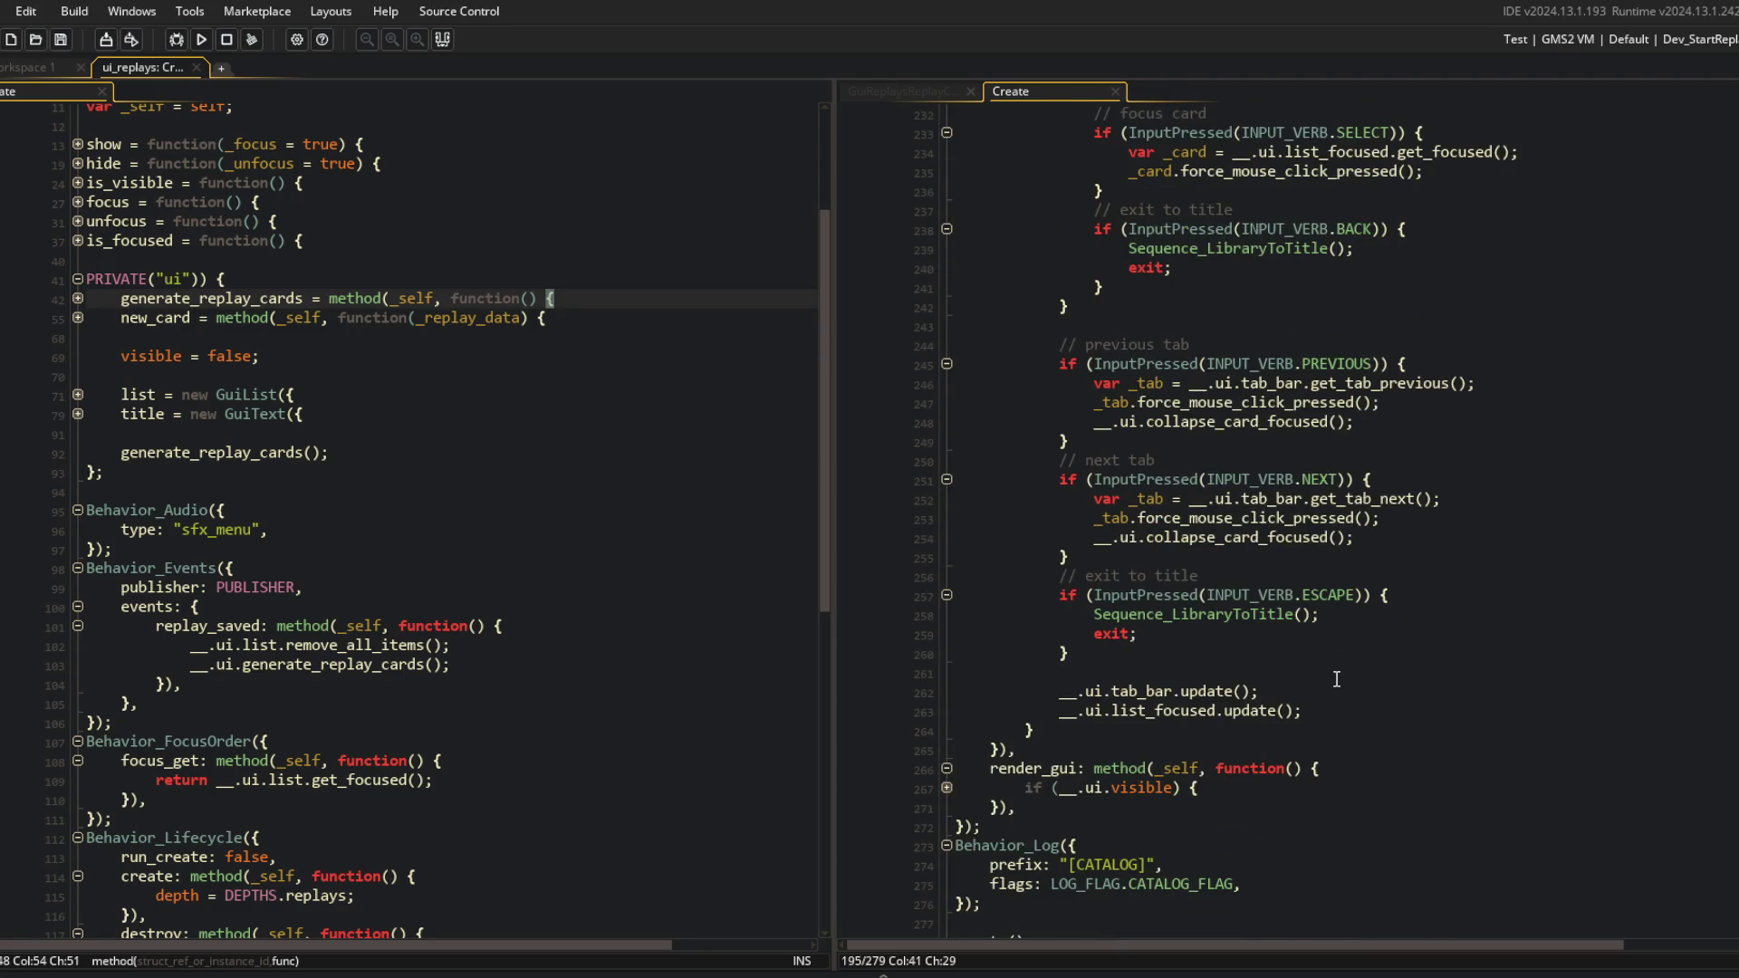
scroll(626, 622, down, 5)
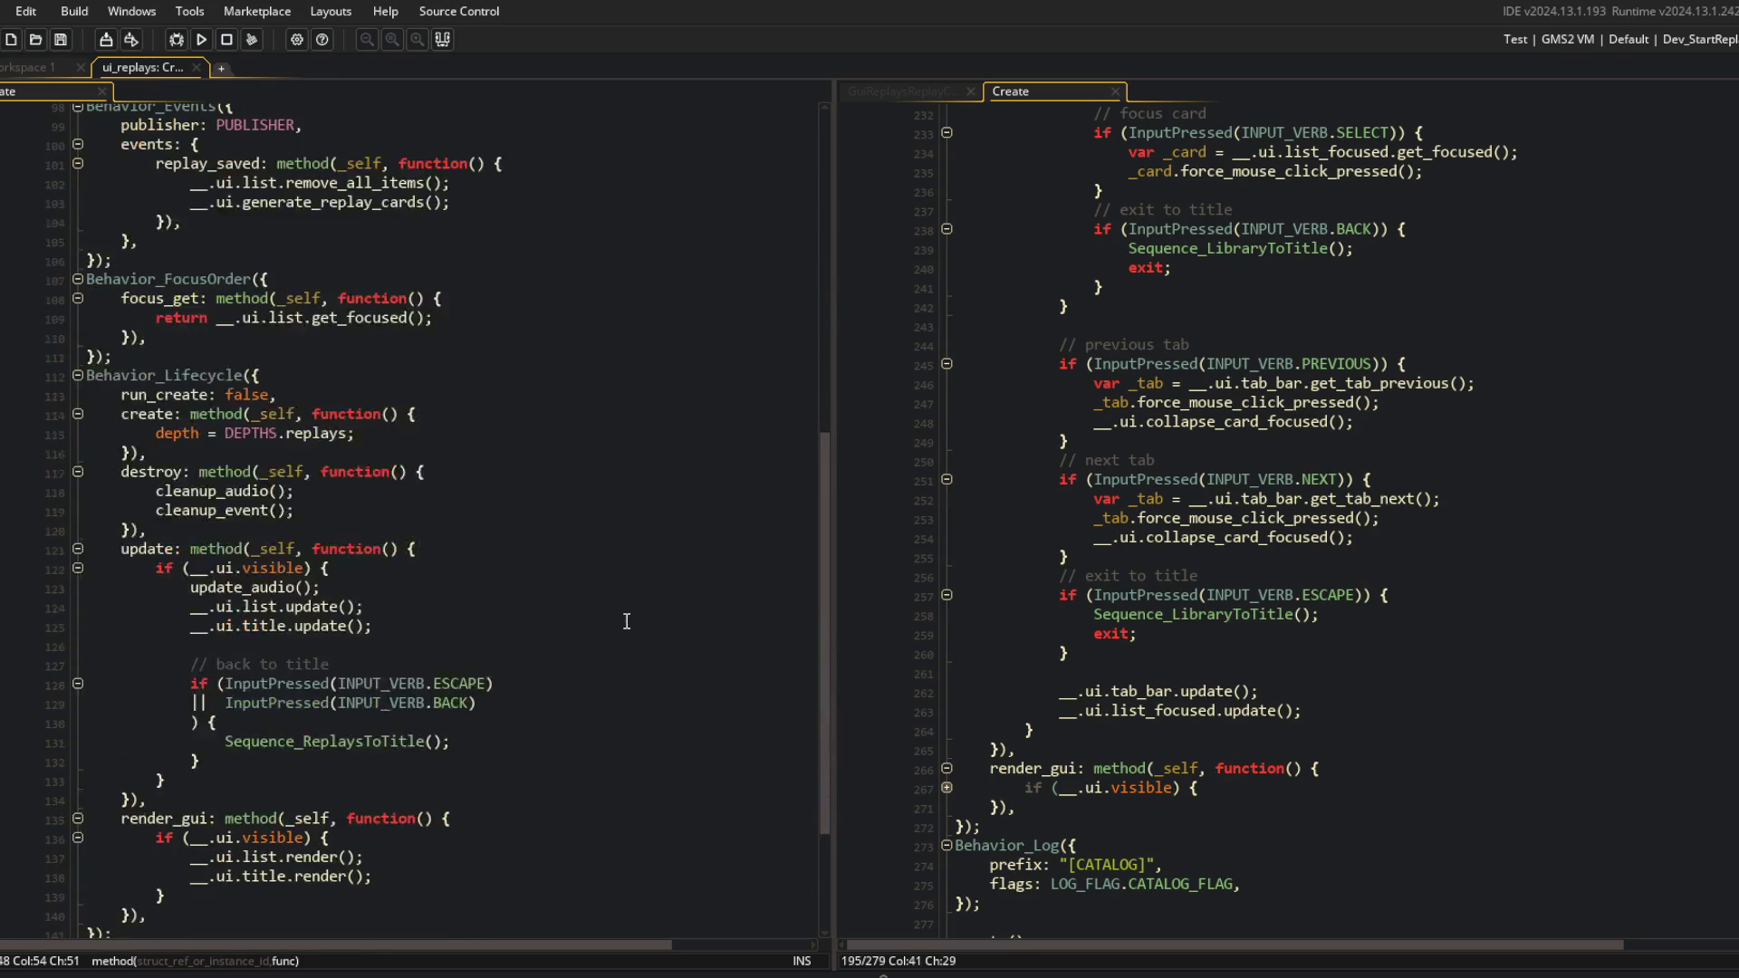
scroll(1071, 698, down, 1)
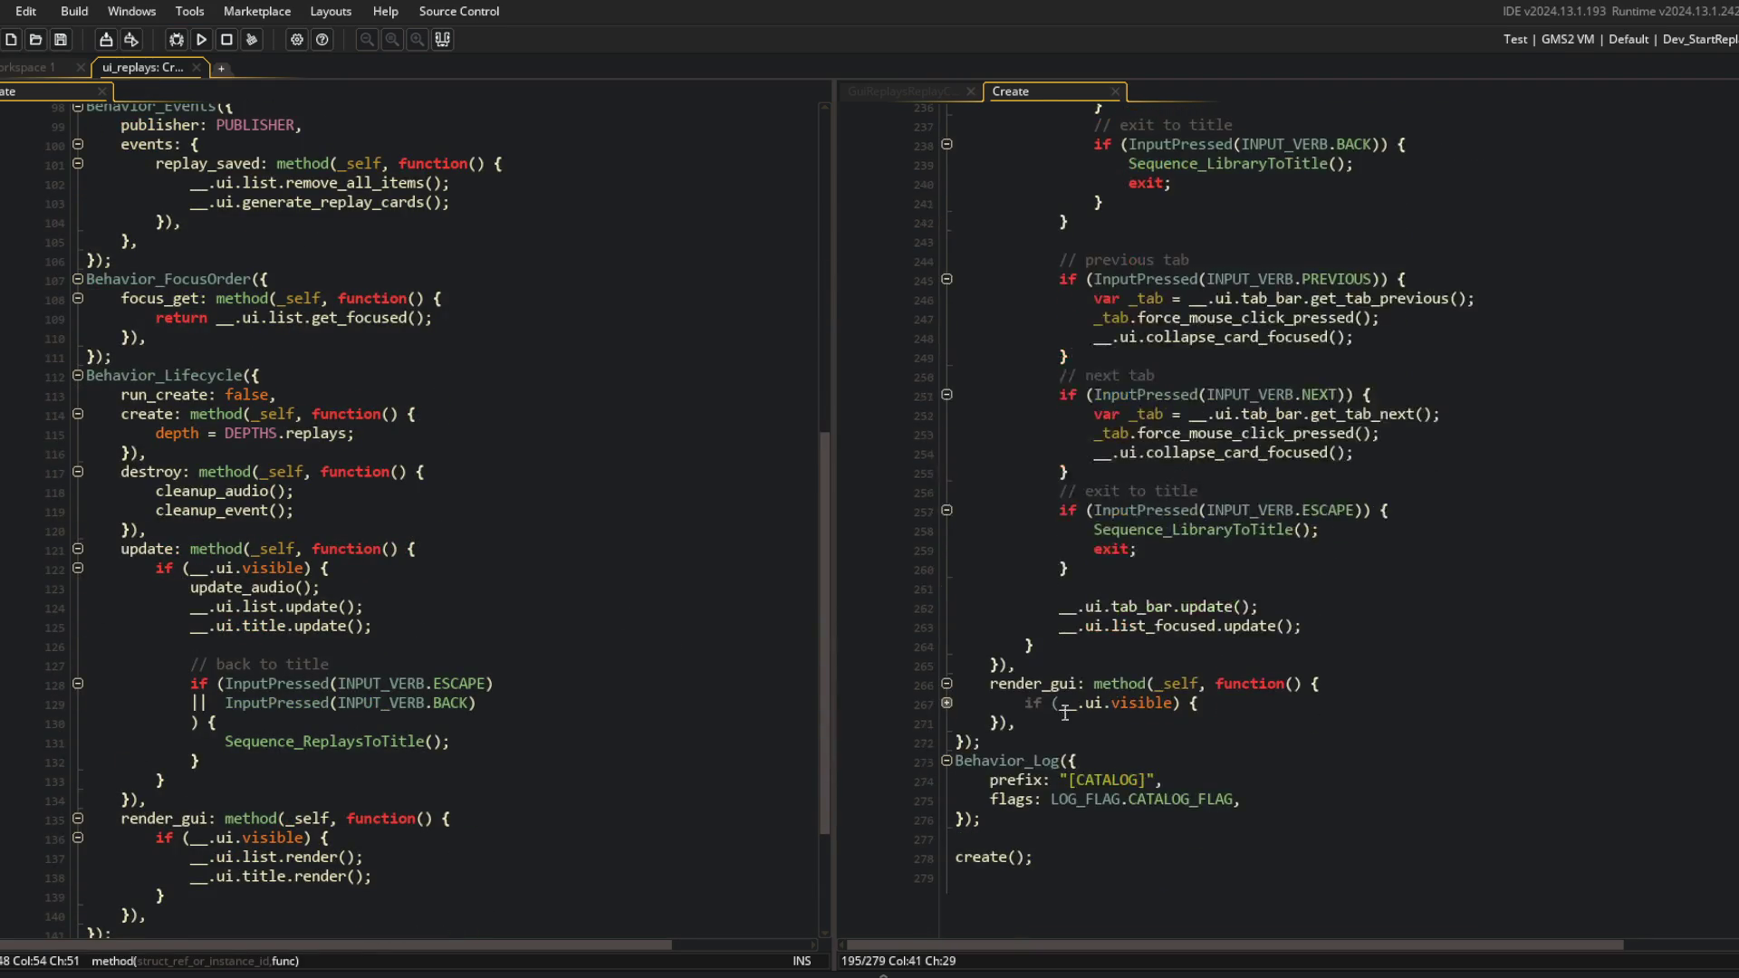
scroll(1003, 703, up, 20)
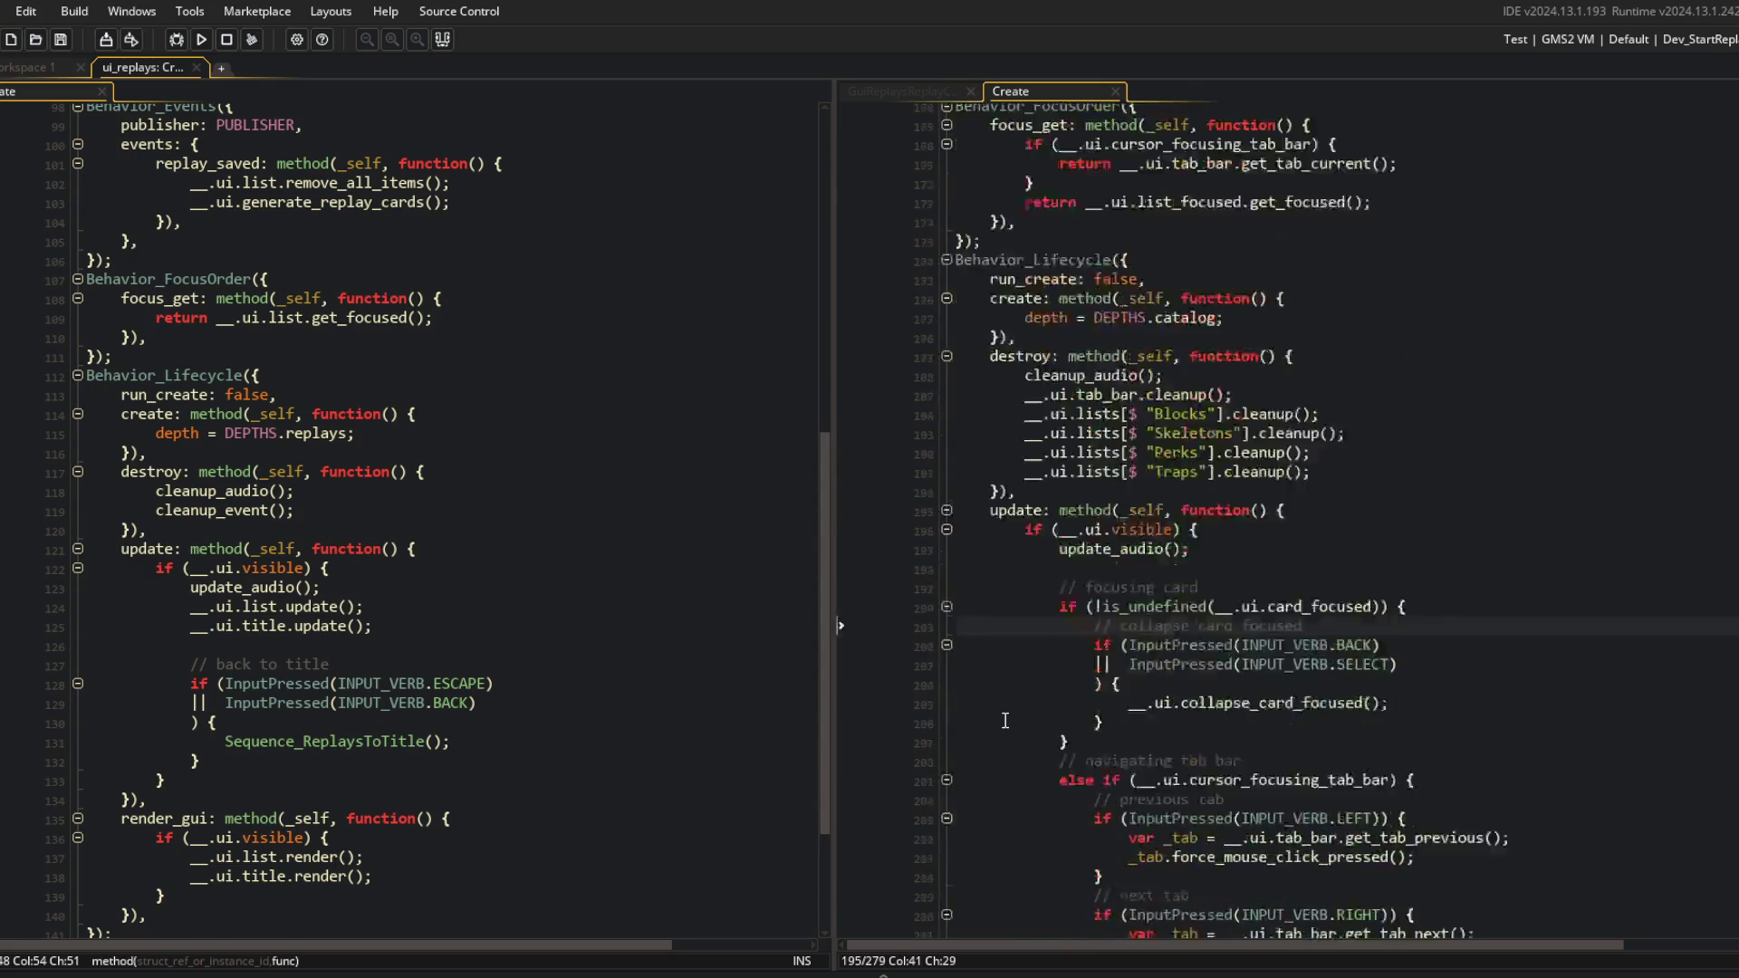
scroll(1005, 721, up, 9)
scroll(458, 479, up, 4)
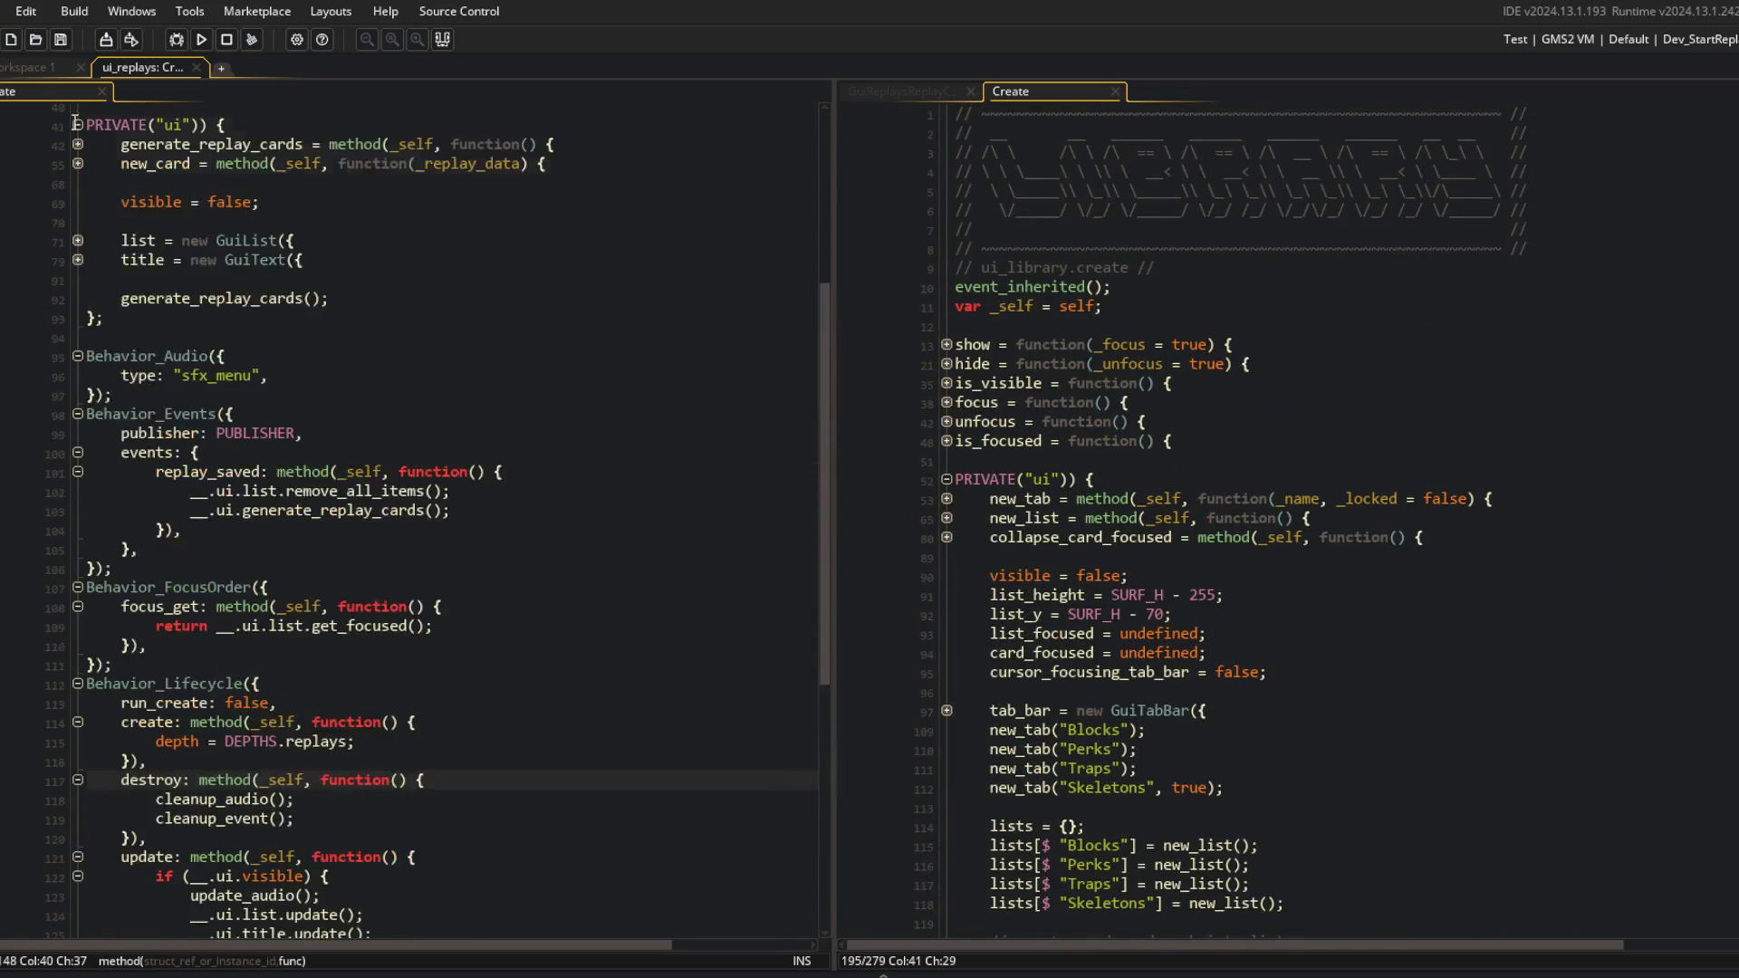
Switch to Workspace 1 showing the battle object's Create code.
click(41, 68)
scroll(440, 303, up, 5)
scroll(670, 376, up, 5)
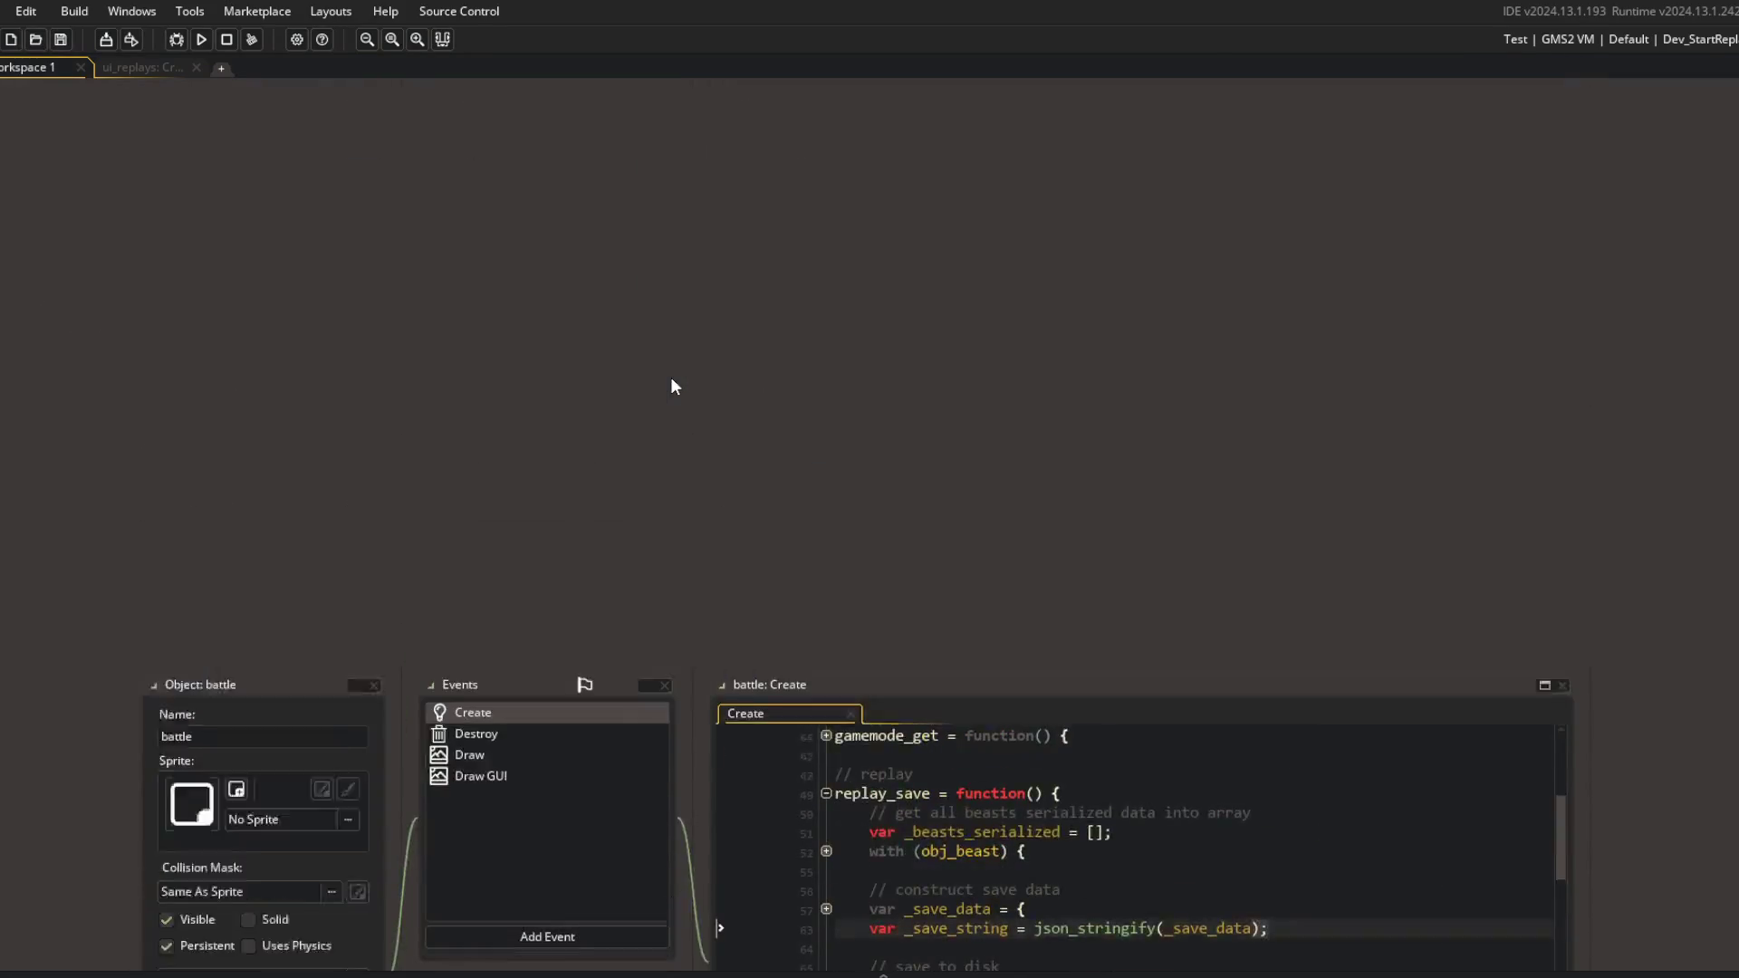
Open the ui_replays object by searching 'ui_repl'.
key(ctrl+t)
text(ui_repl)
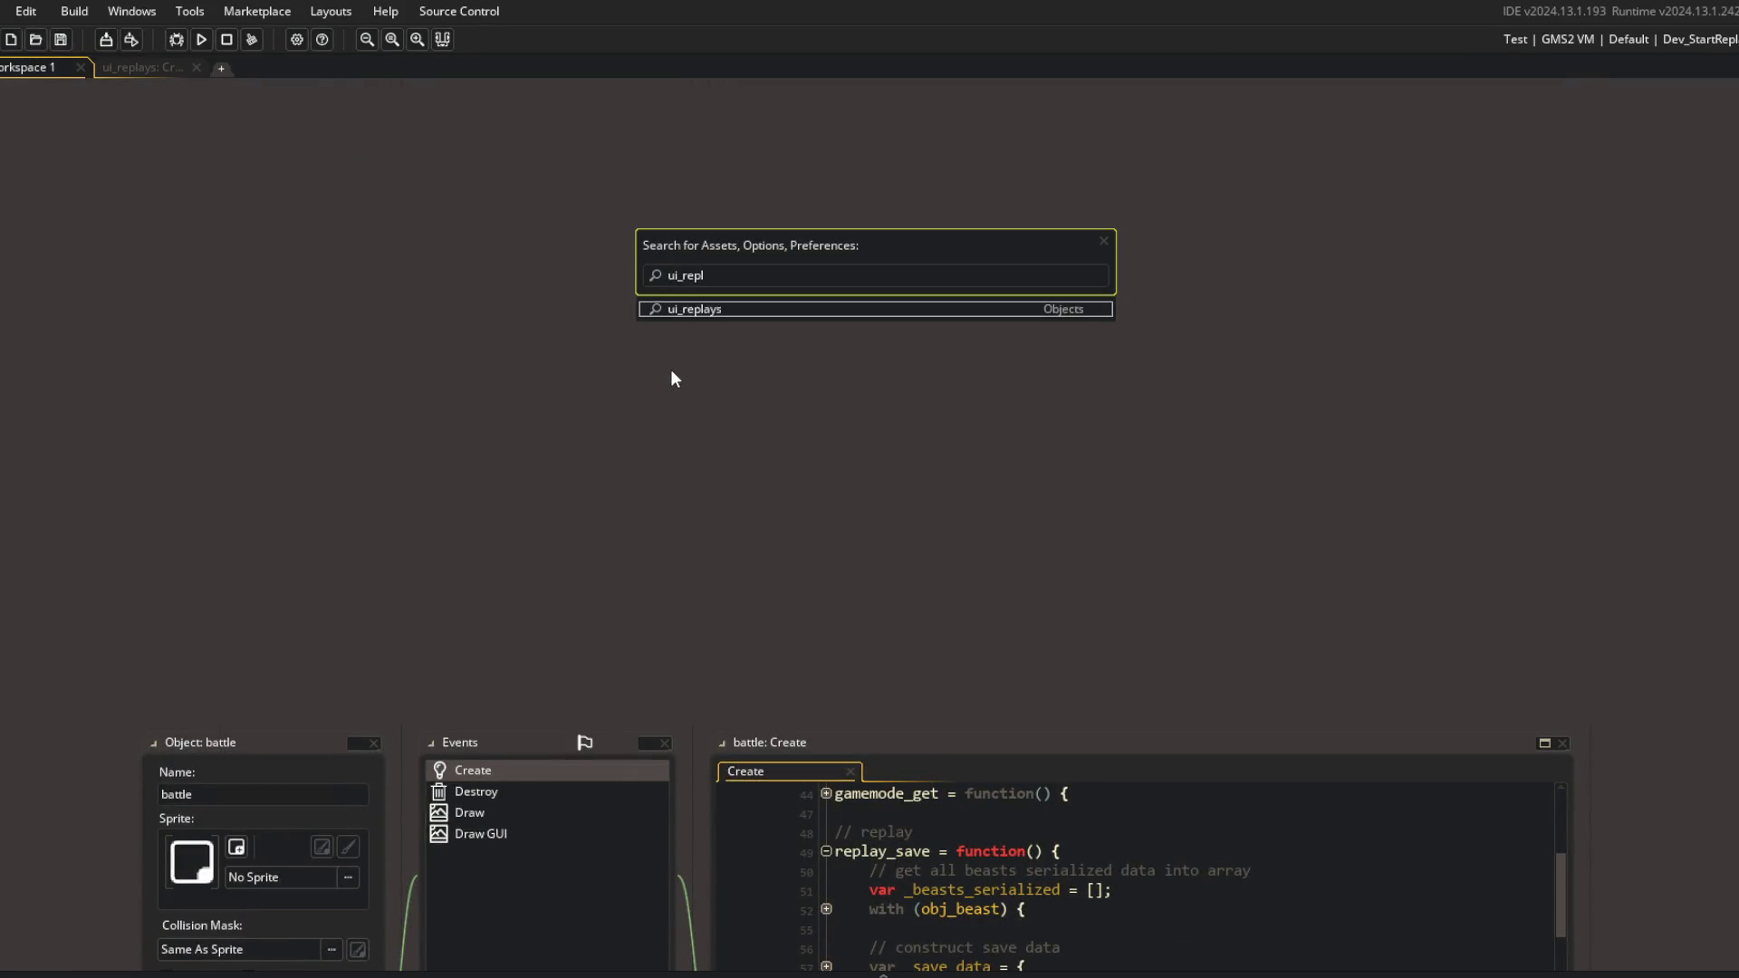
key(Return)
View the ui_replays Step, Destroy and Draw GUI events, then return to its Create code.
click(341, 288)
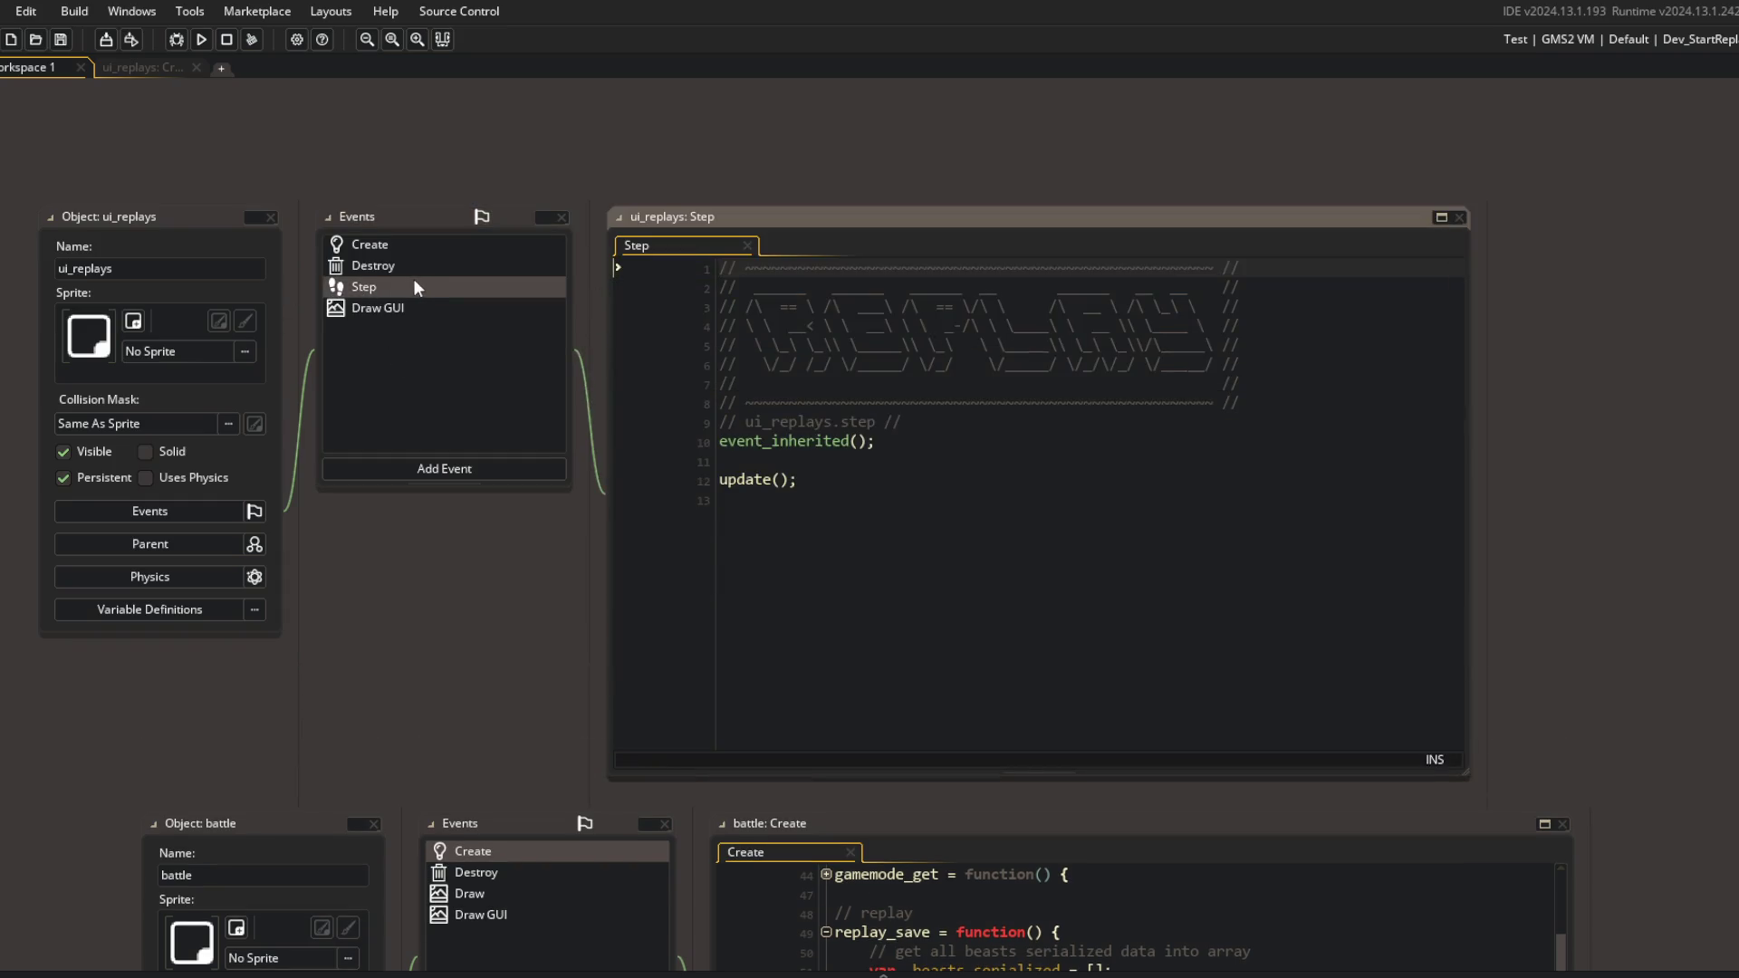
click(412, 270)
click(389, 308)
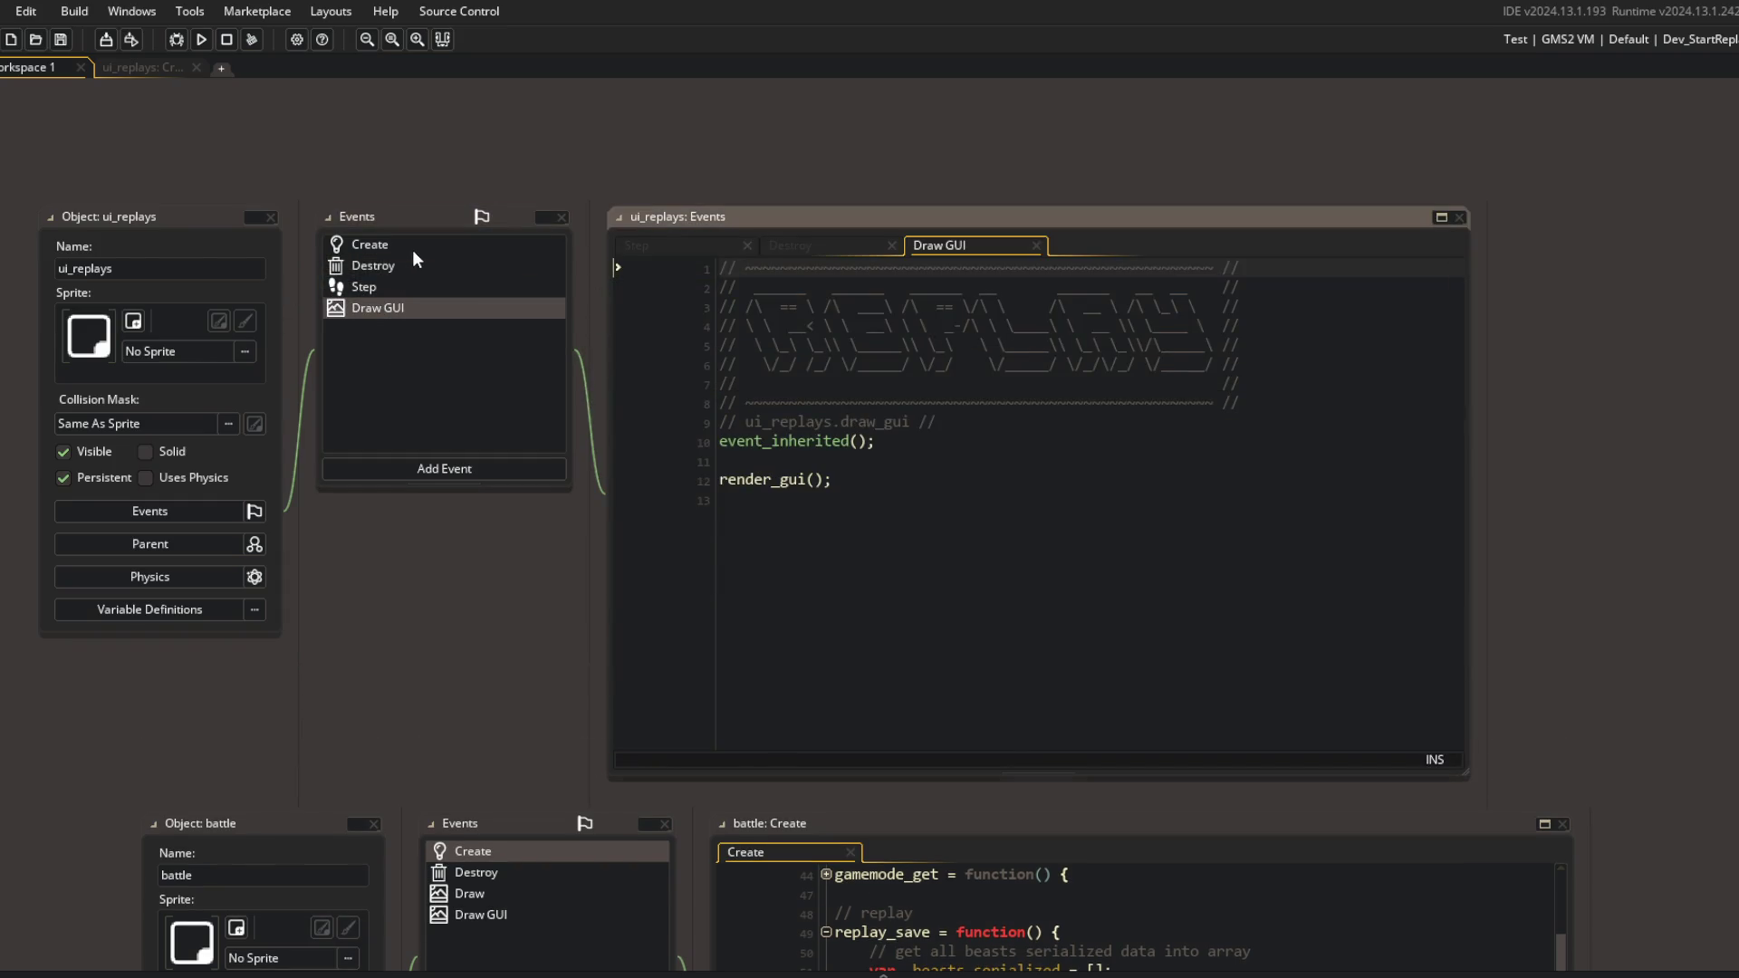
click(411, 246)
scroll(482, 382, up, 2)
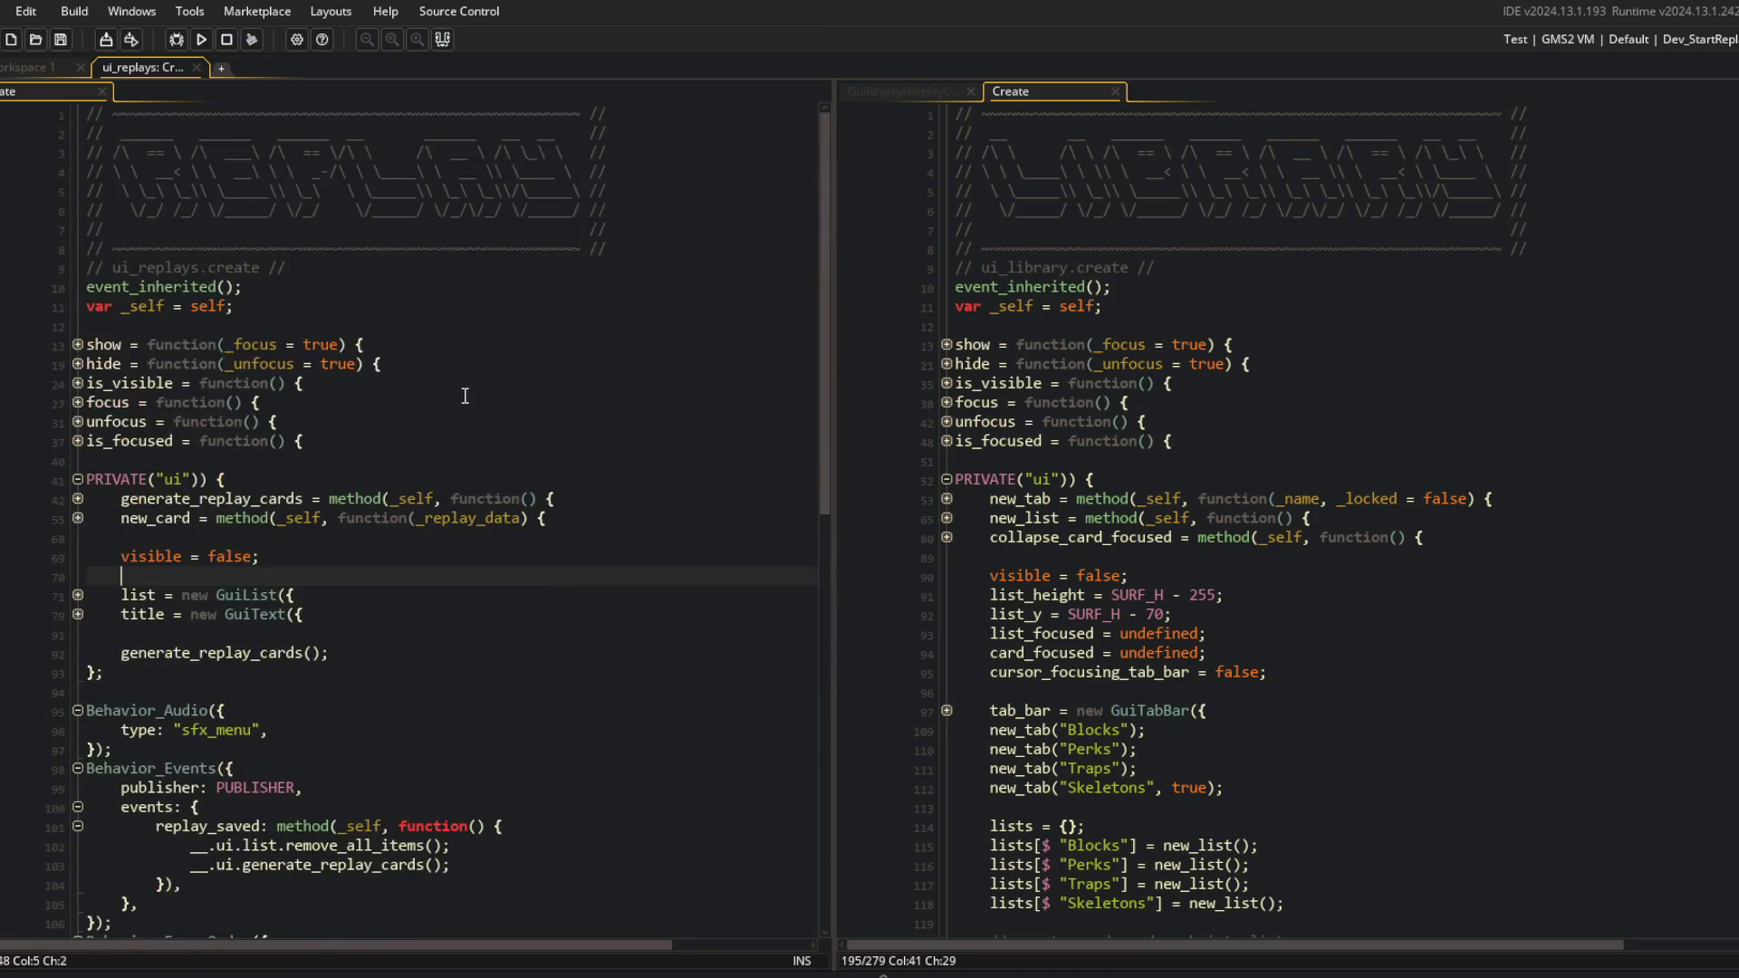
Expand generate_replay_cards down to its replay_load callback calling new_card, then fold it back.
click(500, 500)
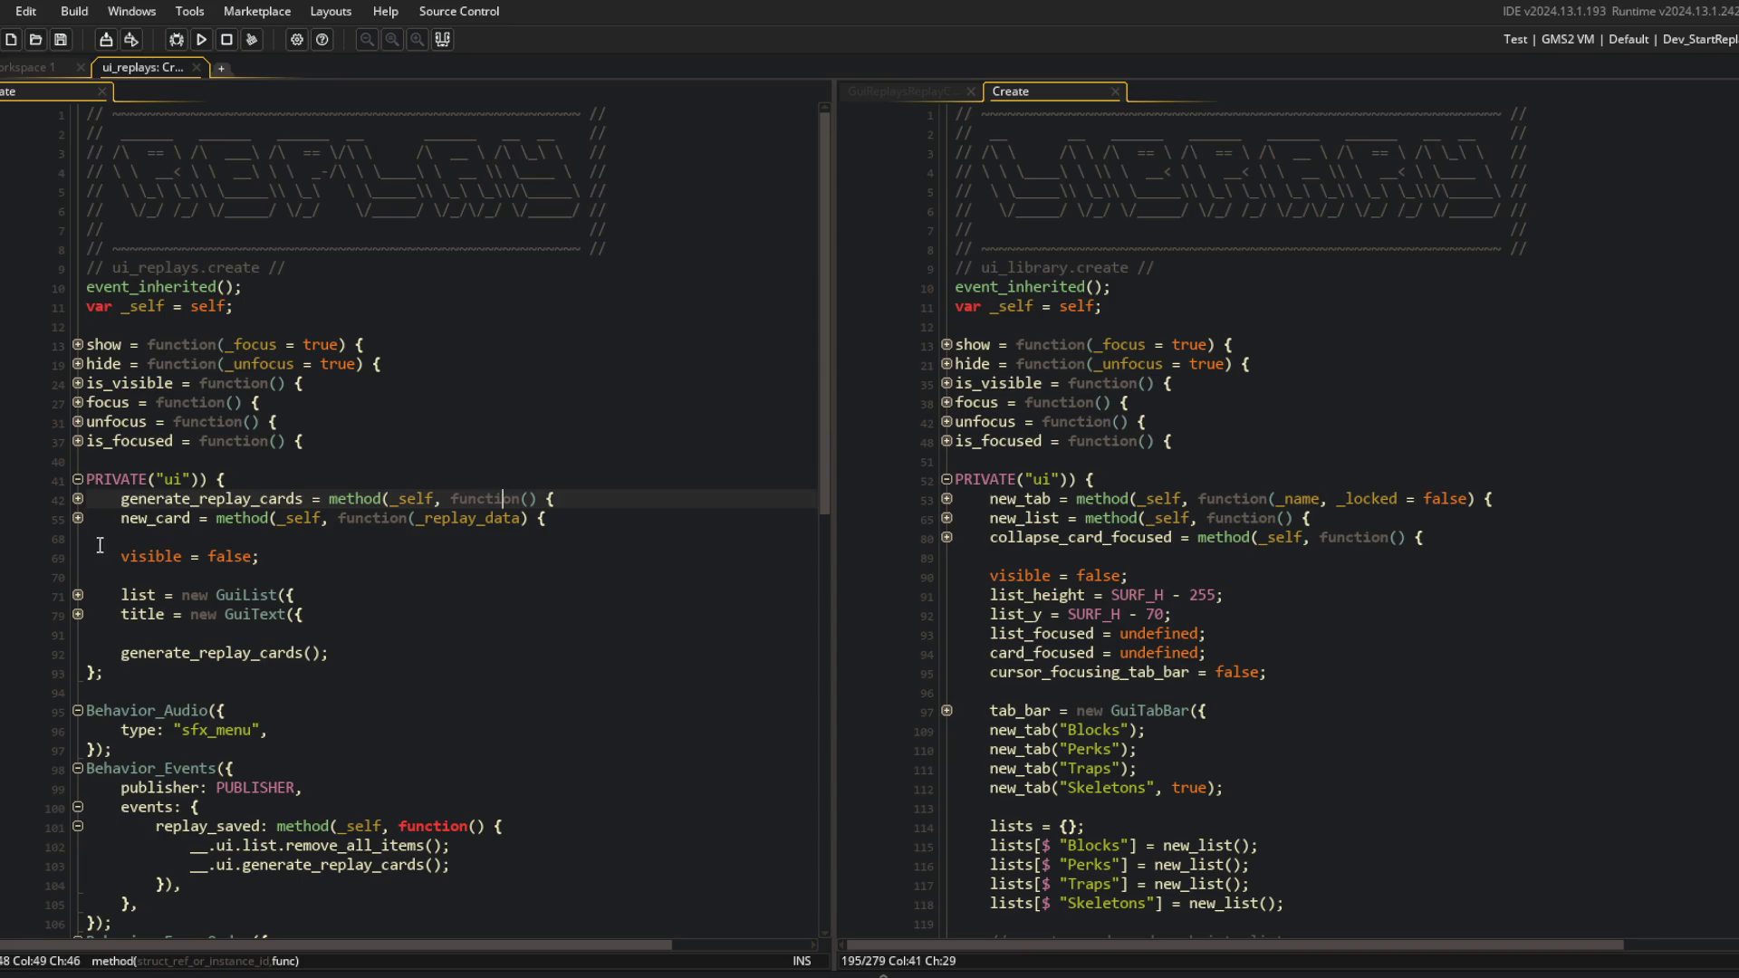
click(77, 498)
click(77, 517)
click(77, 556)
click(77, 556)
click(76, 594)
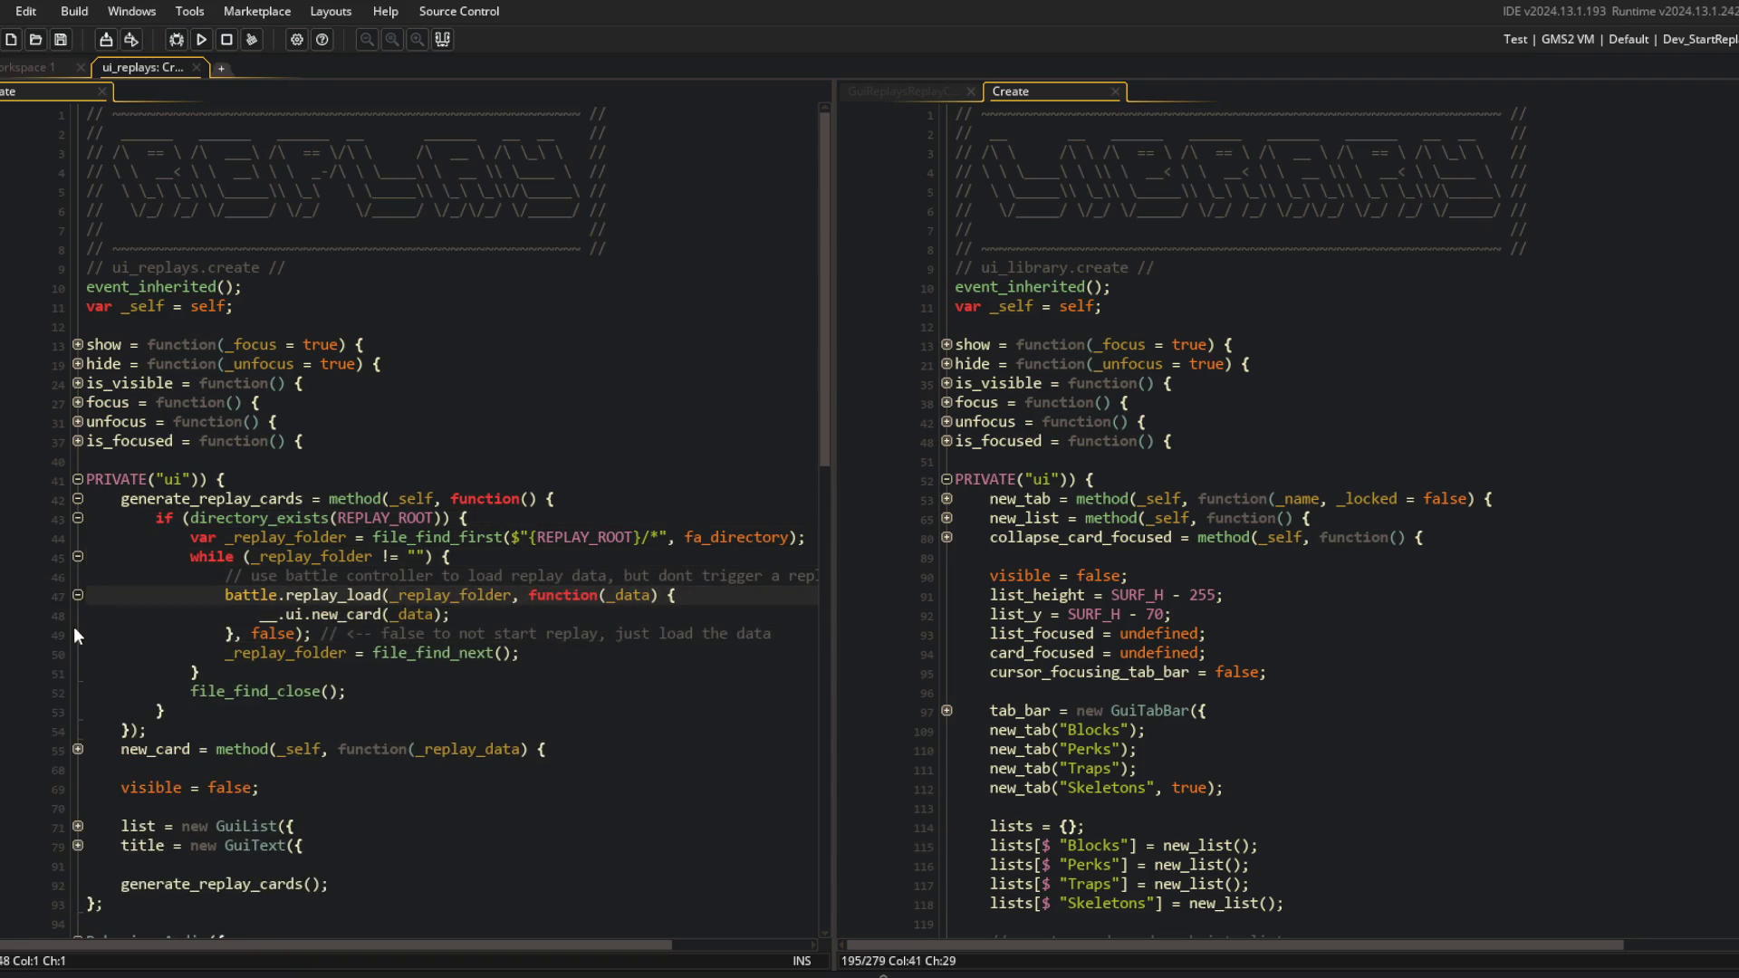
click(77, 498)
click(77, 517)
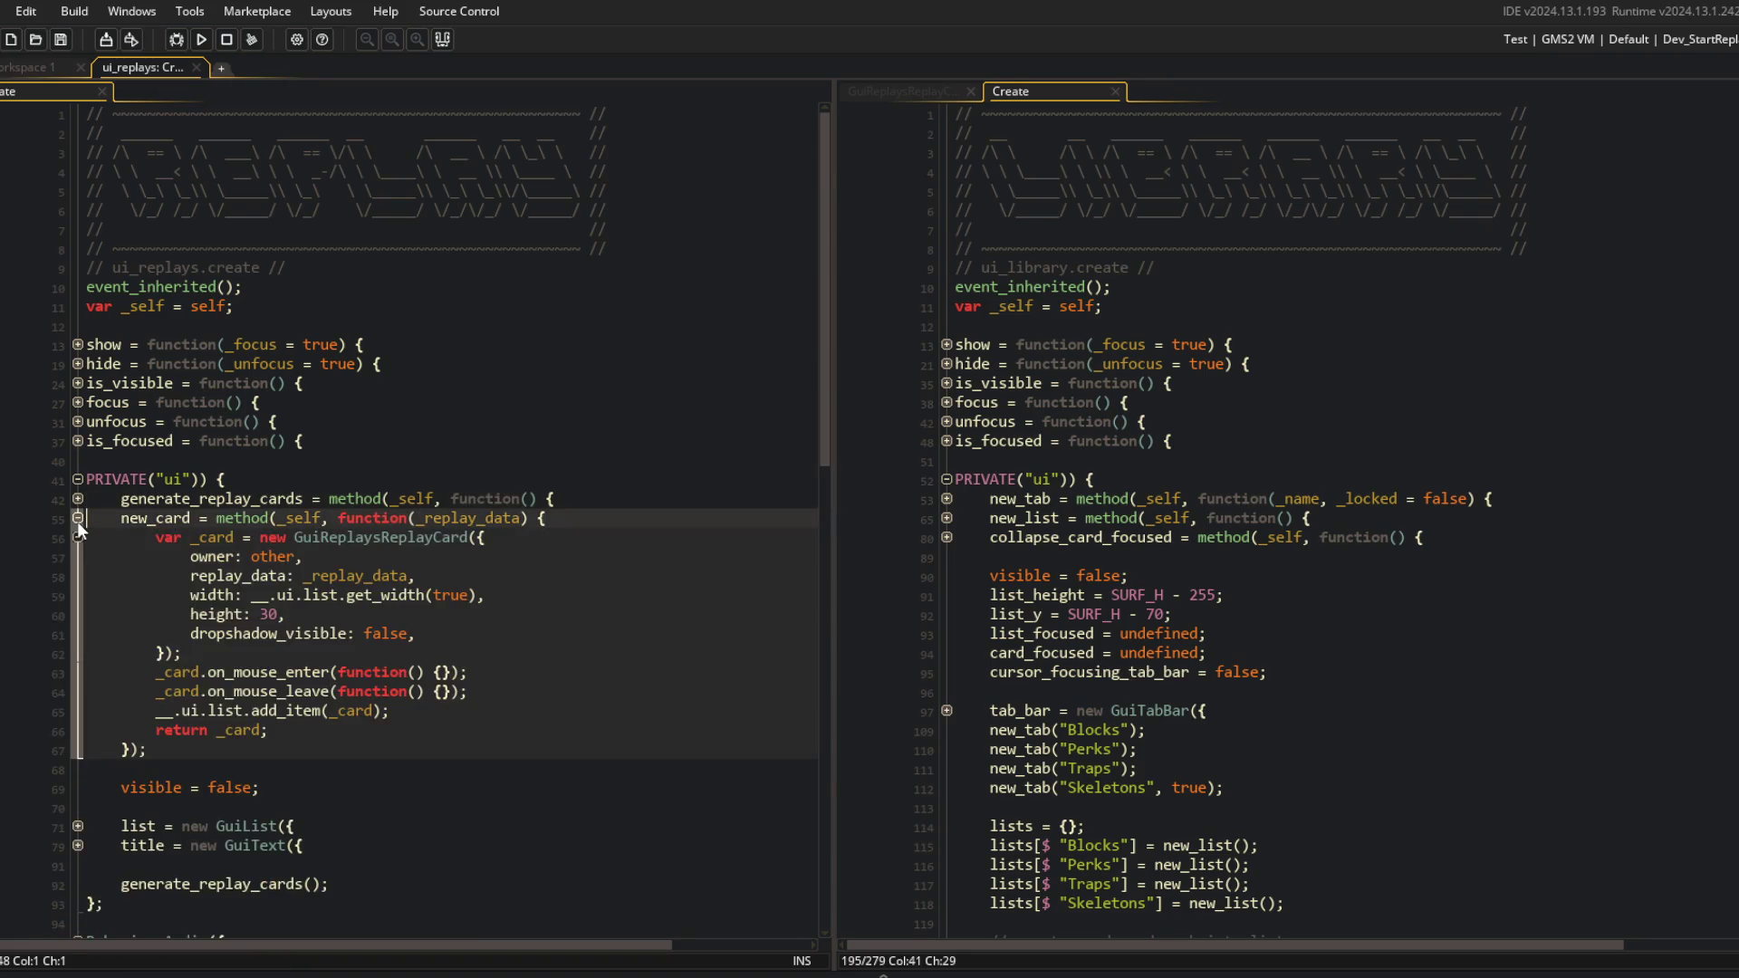
click(78, 520)
scroll(323, 430, down, 15)
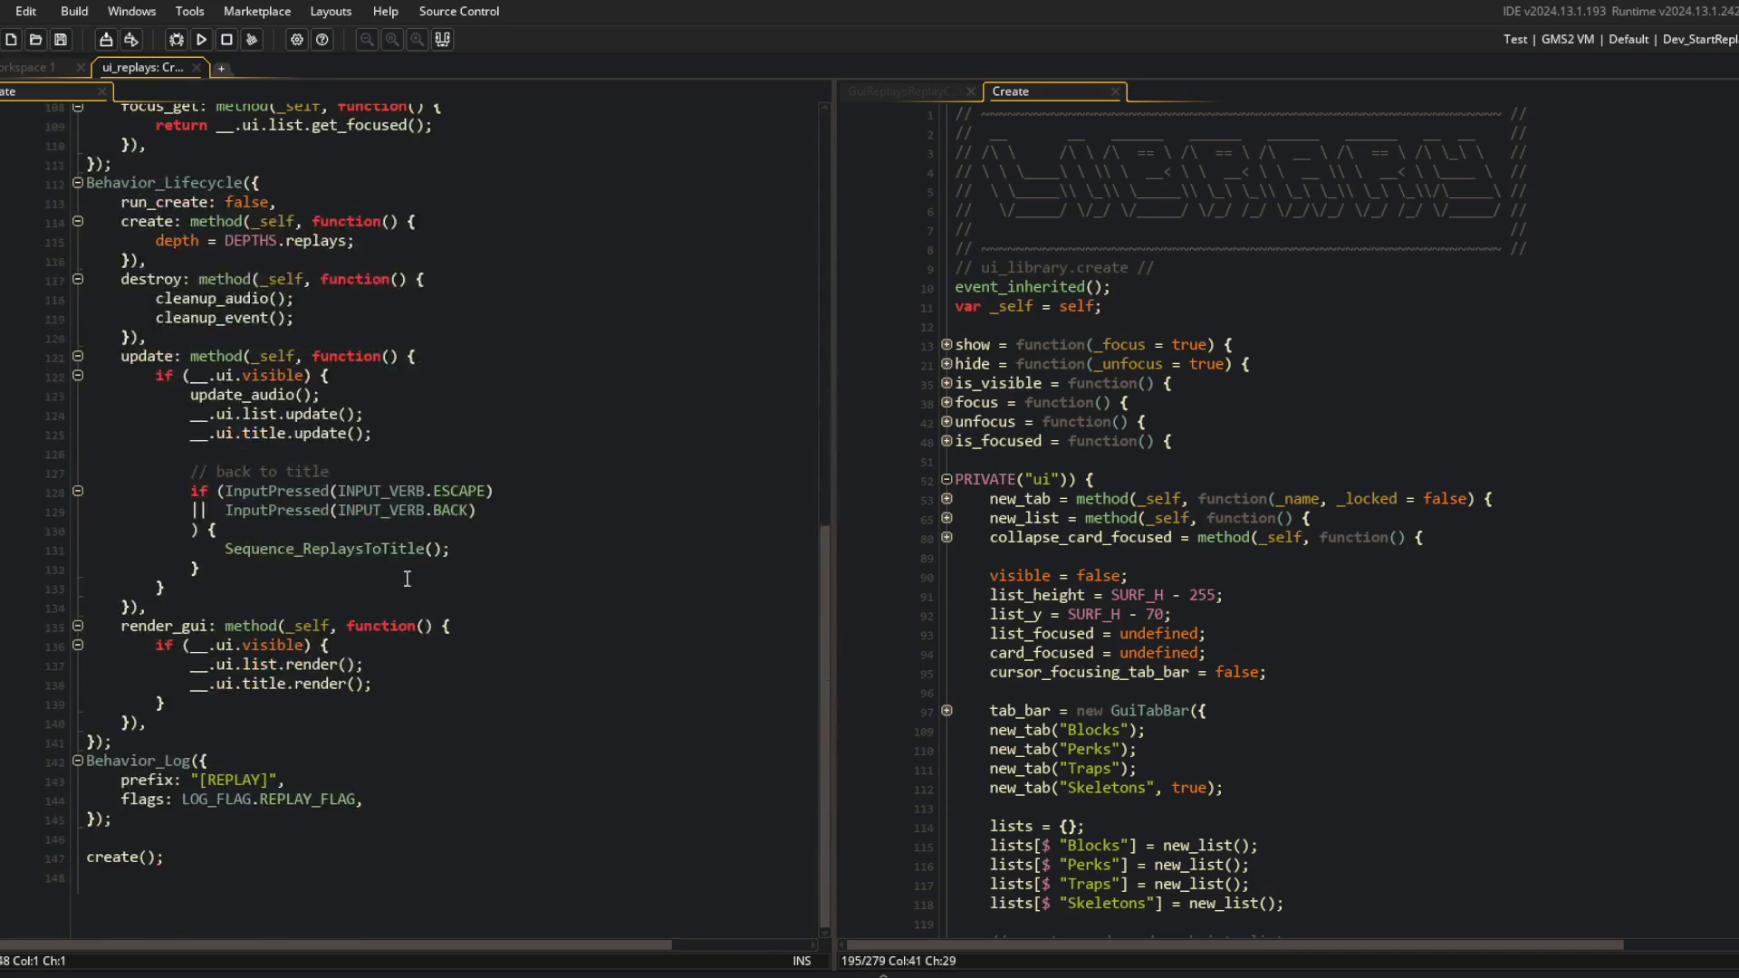
Compare the replays update and Behavior_Lifecycle code with the library's collapse_card_focused method.
click(337, 427)
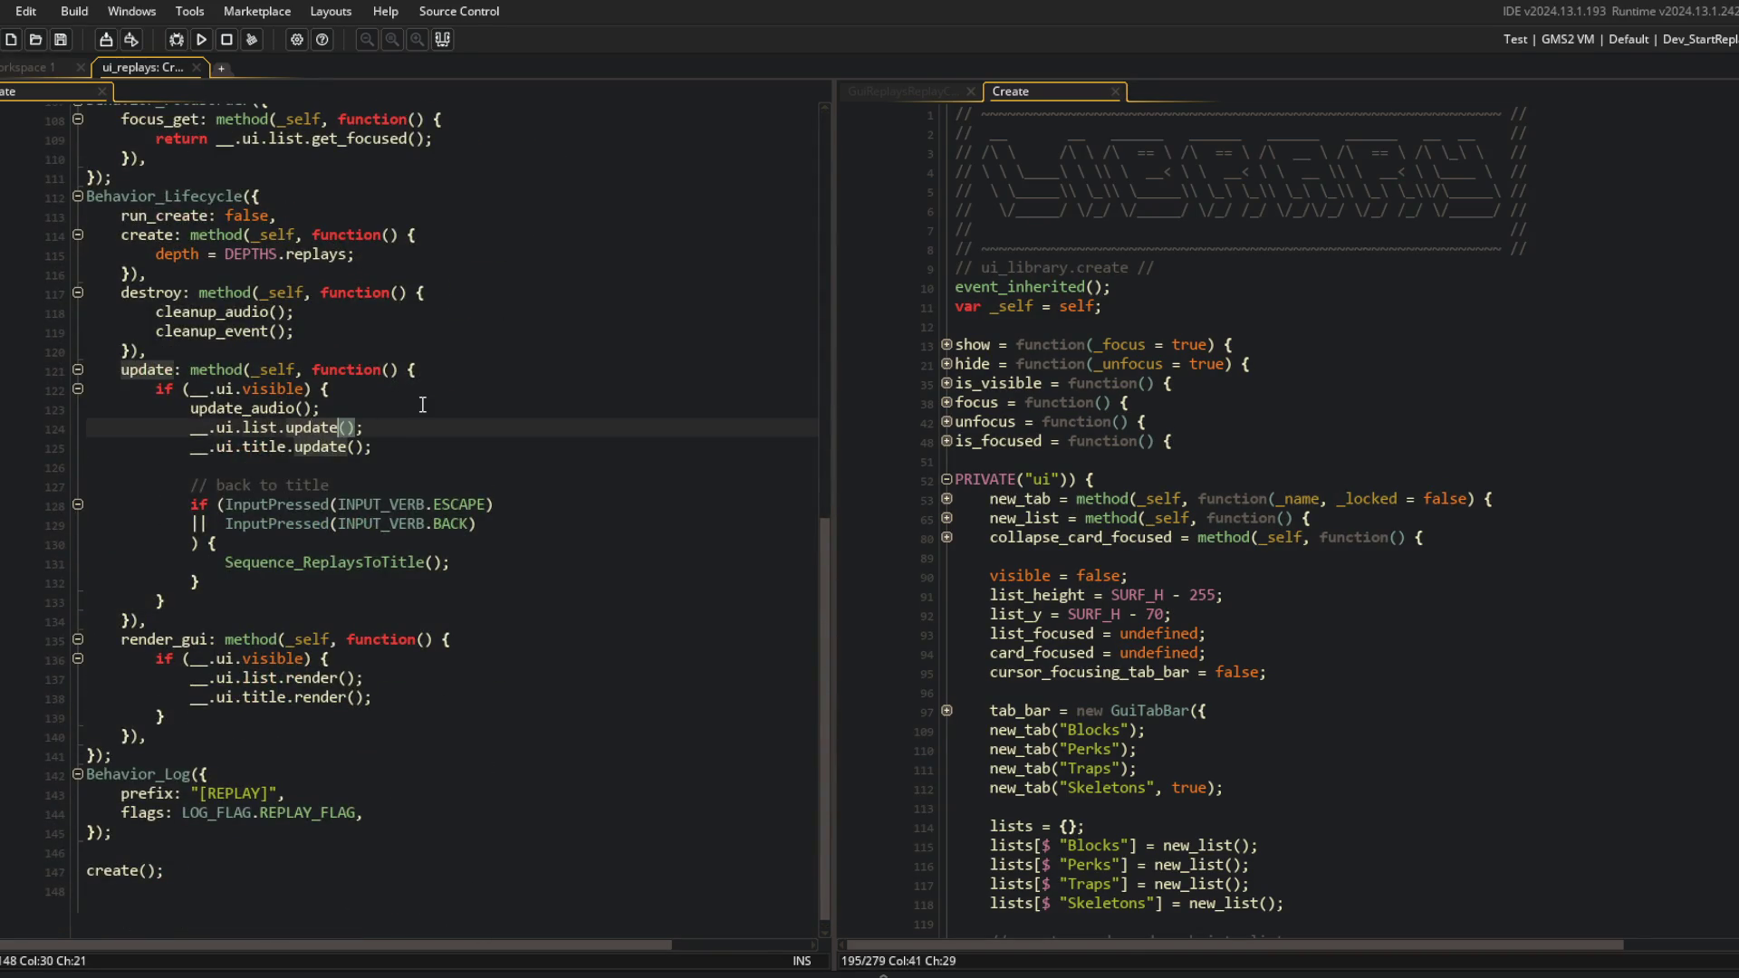
scroll(422, 404, up, 5)
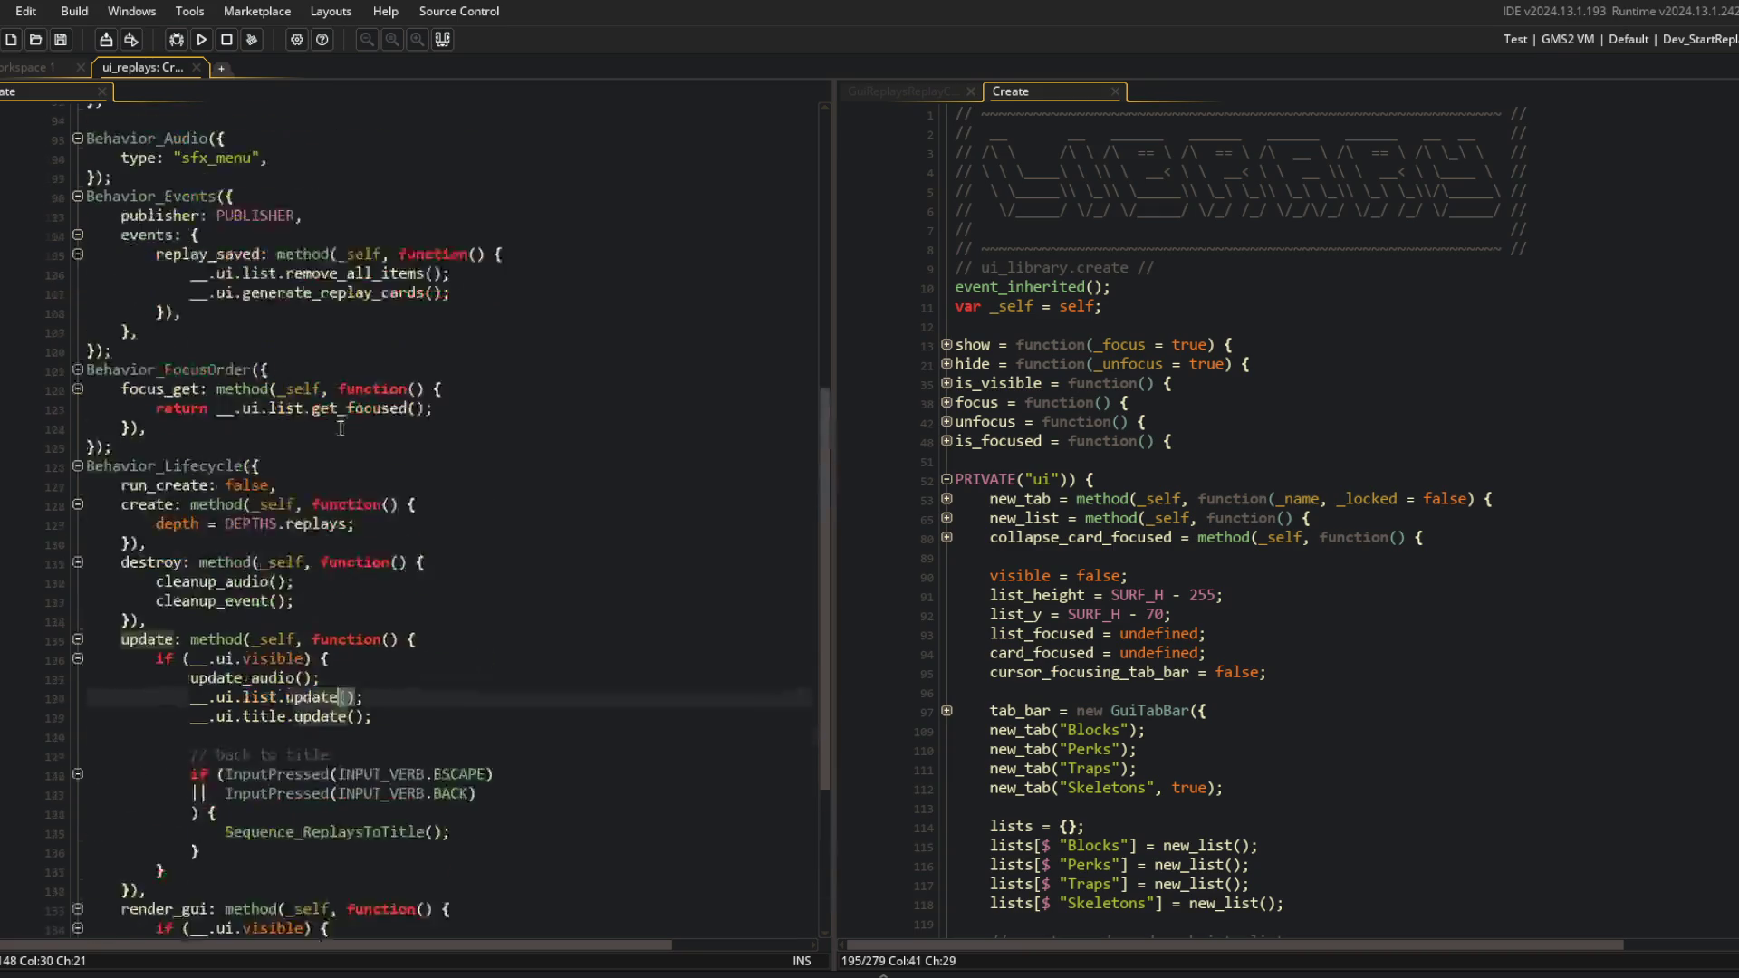
click(348, 539)
click(431, 507)
click(1201, 536)
scroll(1204, 534, down, 20)
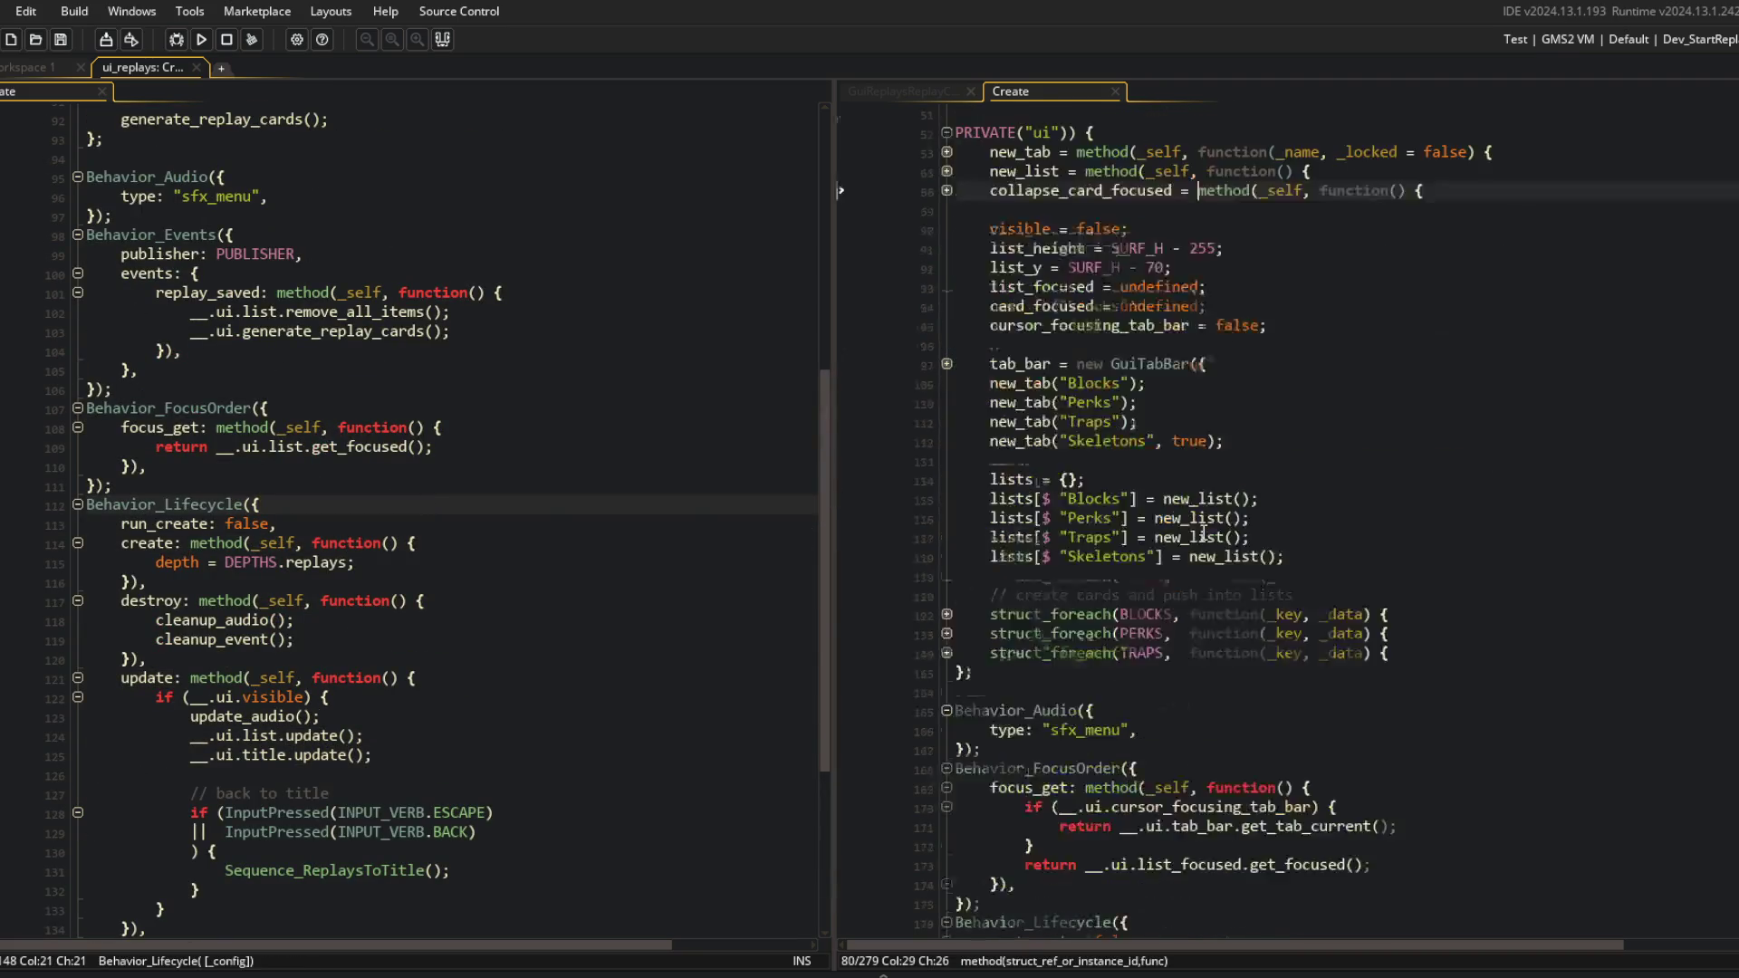
scroll(1203, 533, up, 20)
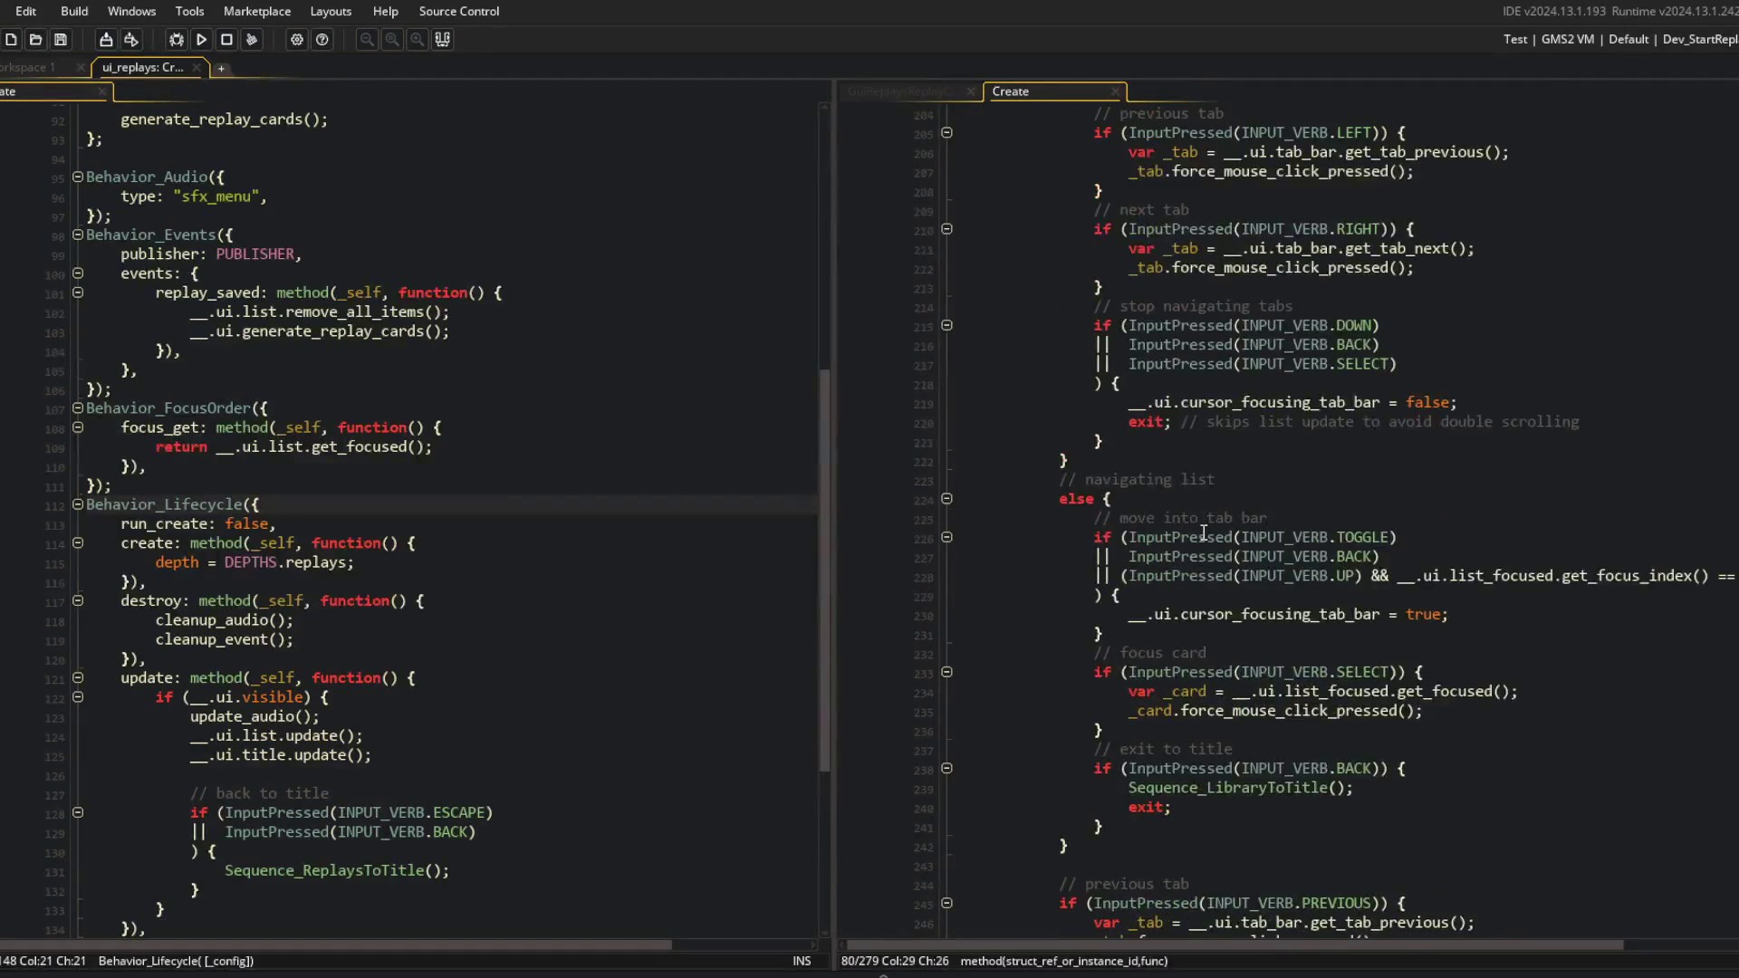
Compare the library's focus_get using list_focused with the replays' get_focused, then open the asset search.
click(1168, 571)
drag(989, 595, 1446, 694)
click(1446, 693)
key(Down)
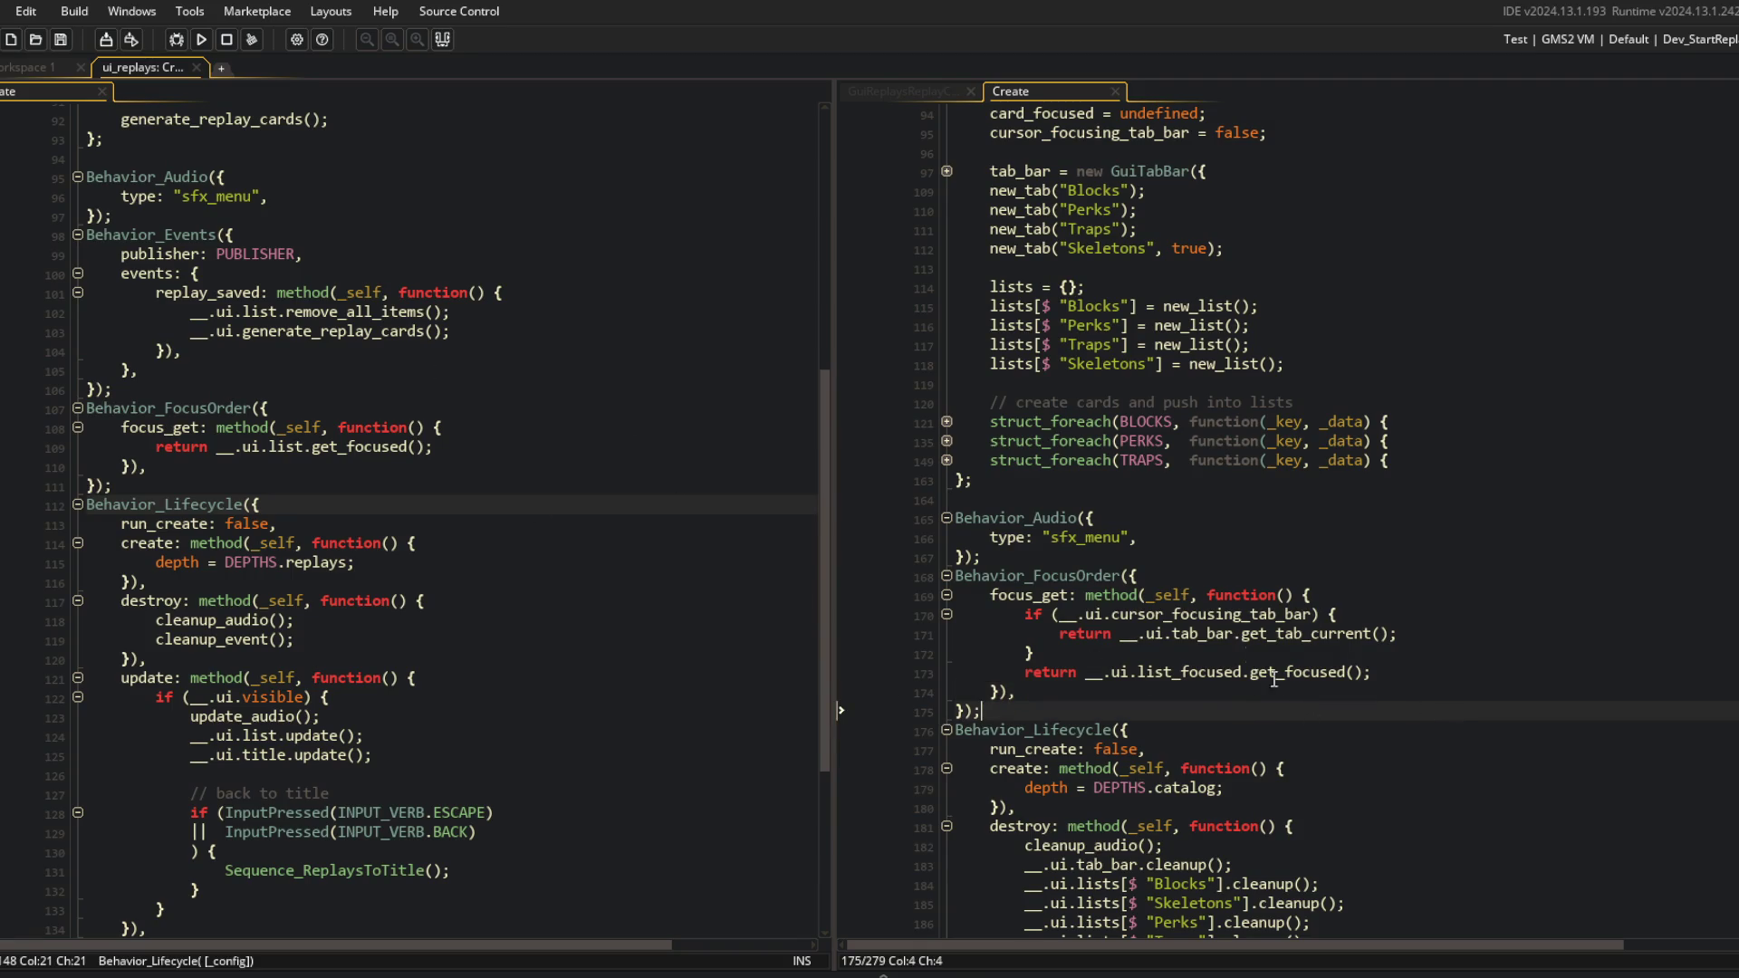
click(1119, 625)
double_click(1187, 672)
click(337, 427)
click(413, 446)
scroll(408, 444, up, 10)
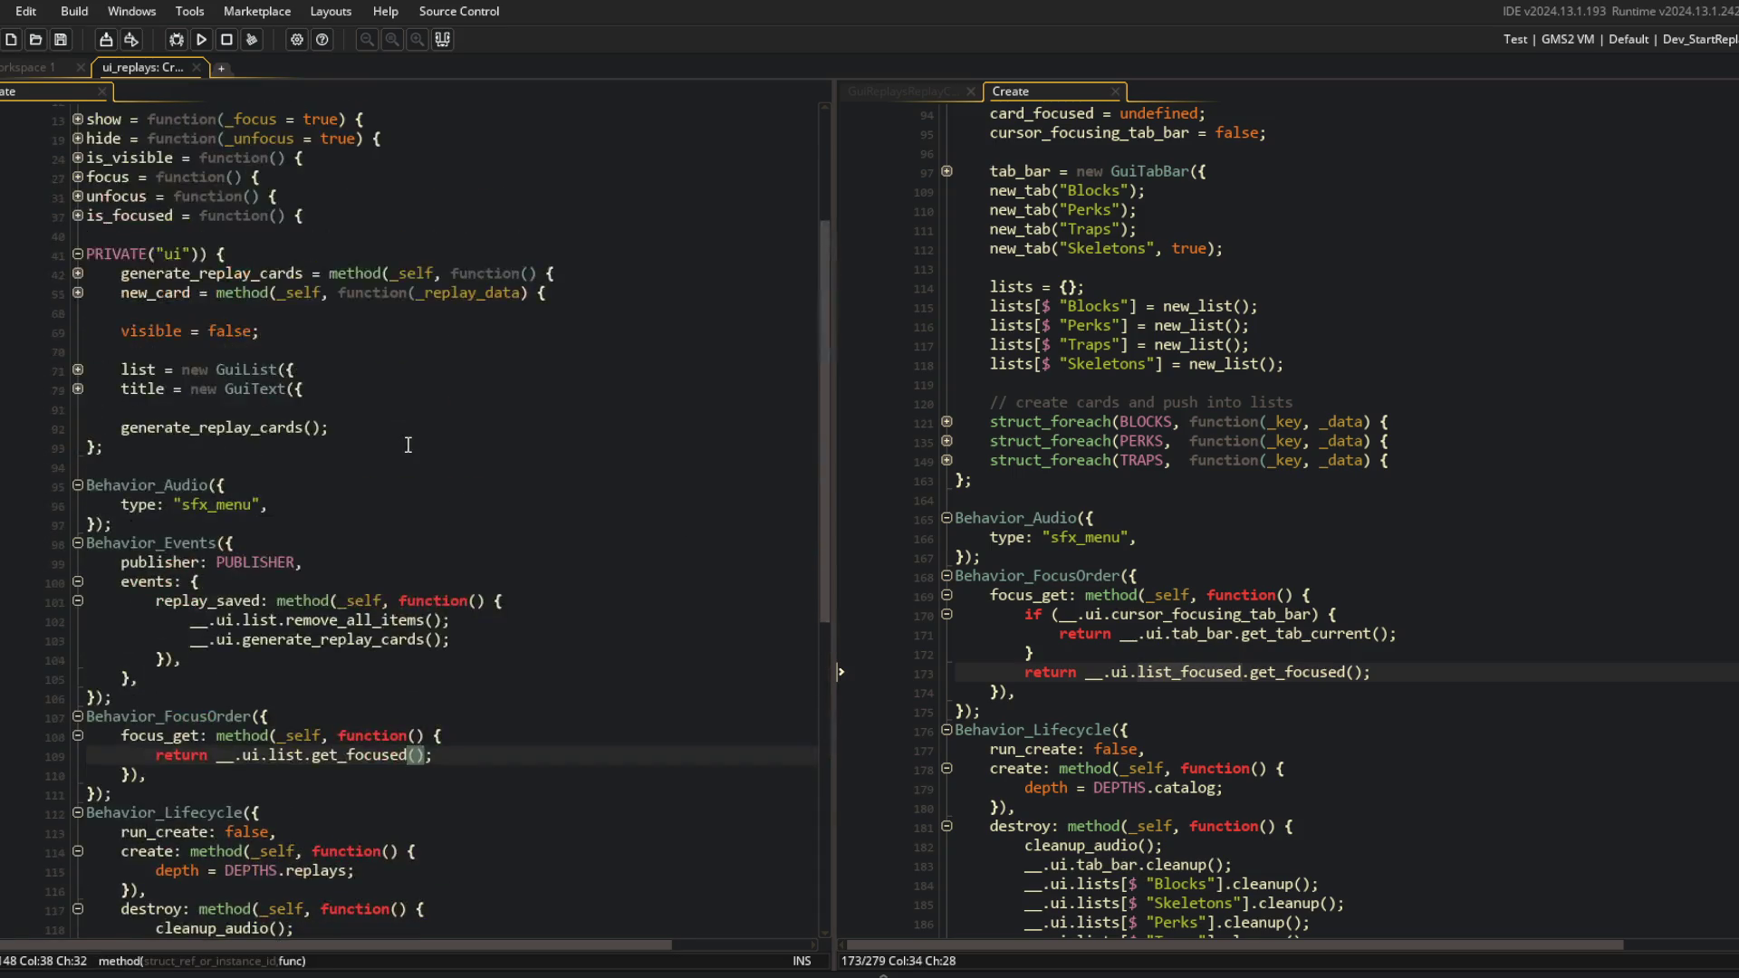
click(582, 374)
key(ctrl+t)
Open the SEQUENCING script via 'snce' and expand Sequence_DebugToReplays.
text(s)
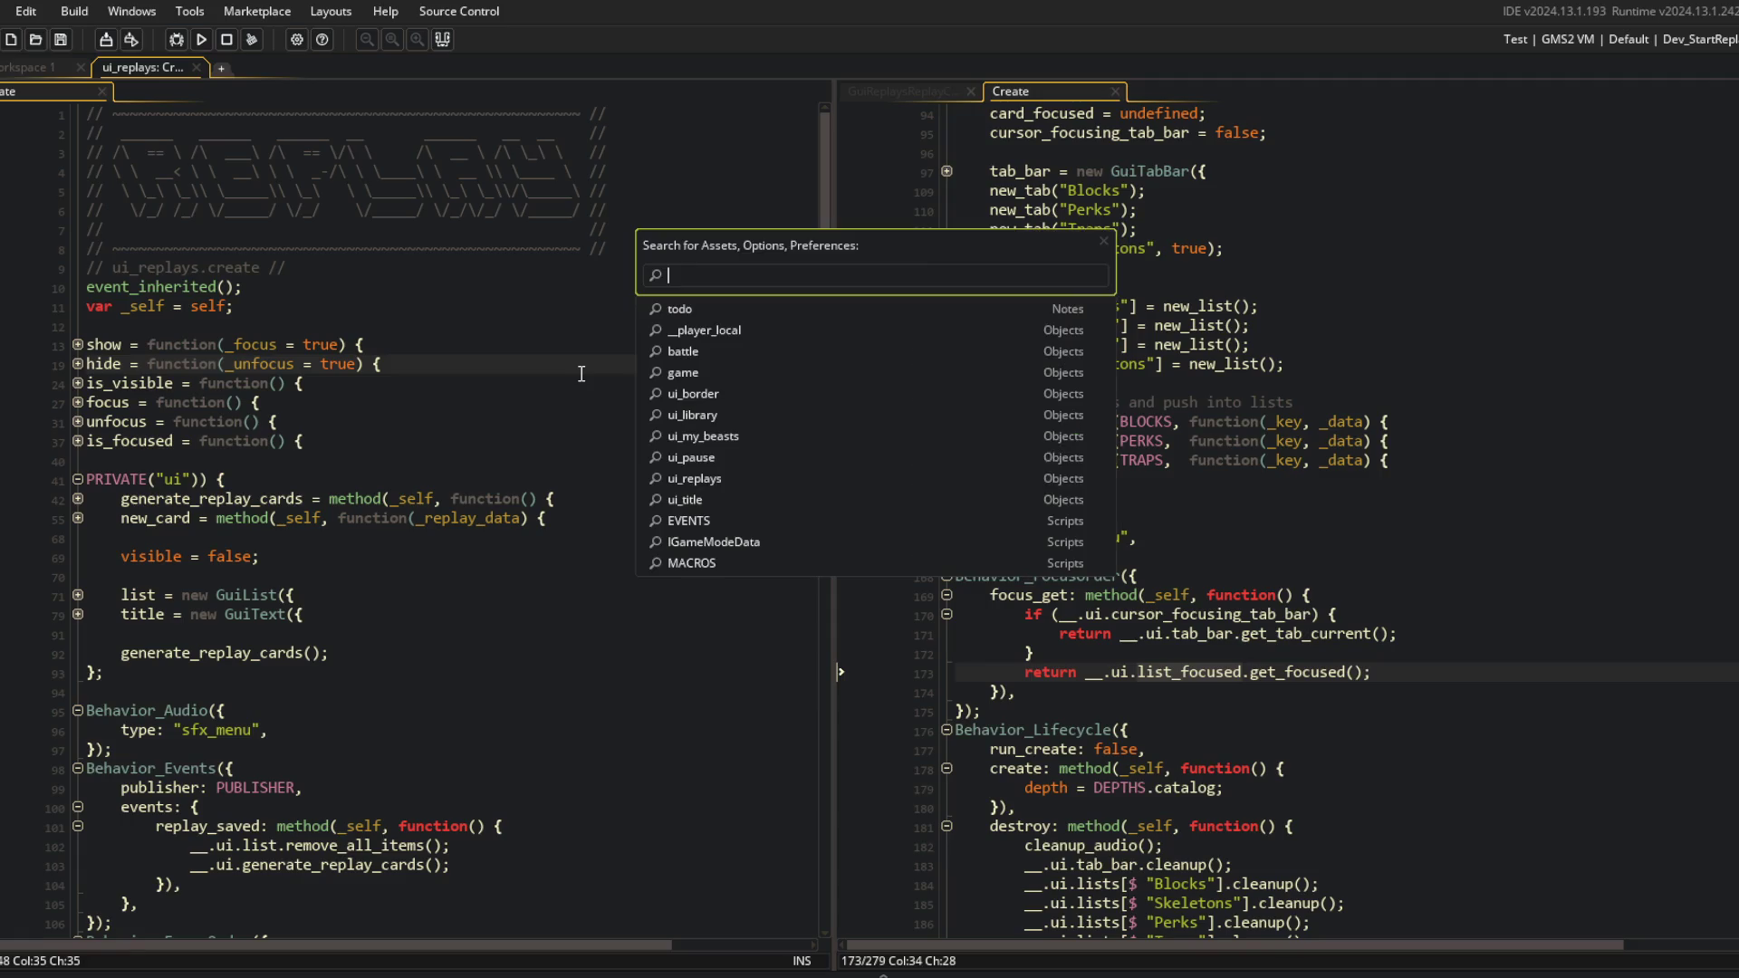
text(nce)
key(Return)
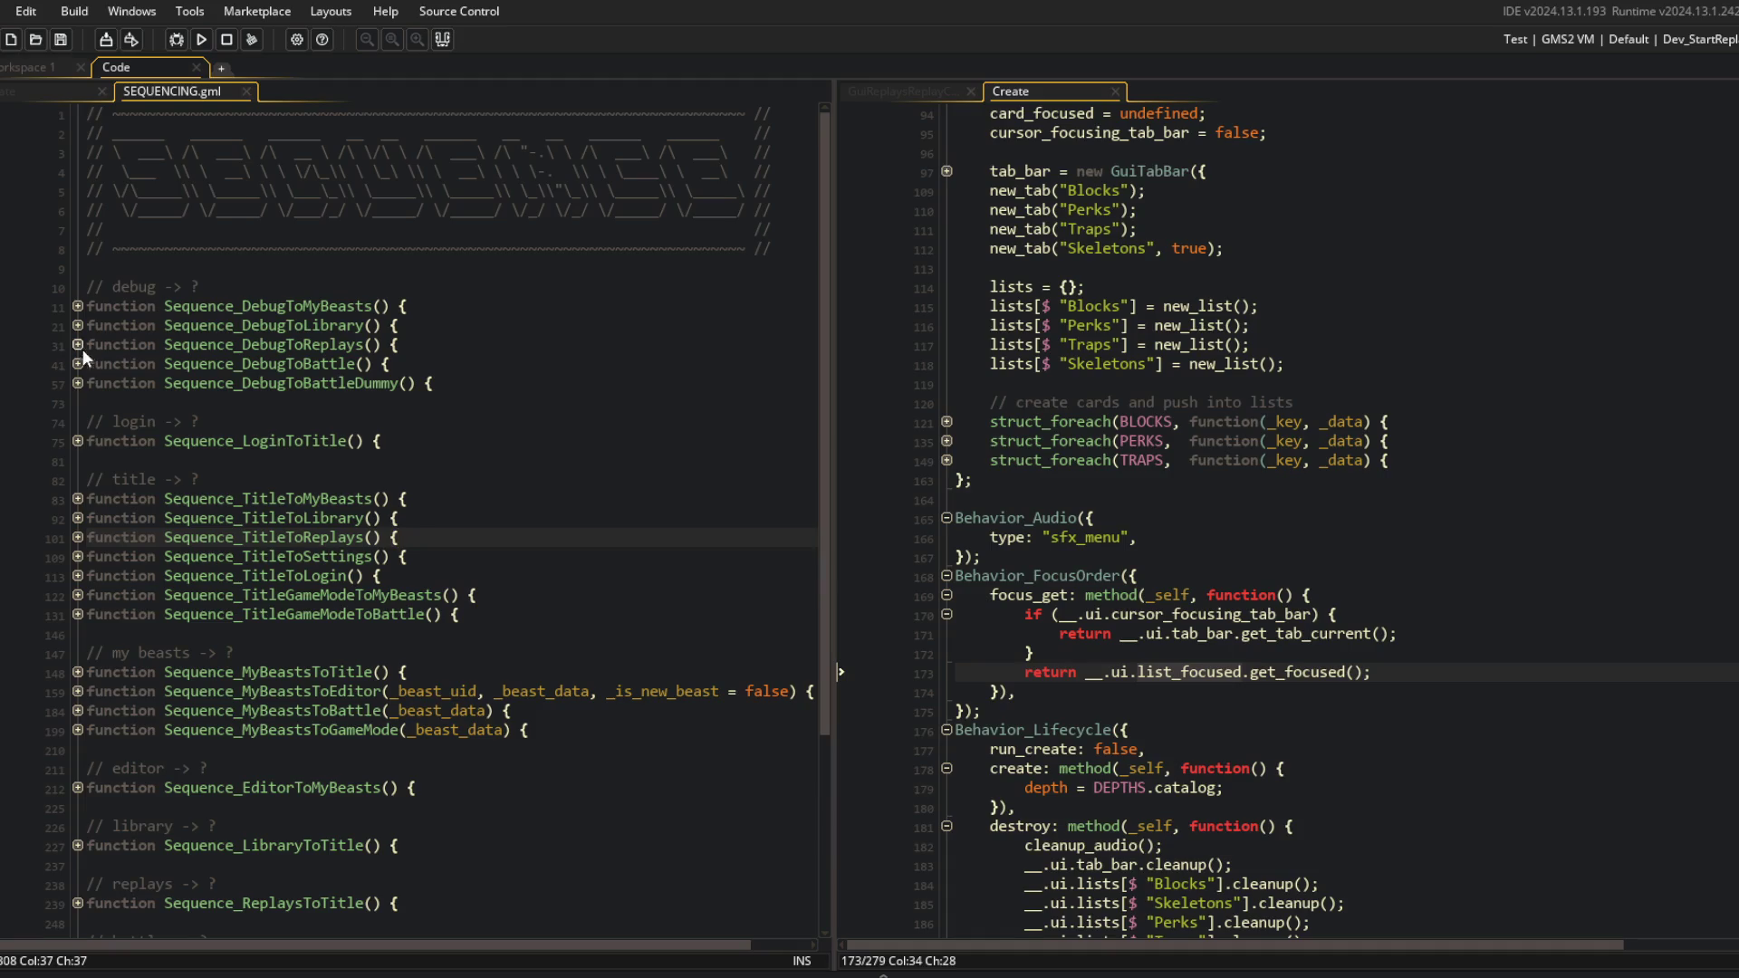
click(78, 344)
click(209, 383)
Jump from the ui_replays.show() call to its definition with F12.
scroll(125, 412, down, 5)
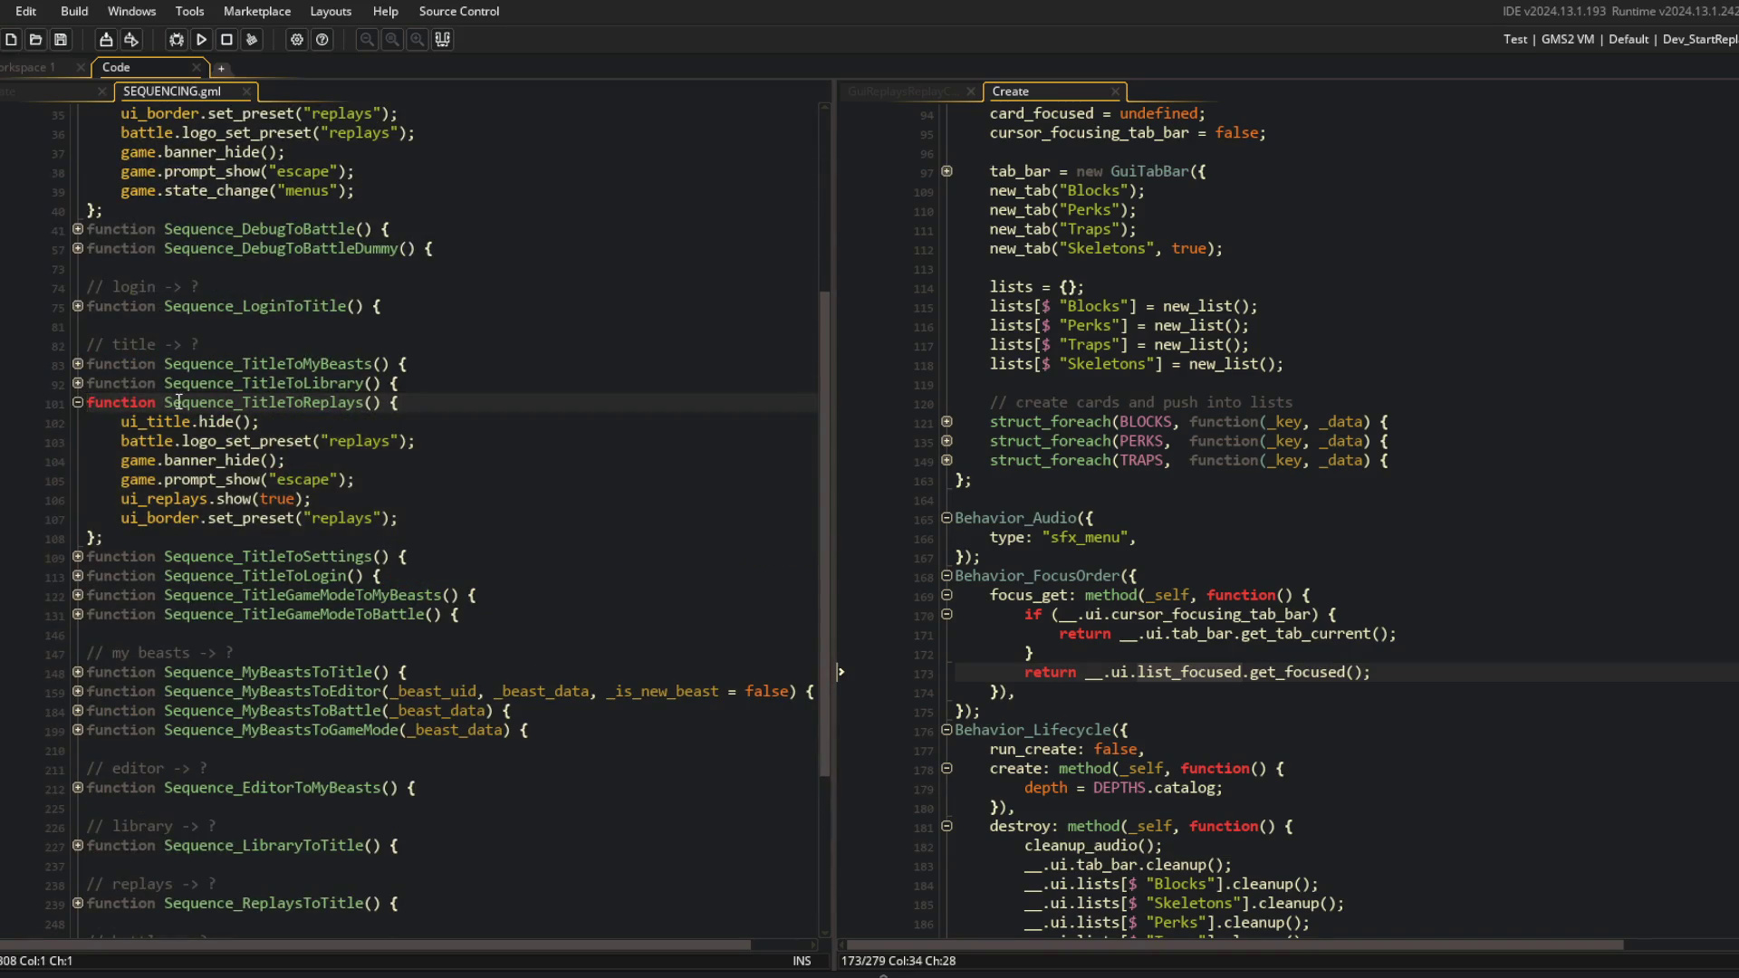
double_click(142, 499)
scroll(95, 138, up, 11)
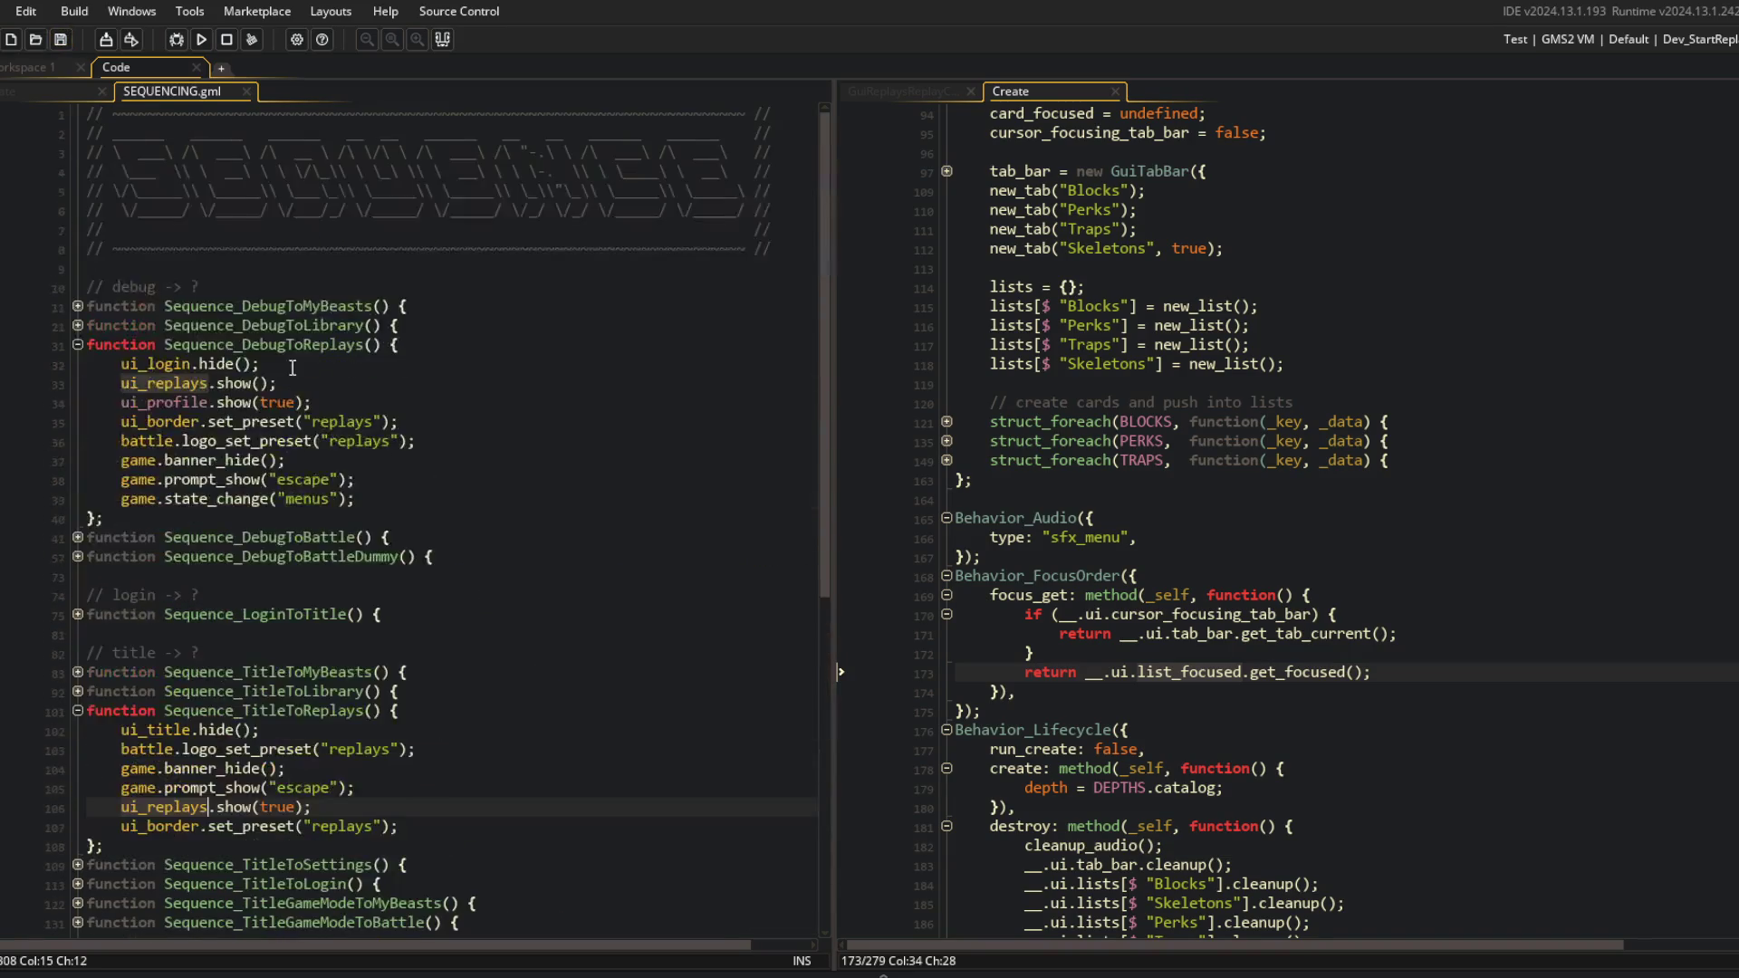
click(262, 383)
key(F12)
key(Return)
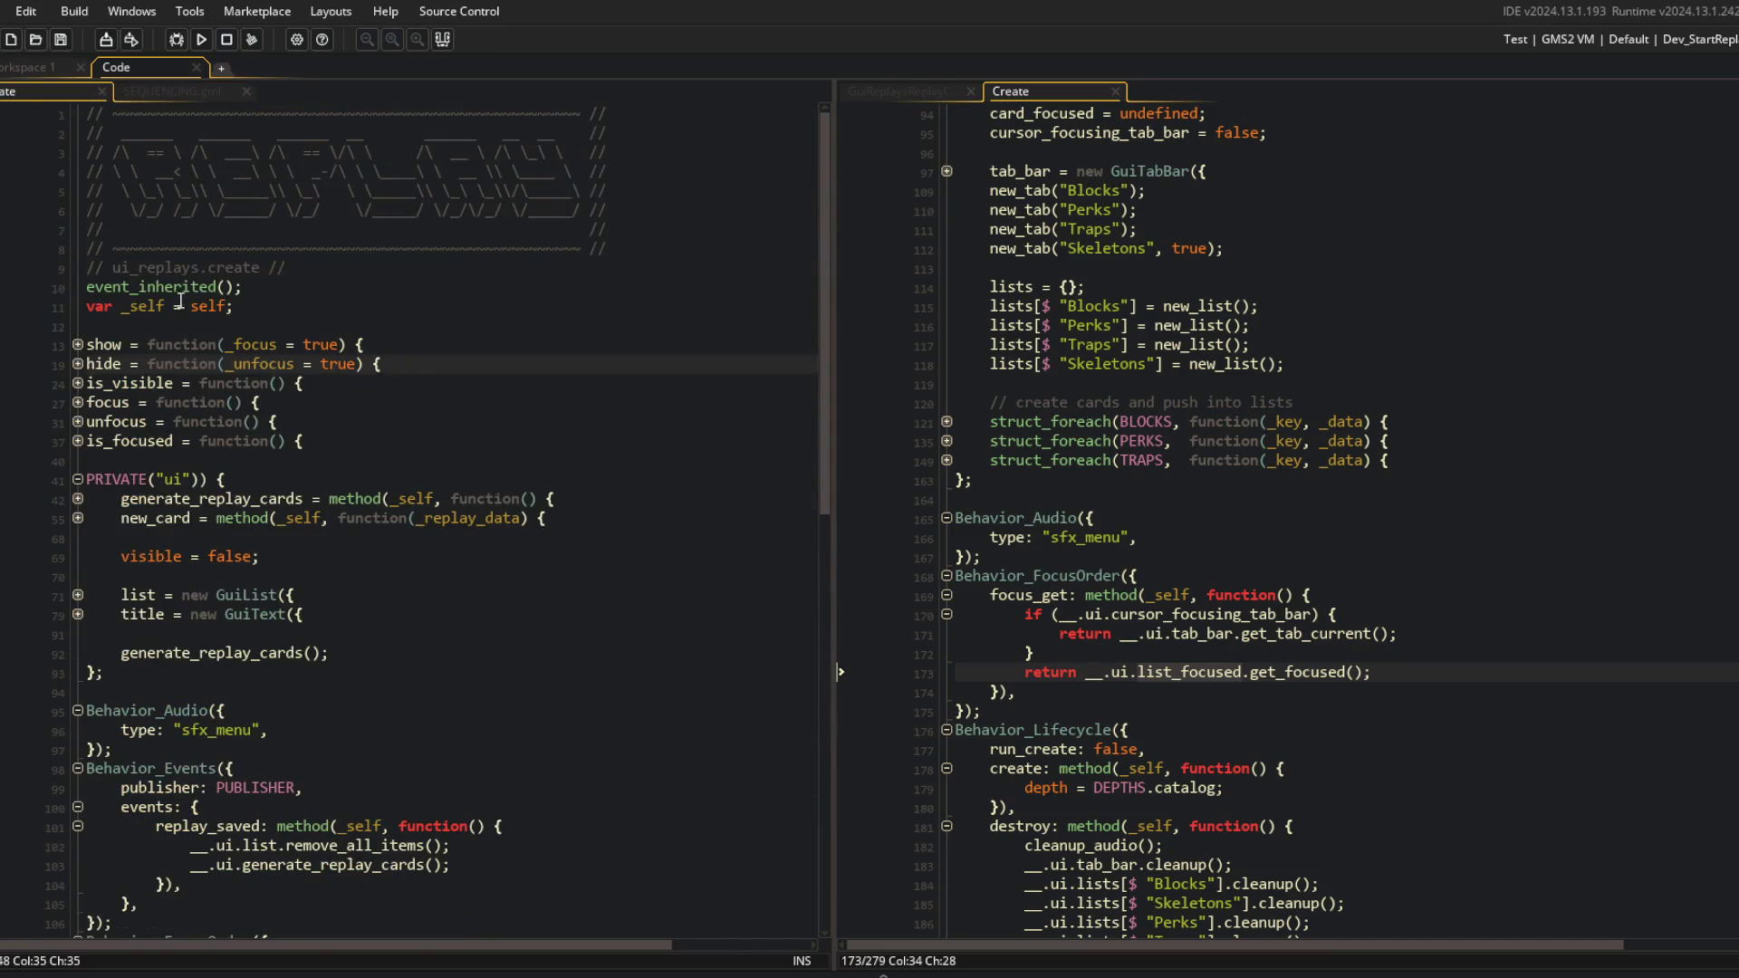
Expand show, then comment out and restore the set_focus_index line.
click(78, 345)
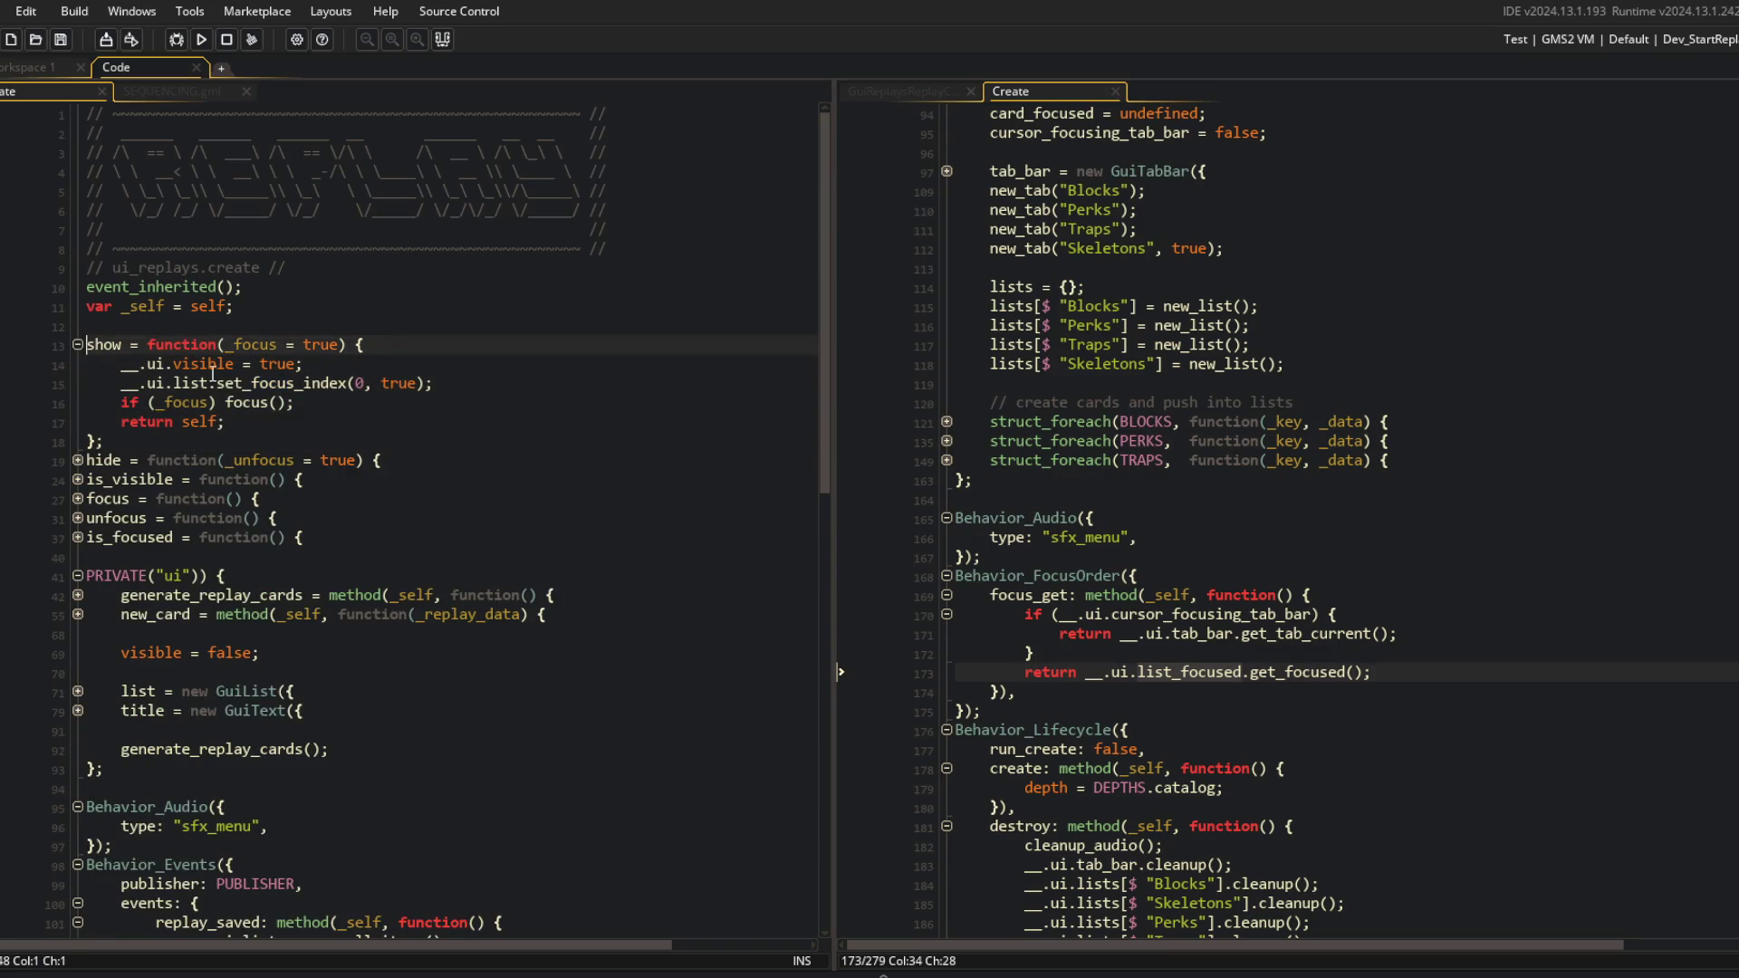
click(183, 383)
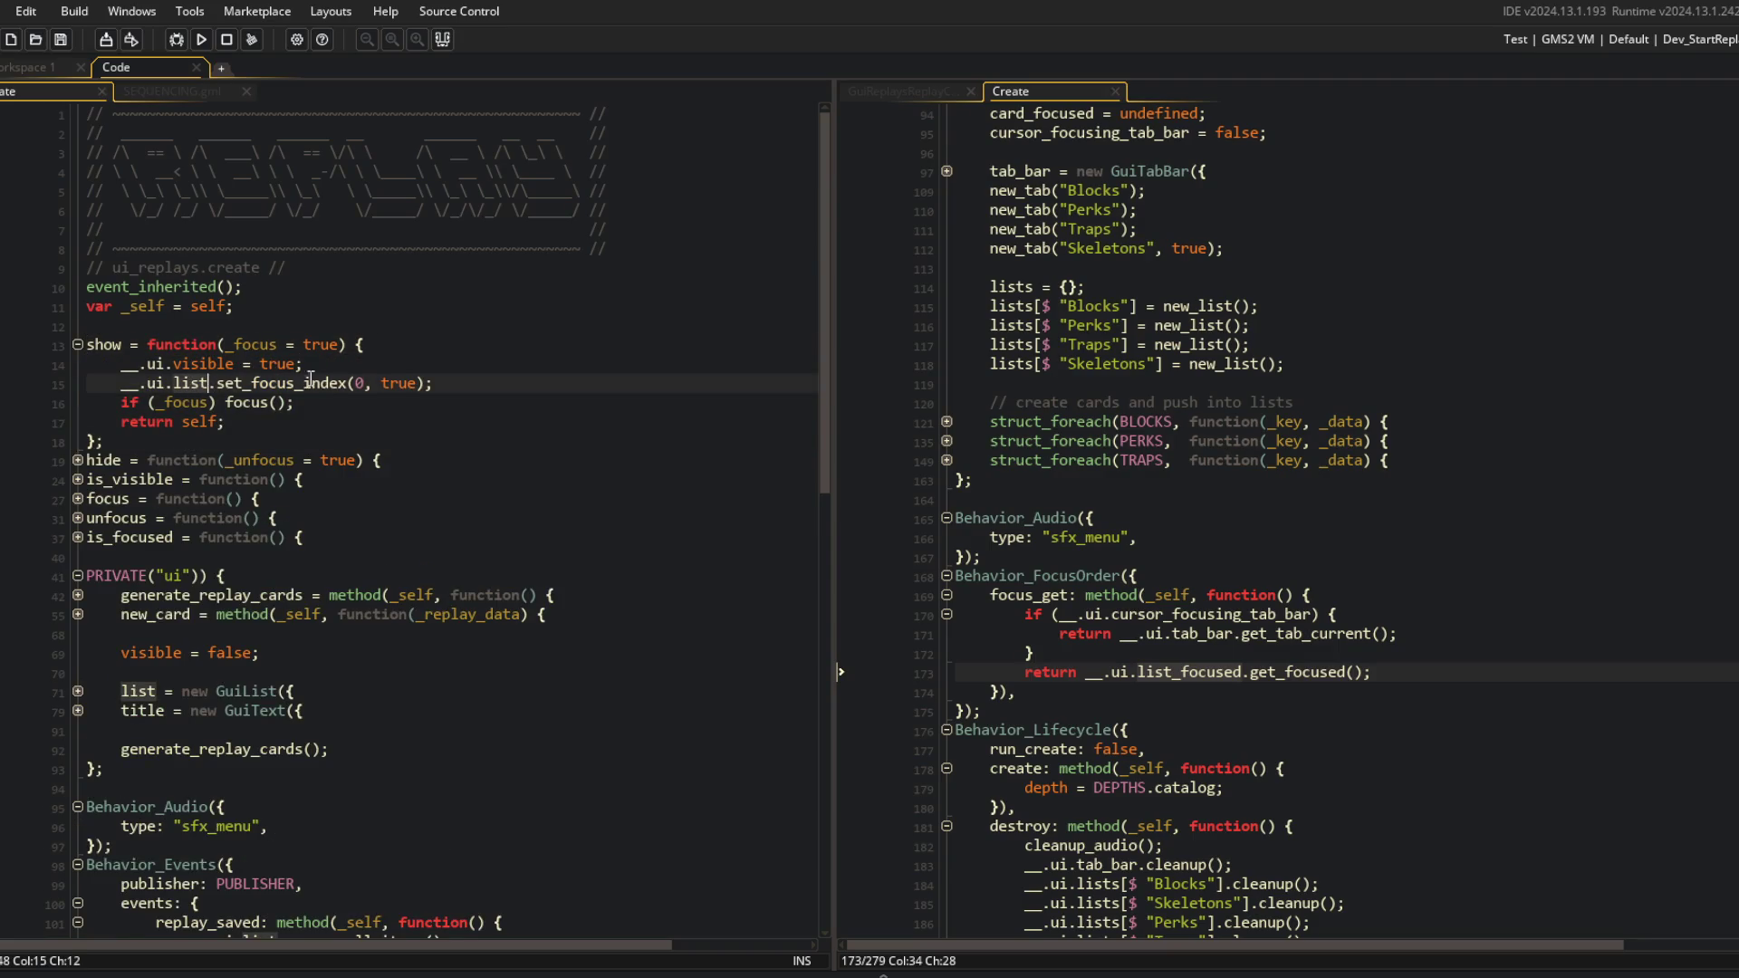
click(90, 383)
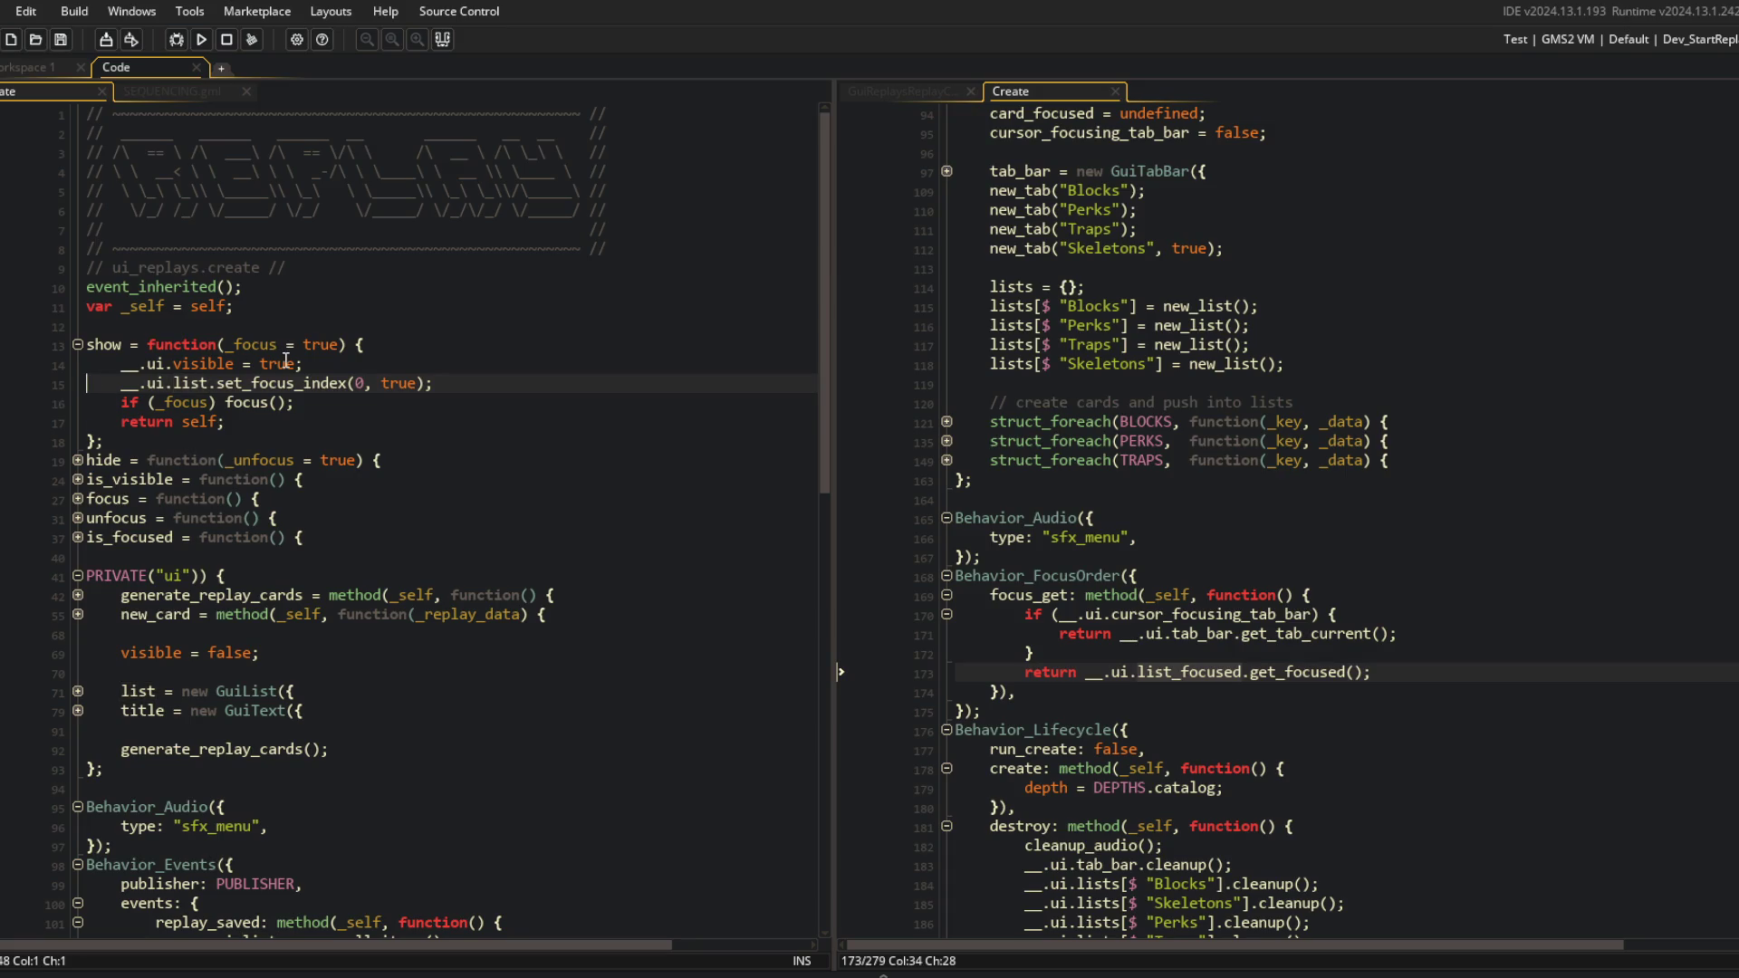
text(//)
key(BackSpace)
key(BackSpace)
Review the focus, unfocus and hide functions by expanding and refolding them.
click(78, 498)
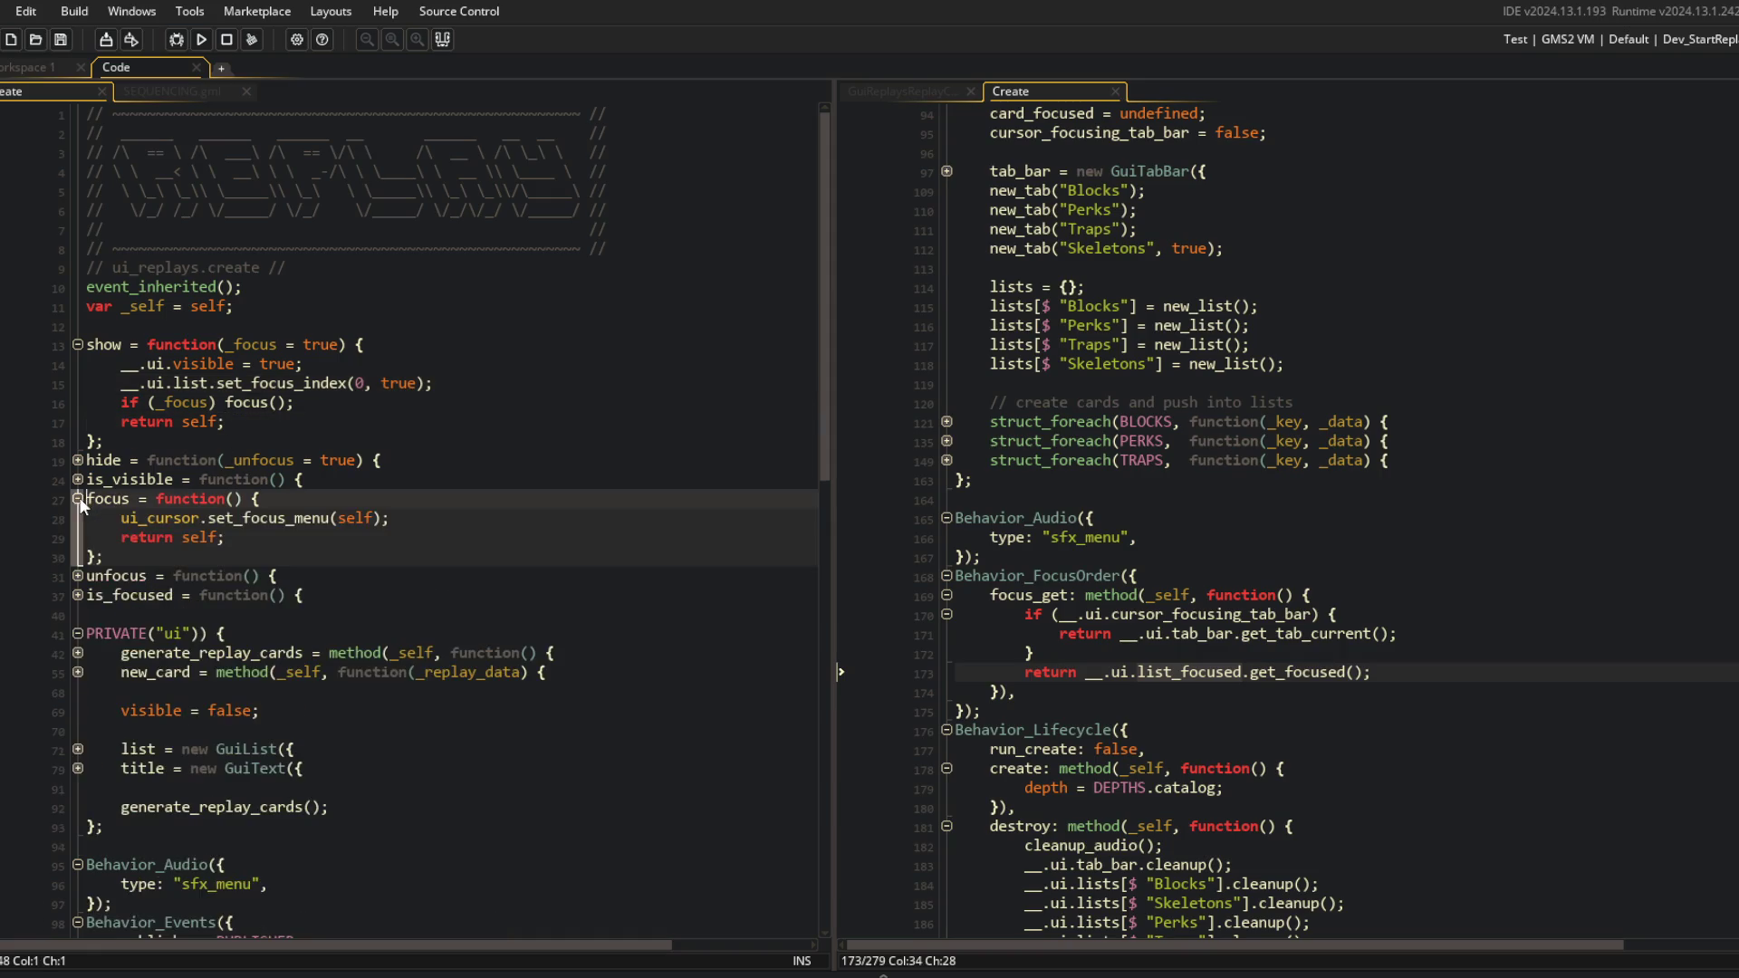
click(78, 576)
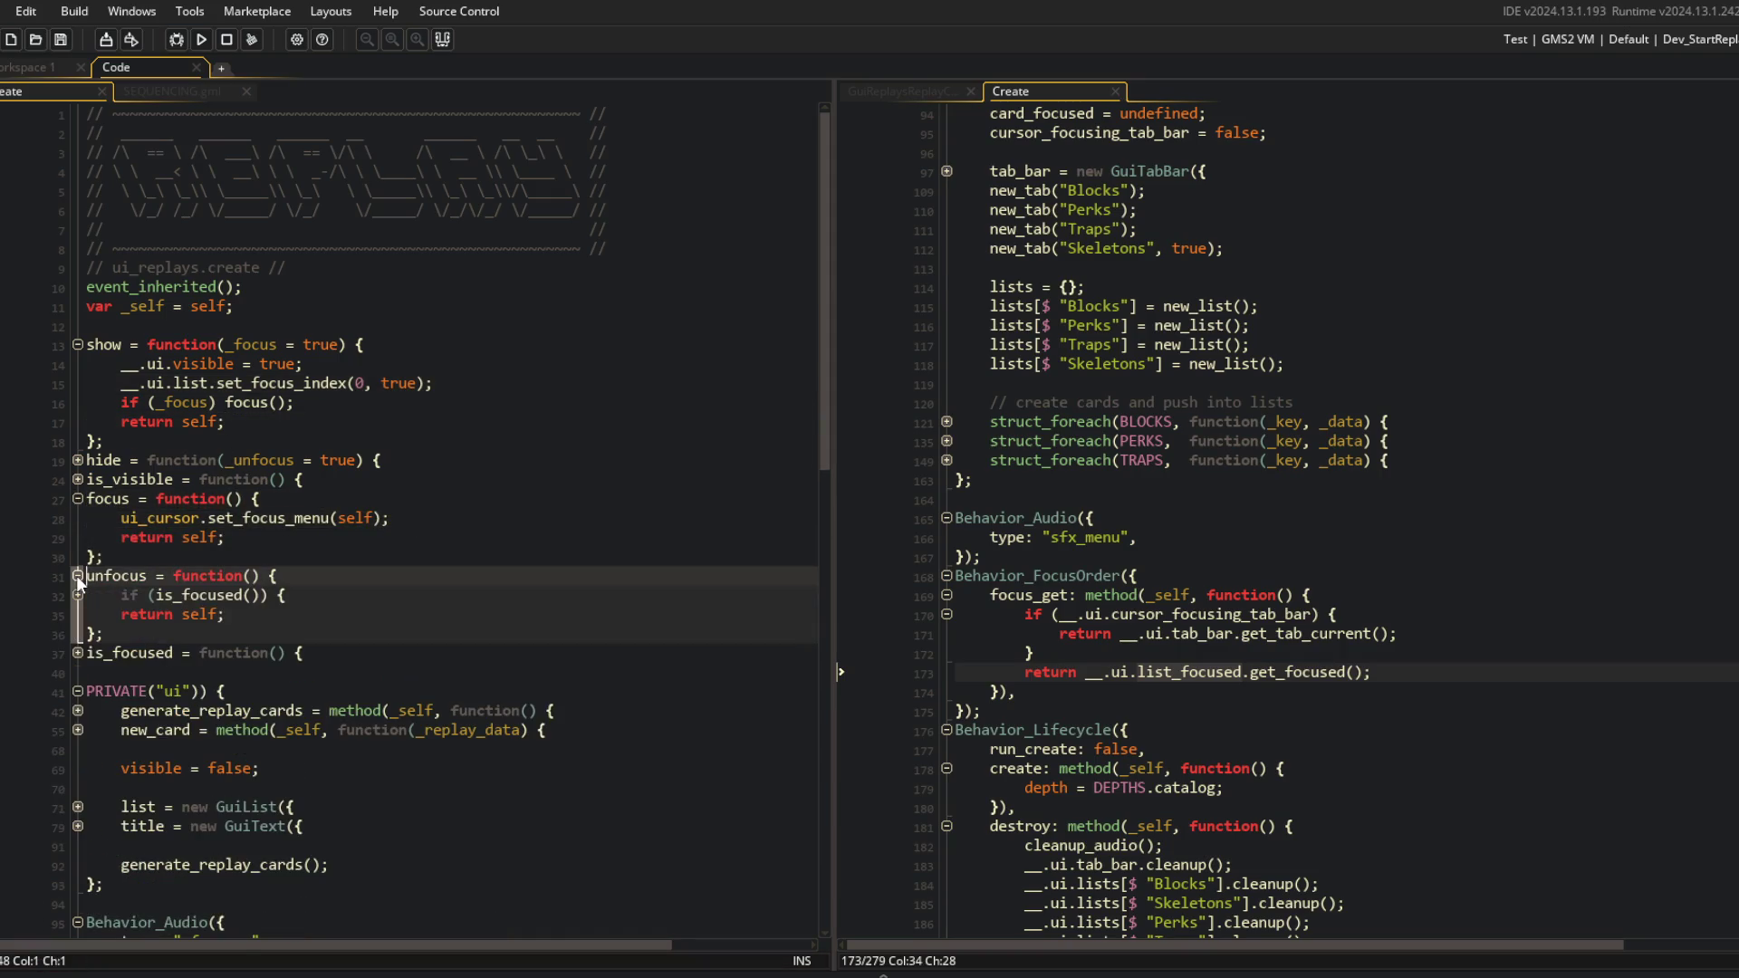
click(77, 594)
click(76, 592)
click(76, 459)
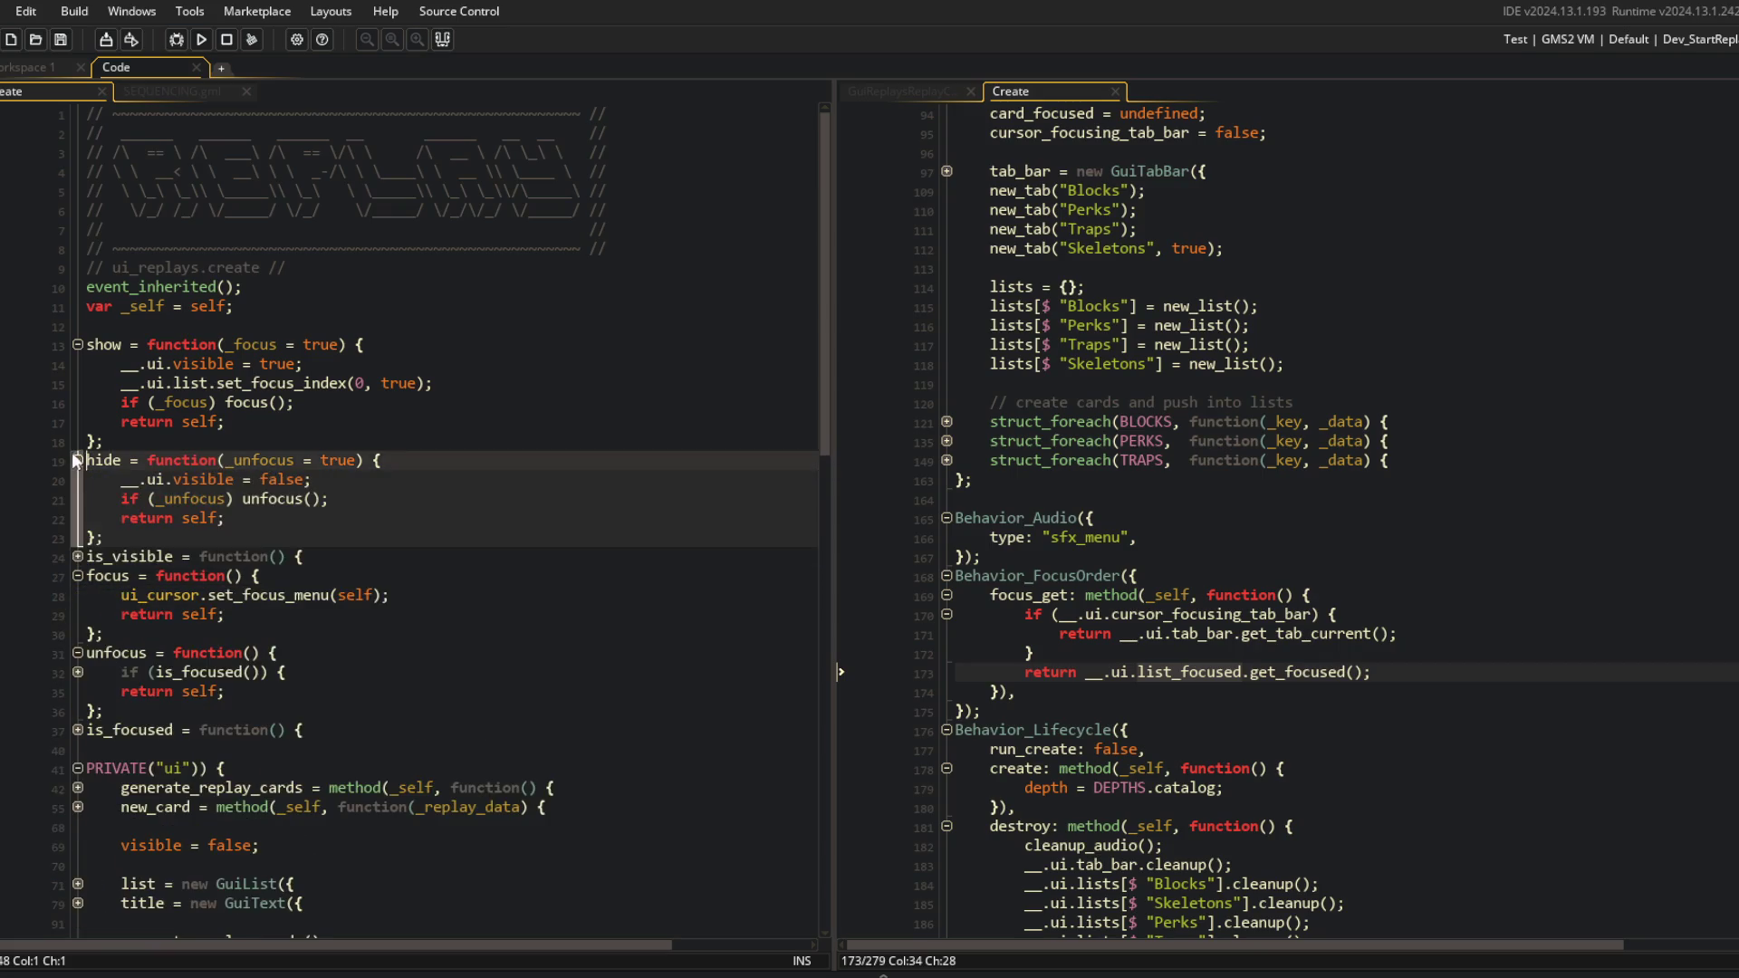
click(77, 459)
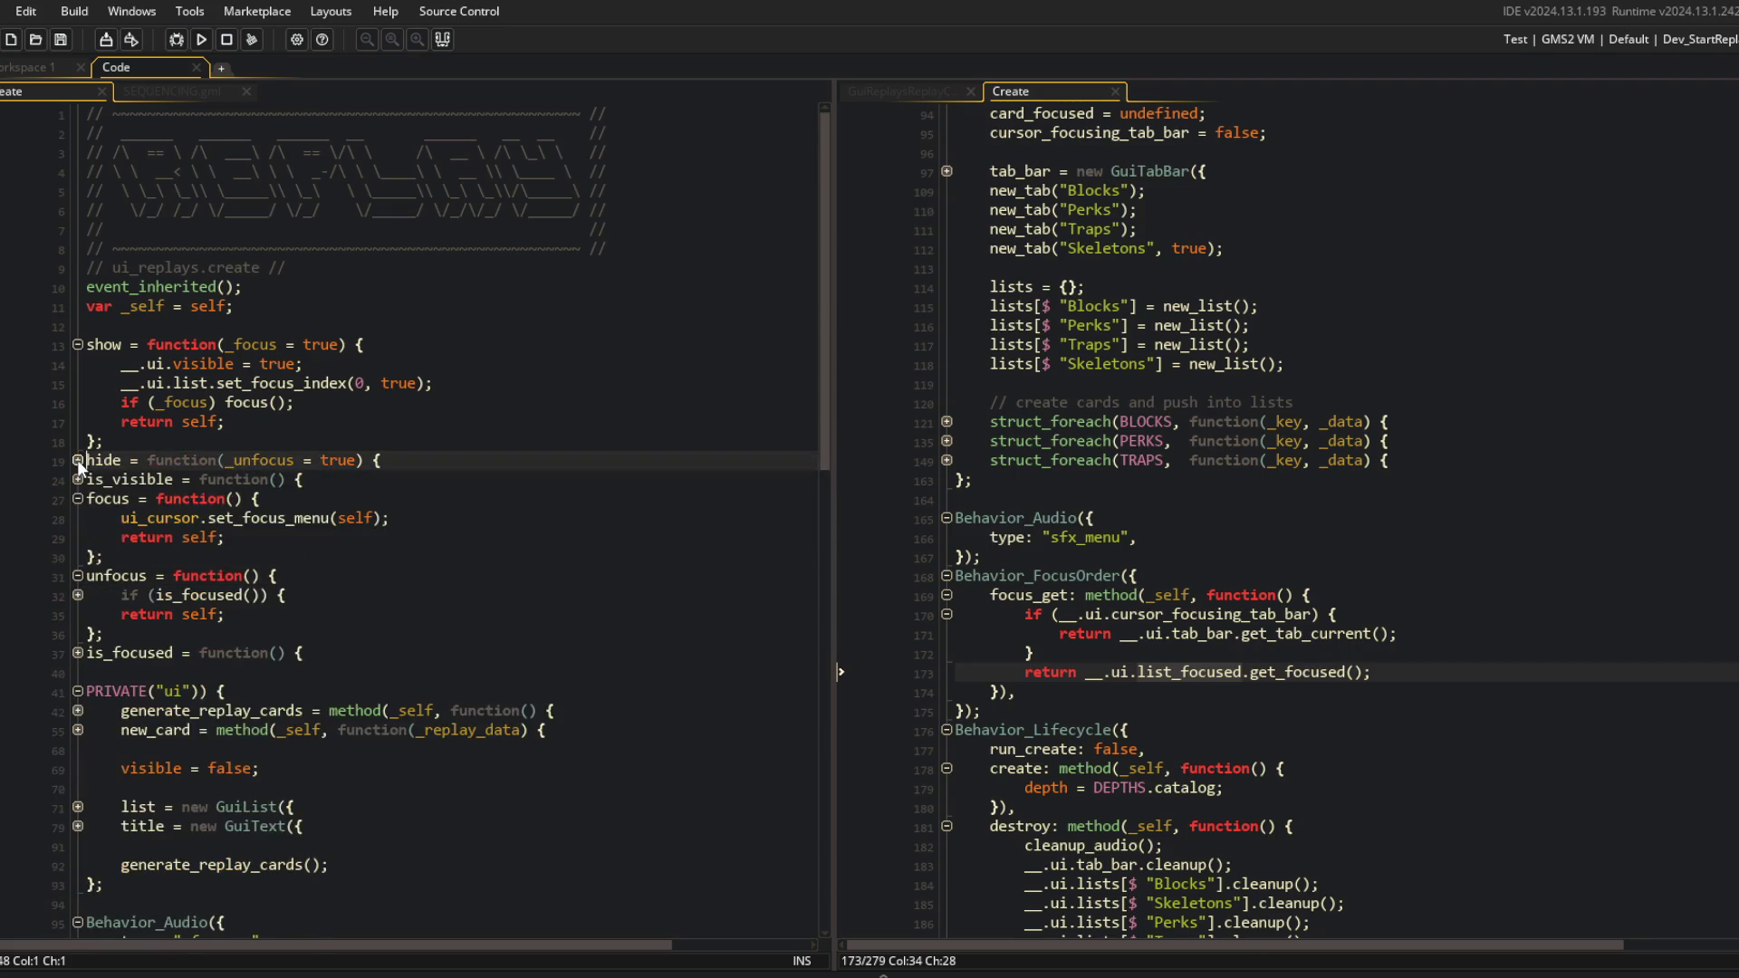
click(78, 595)
click(78, 595)
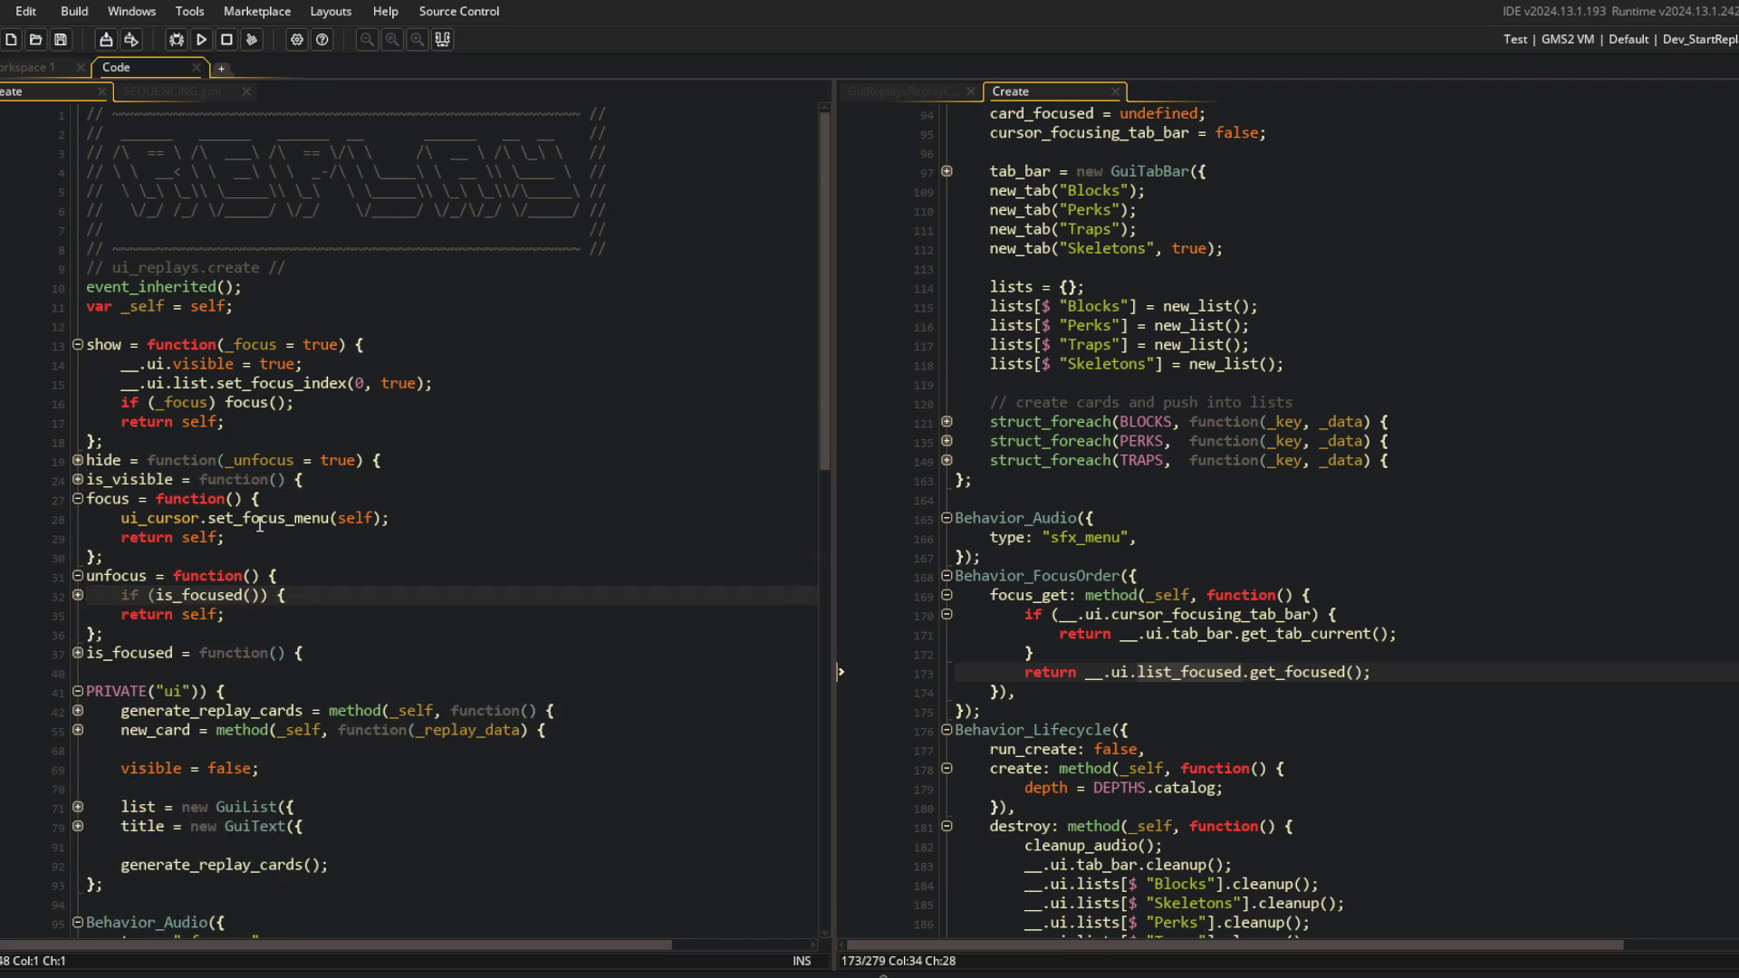
Check the is_focused function and start a test build of the game.
scroll(79, 466, down, 3)
click(78, 460)
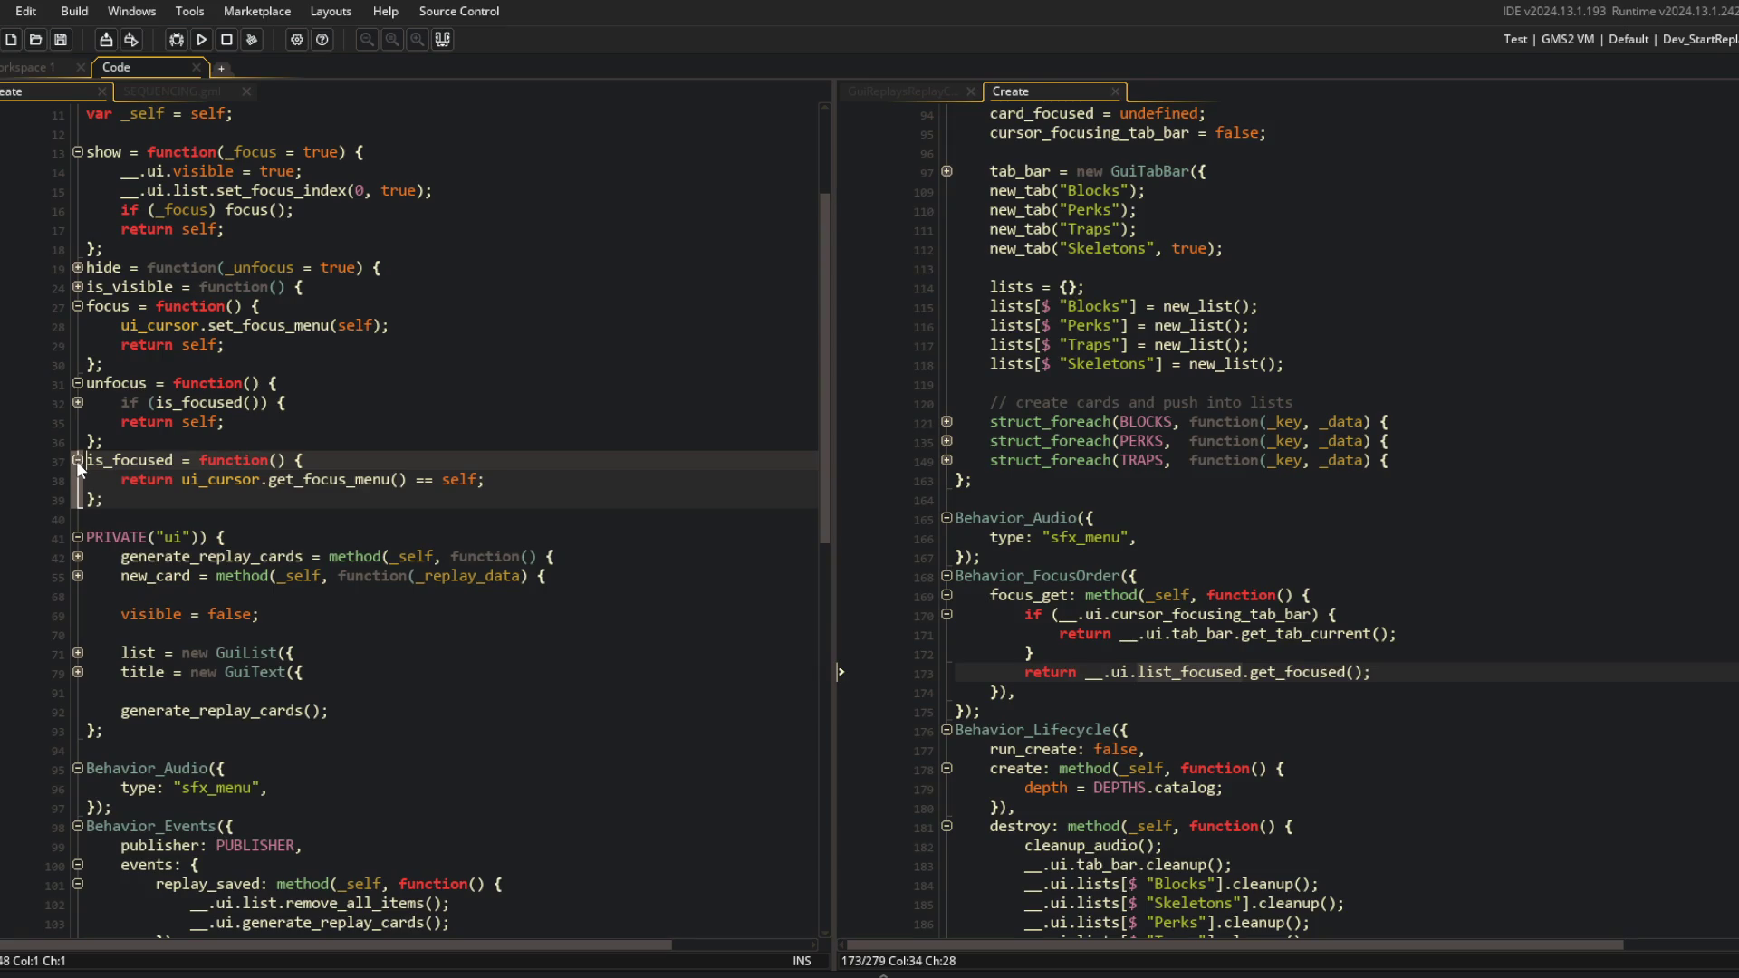
click(78, 460)
click(308, 383)
scroll(308, 374, down, 2)
scroll(308, 380, down, 2)
click(290, 459)
scroll(290, 460, down, 4)
click(201, 39)
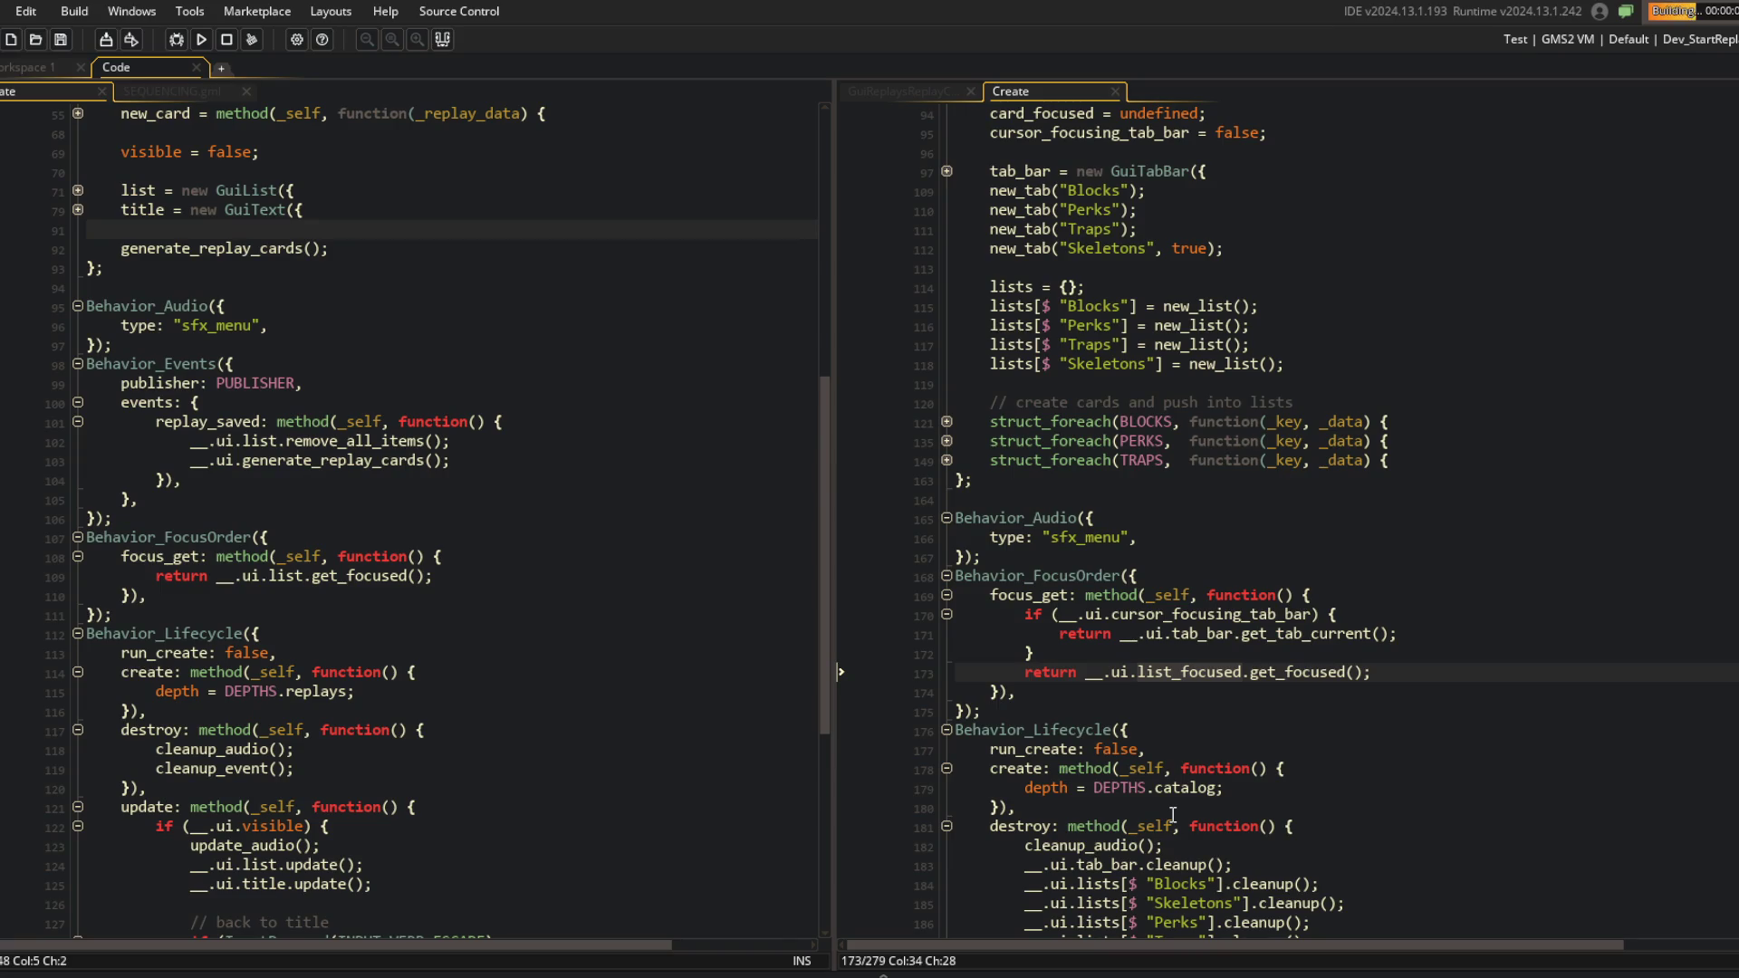
In the running game, back out of Replays to the title, open Library and Replays, then close the game.
scroll(707, 487, down, 6)
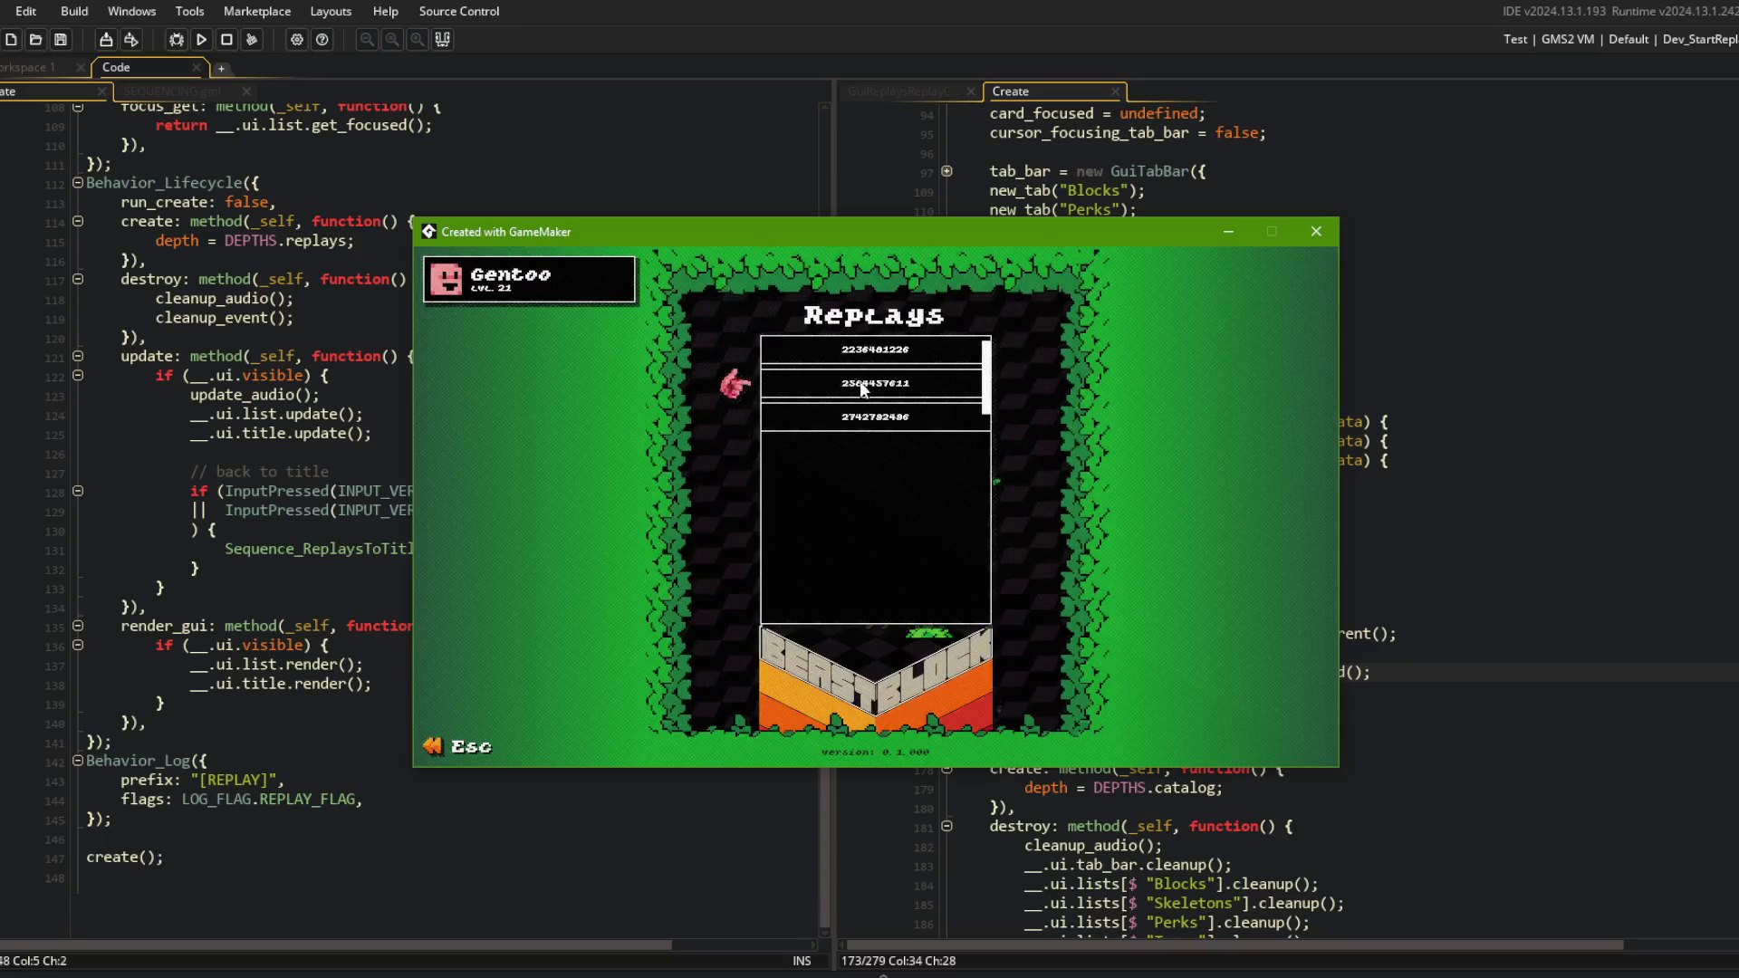
key(Escape)
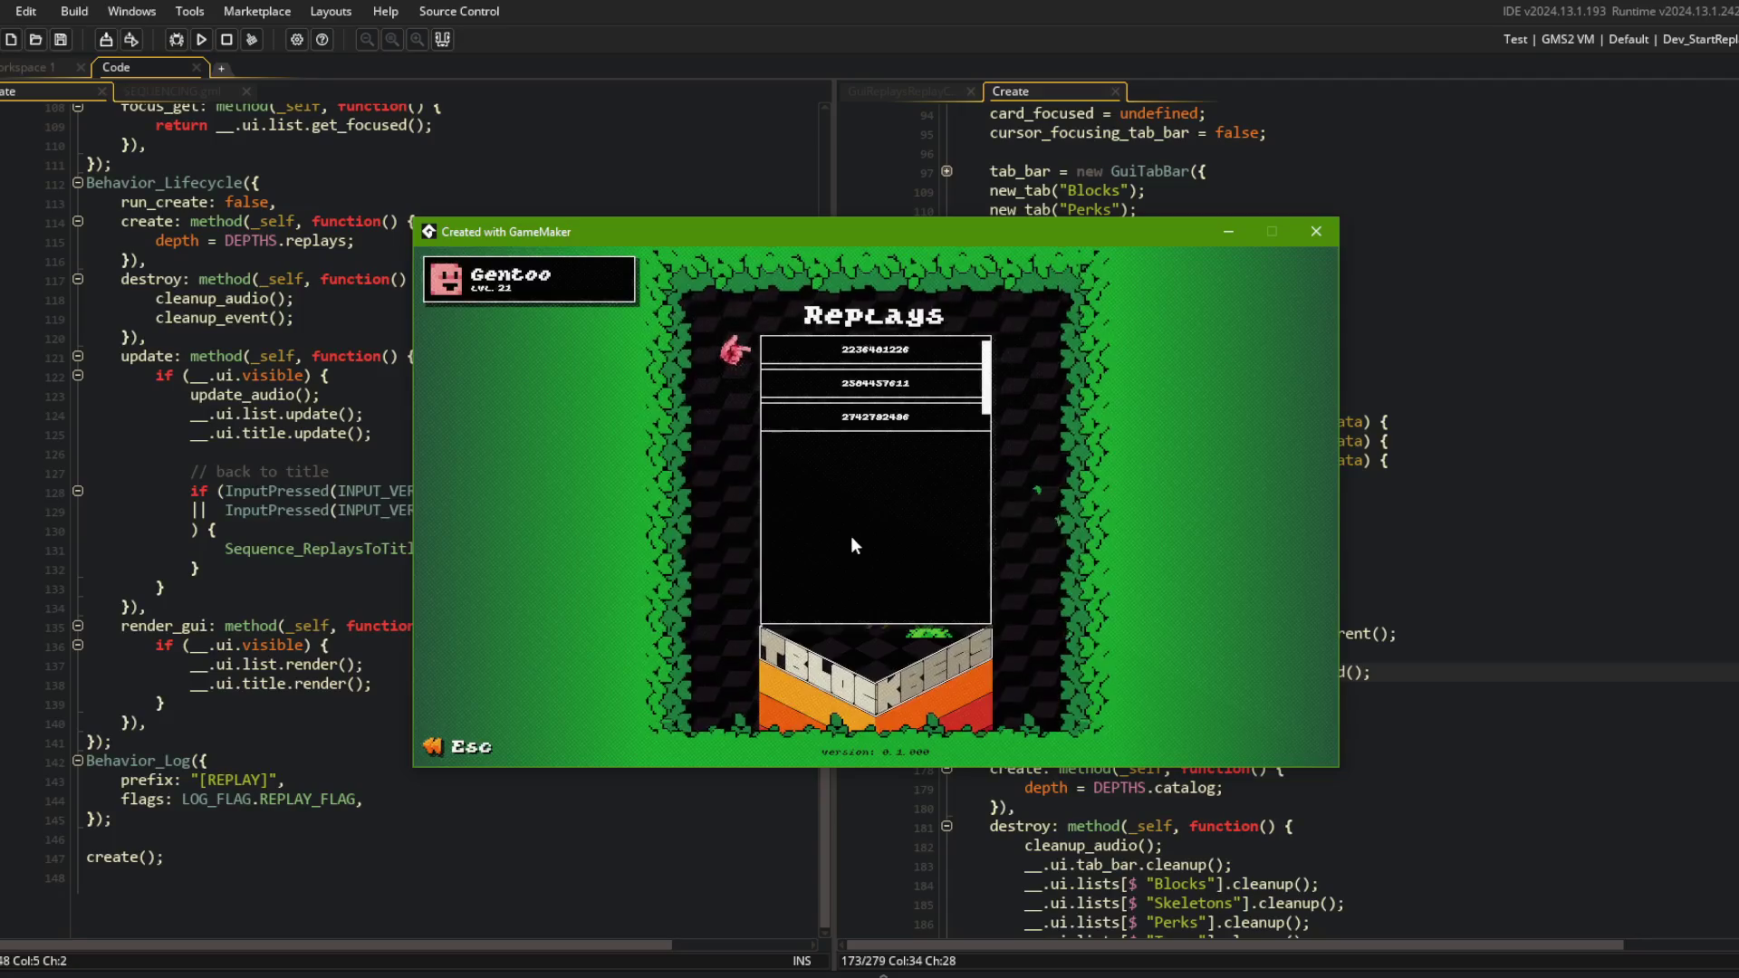
key(Escape)
key(Right)
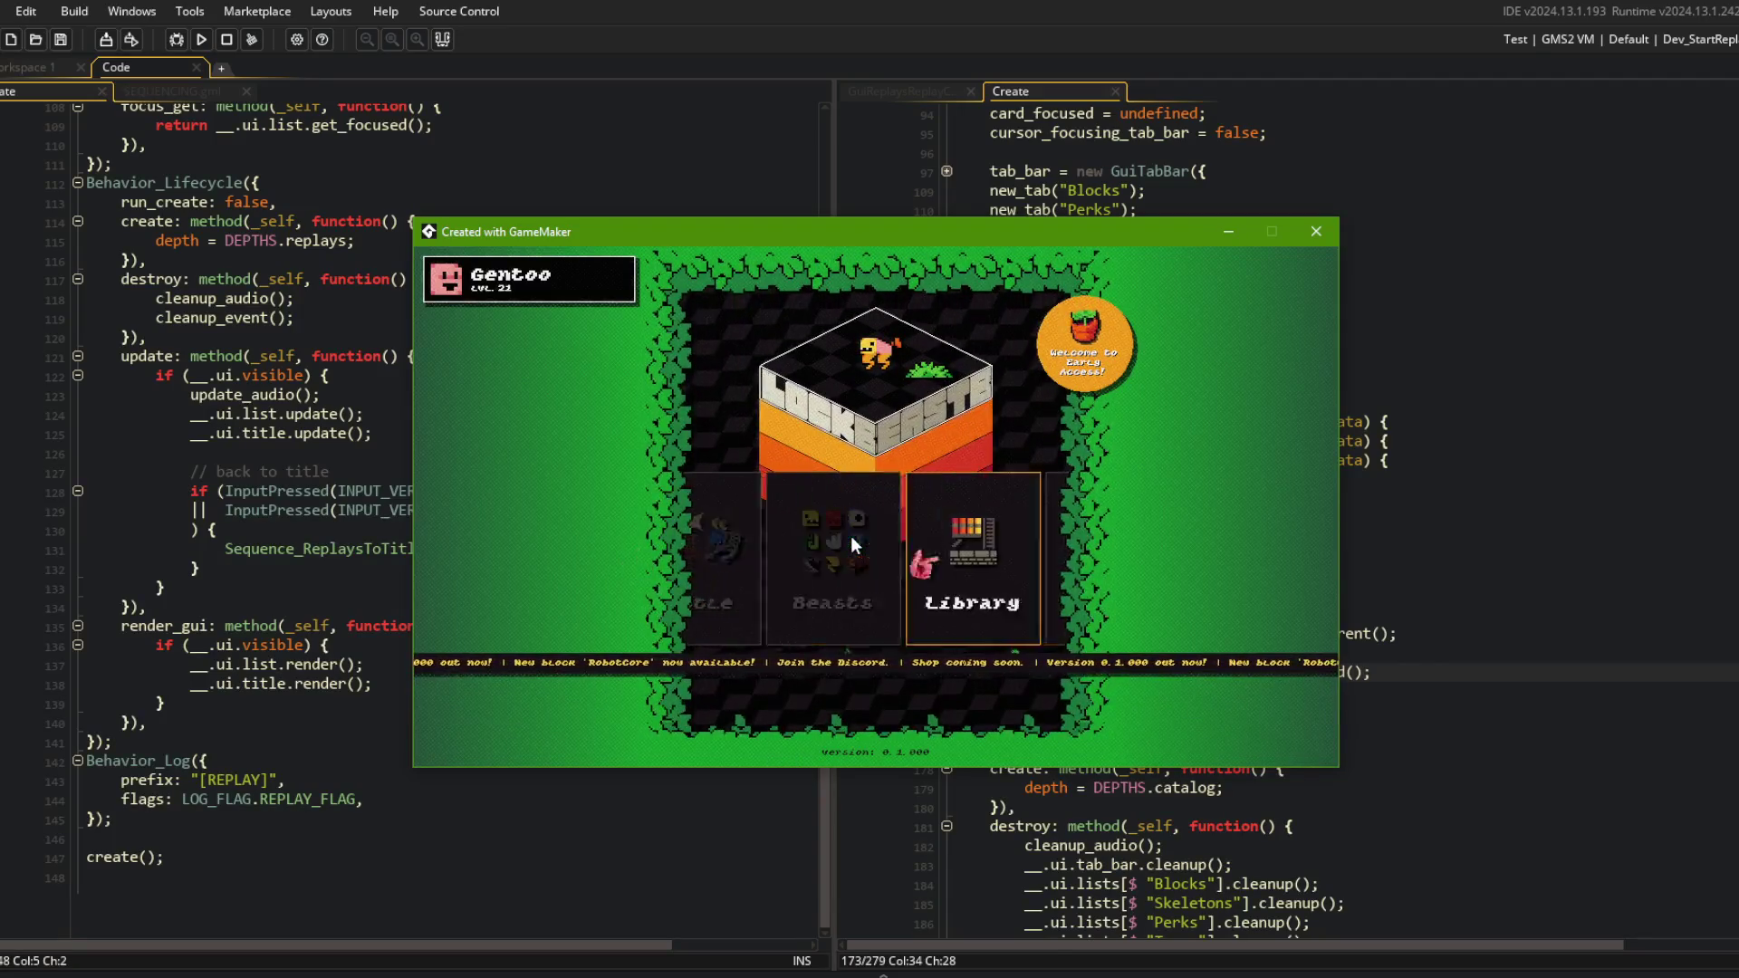
key(Return)
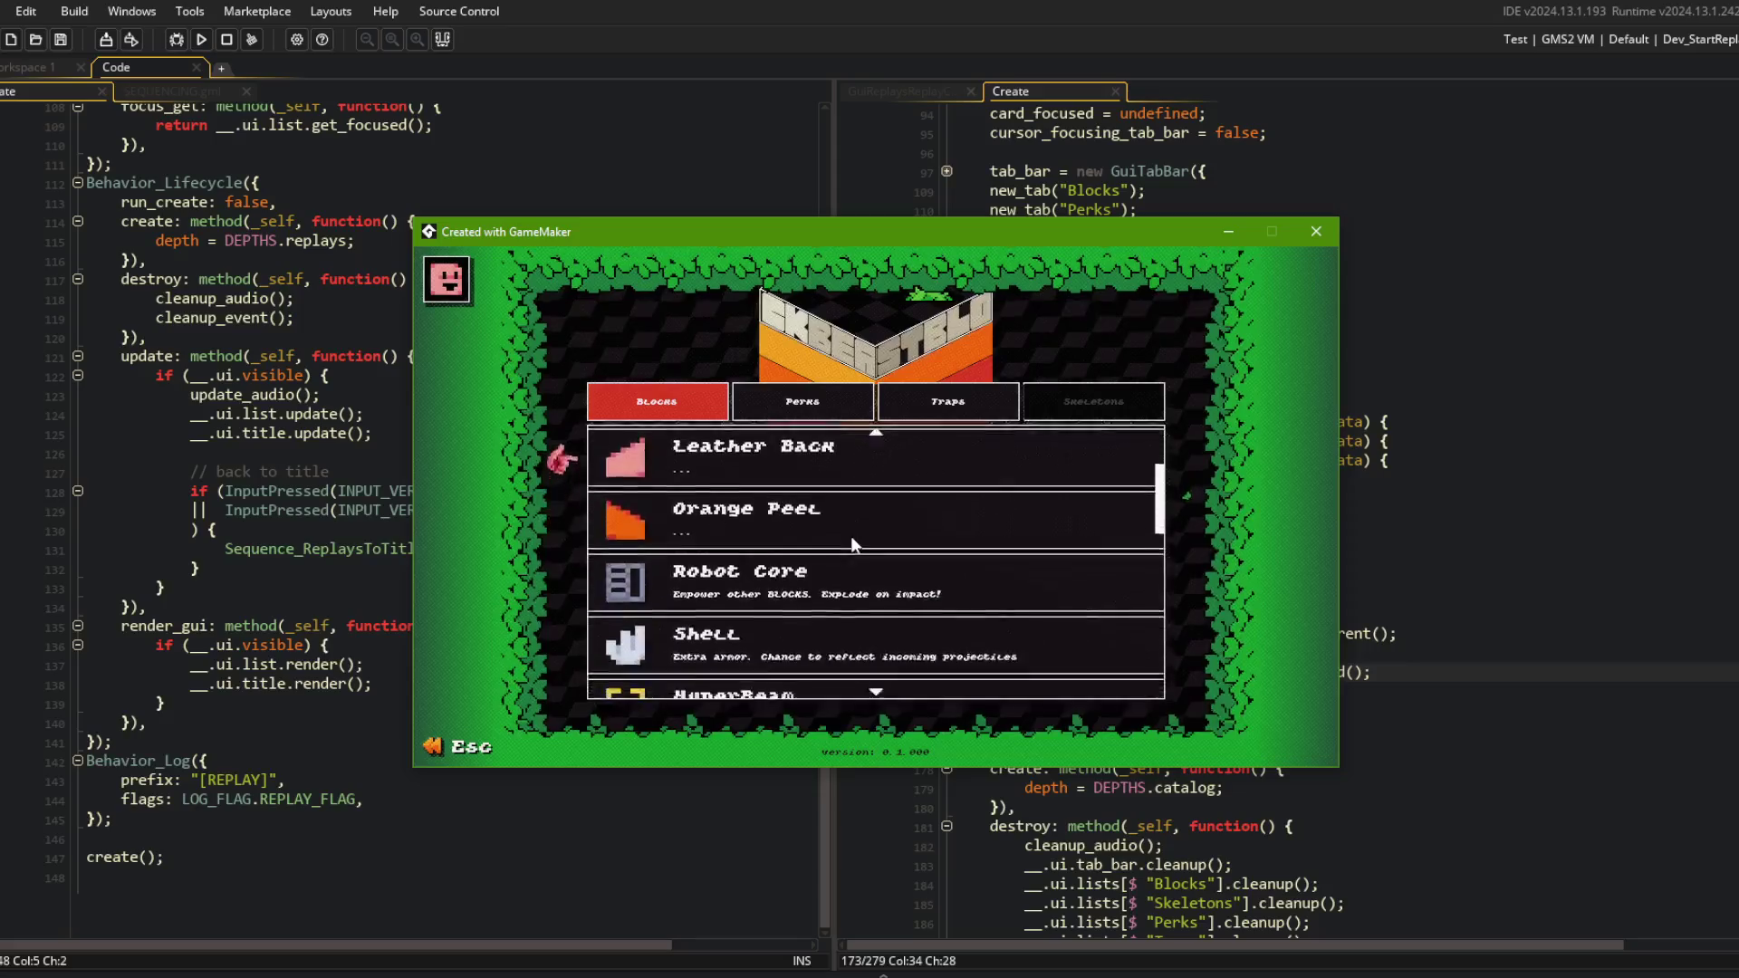
key(Return)
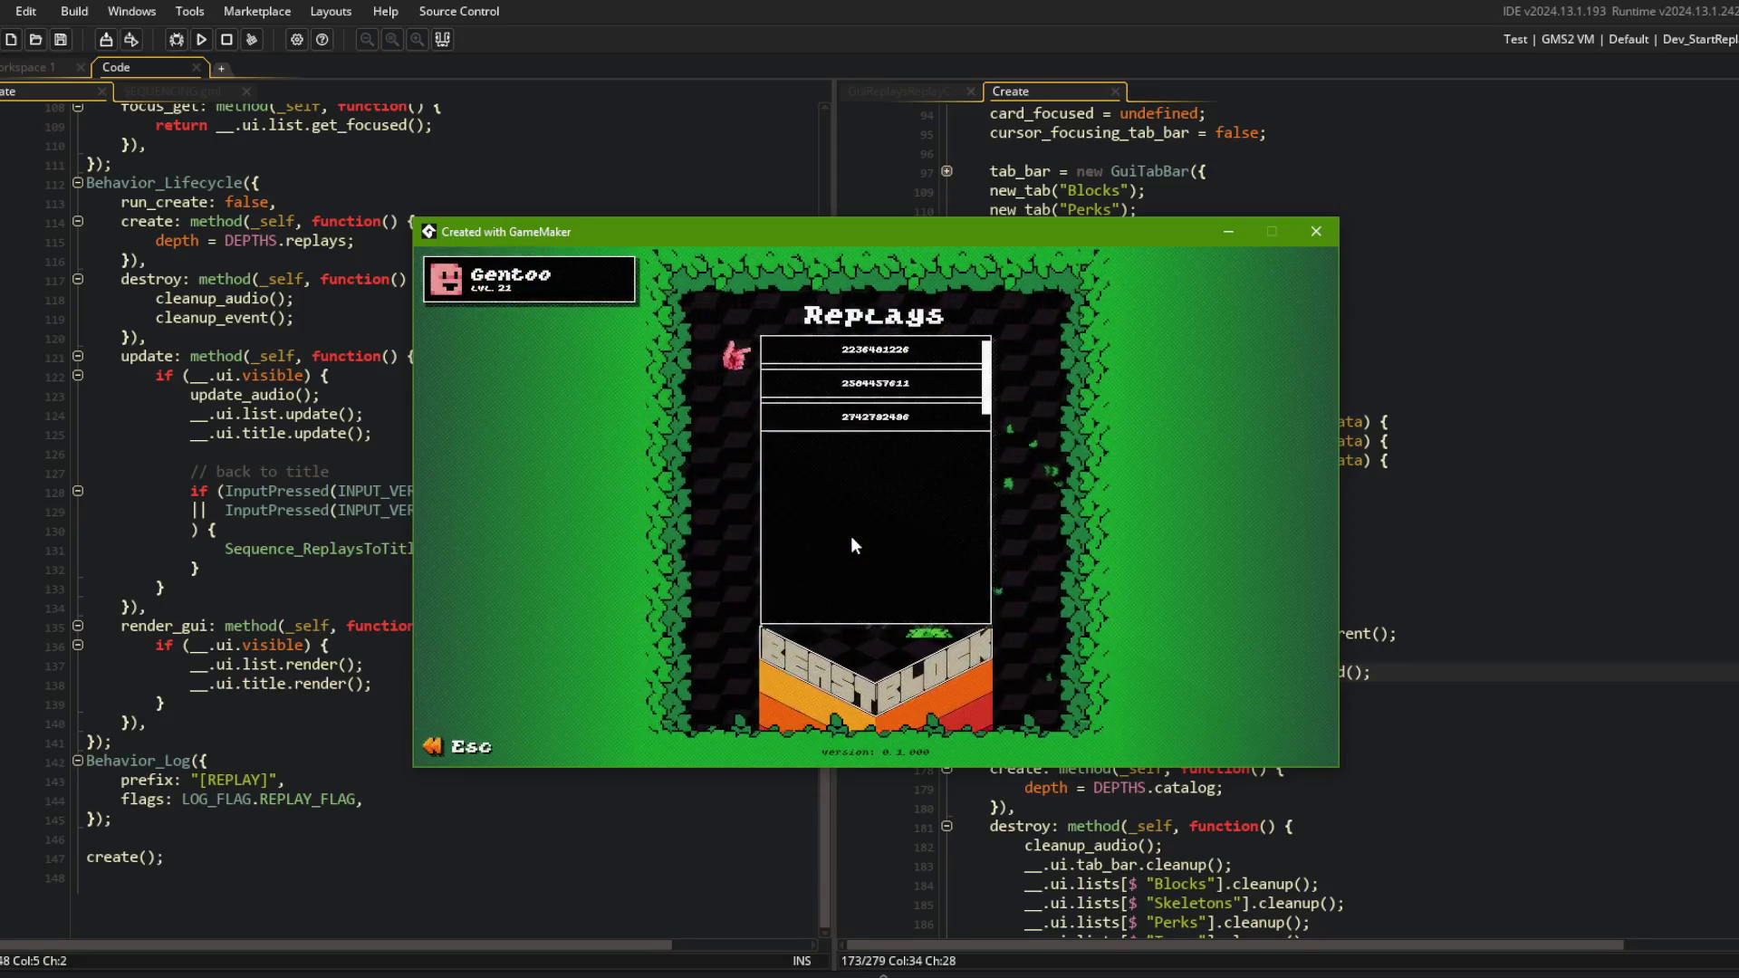
key(alt+F4)
Return to the ui_replays update code at the back-to-title condition.
click(452, 356)
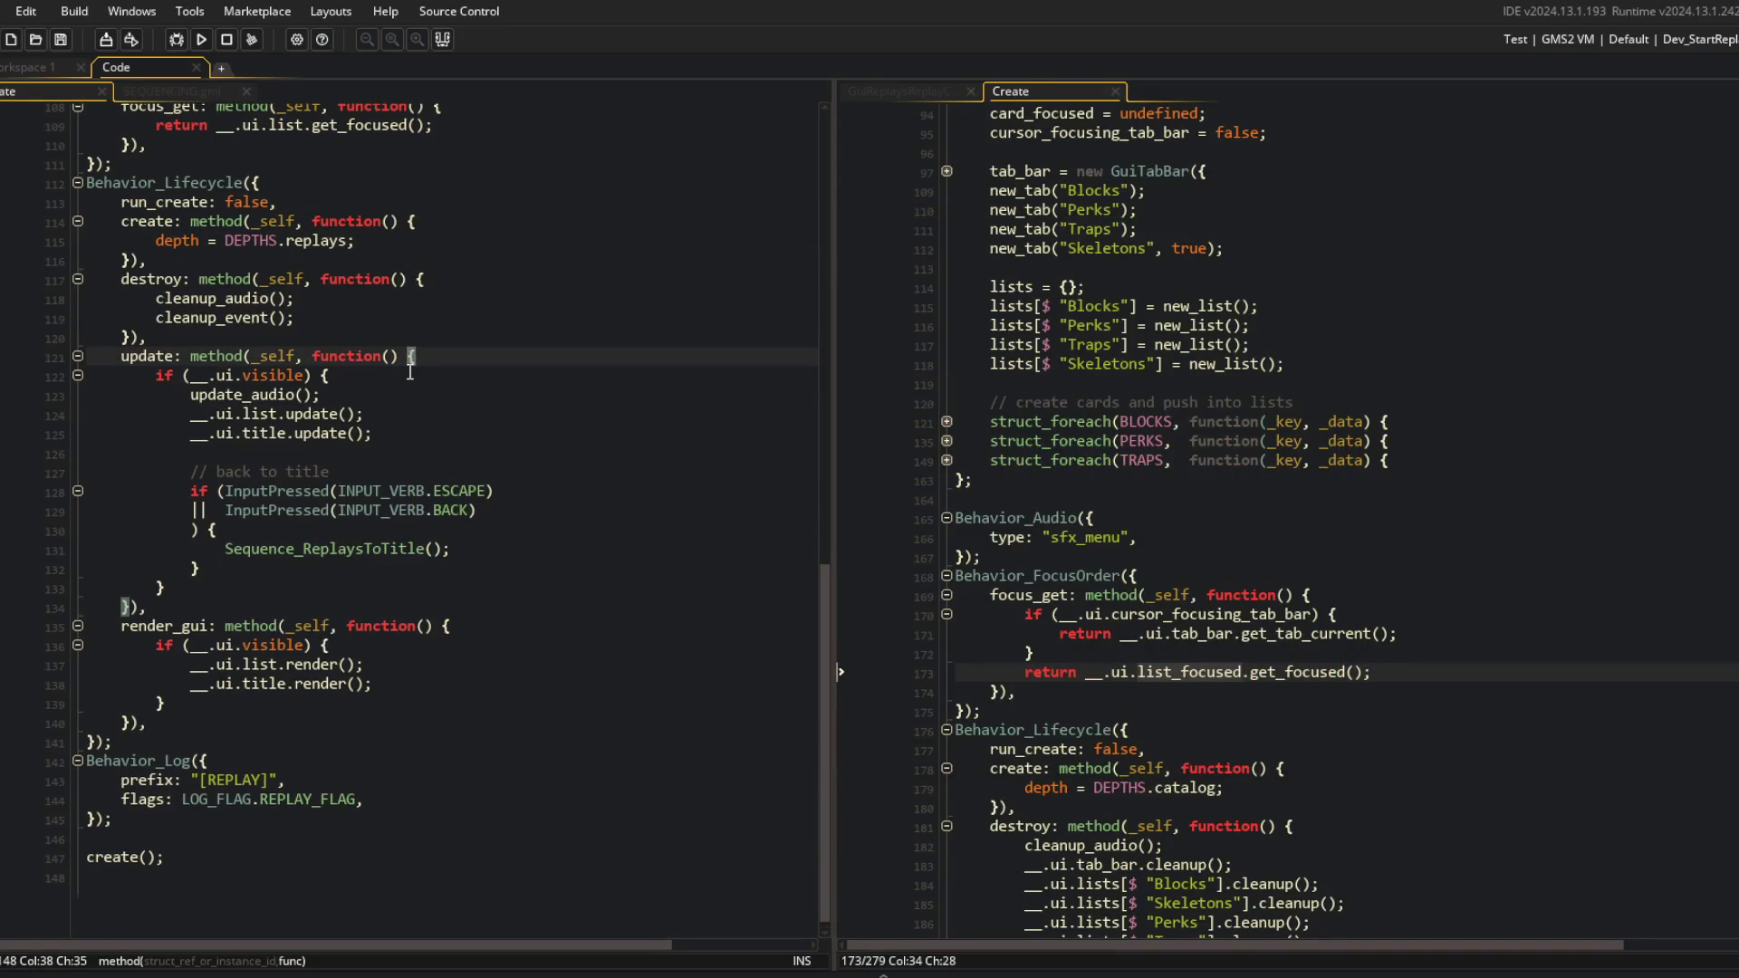
click(486, 529)
scroll(486, 528, up, 1)
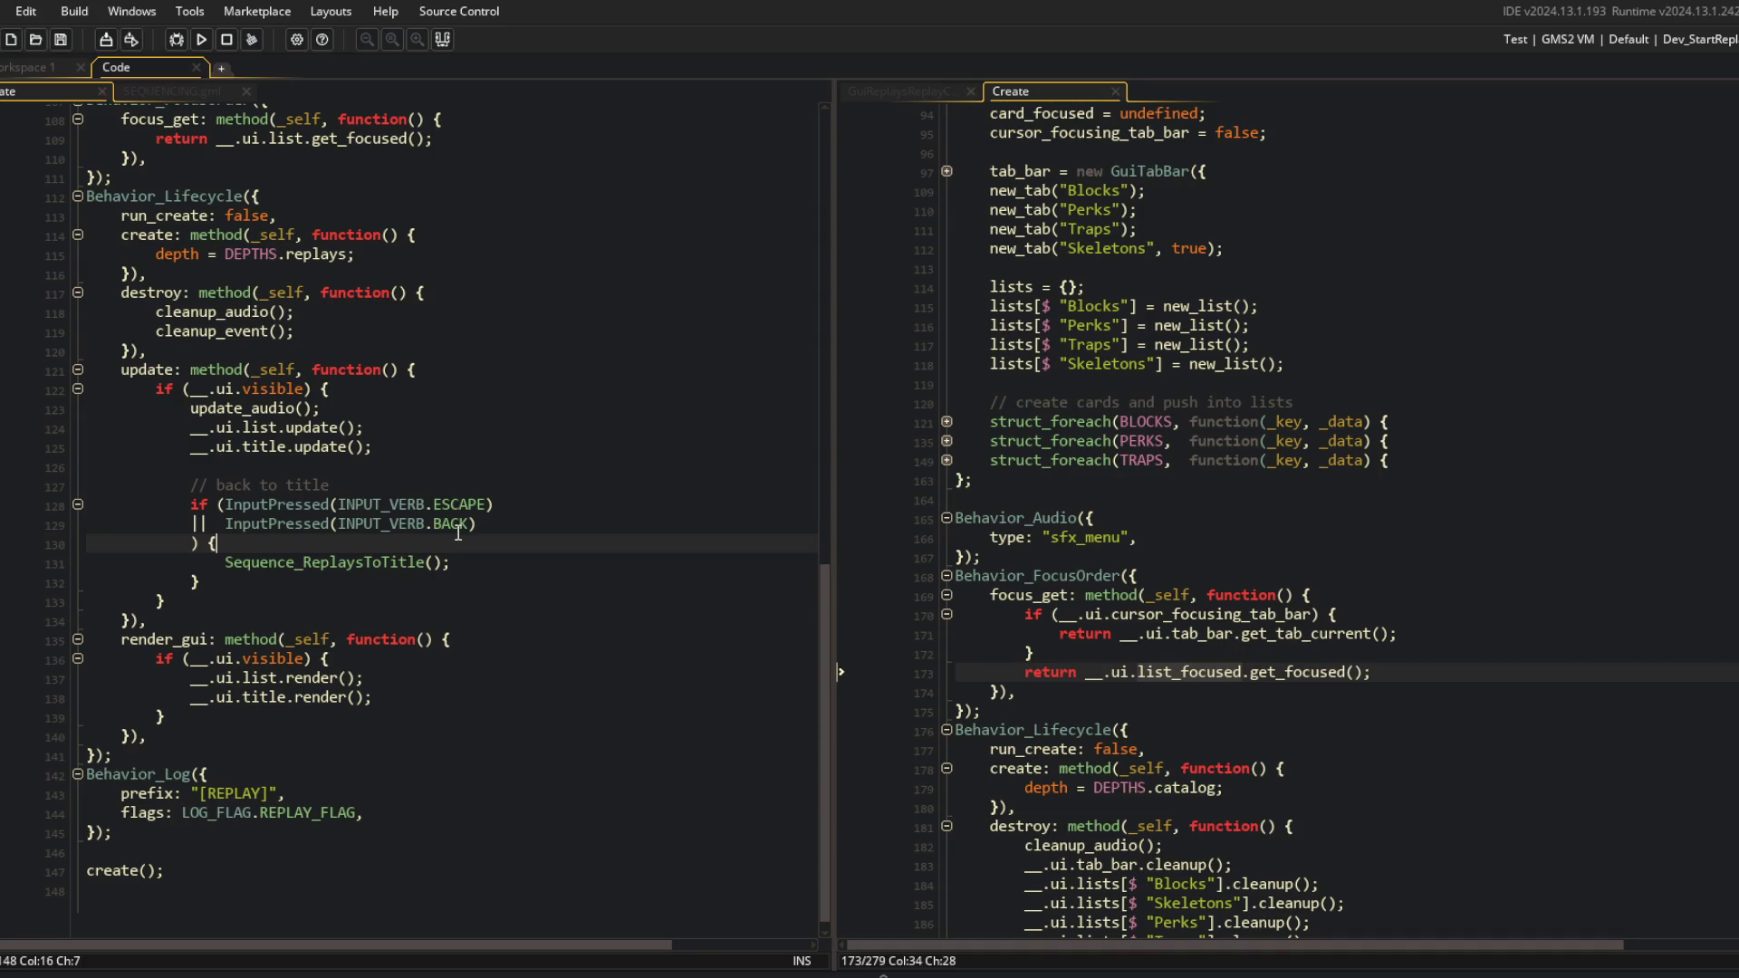
Scroll up through the ui_replays Create code to the replays show function.
click(650, 450)
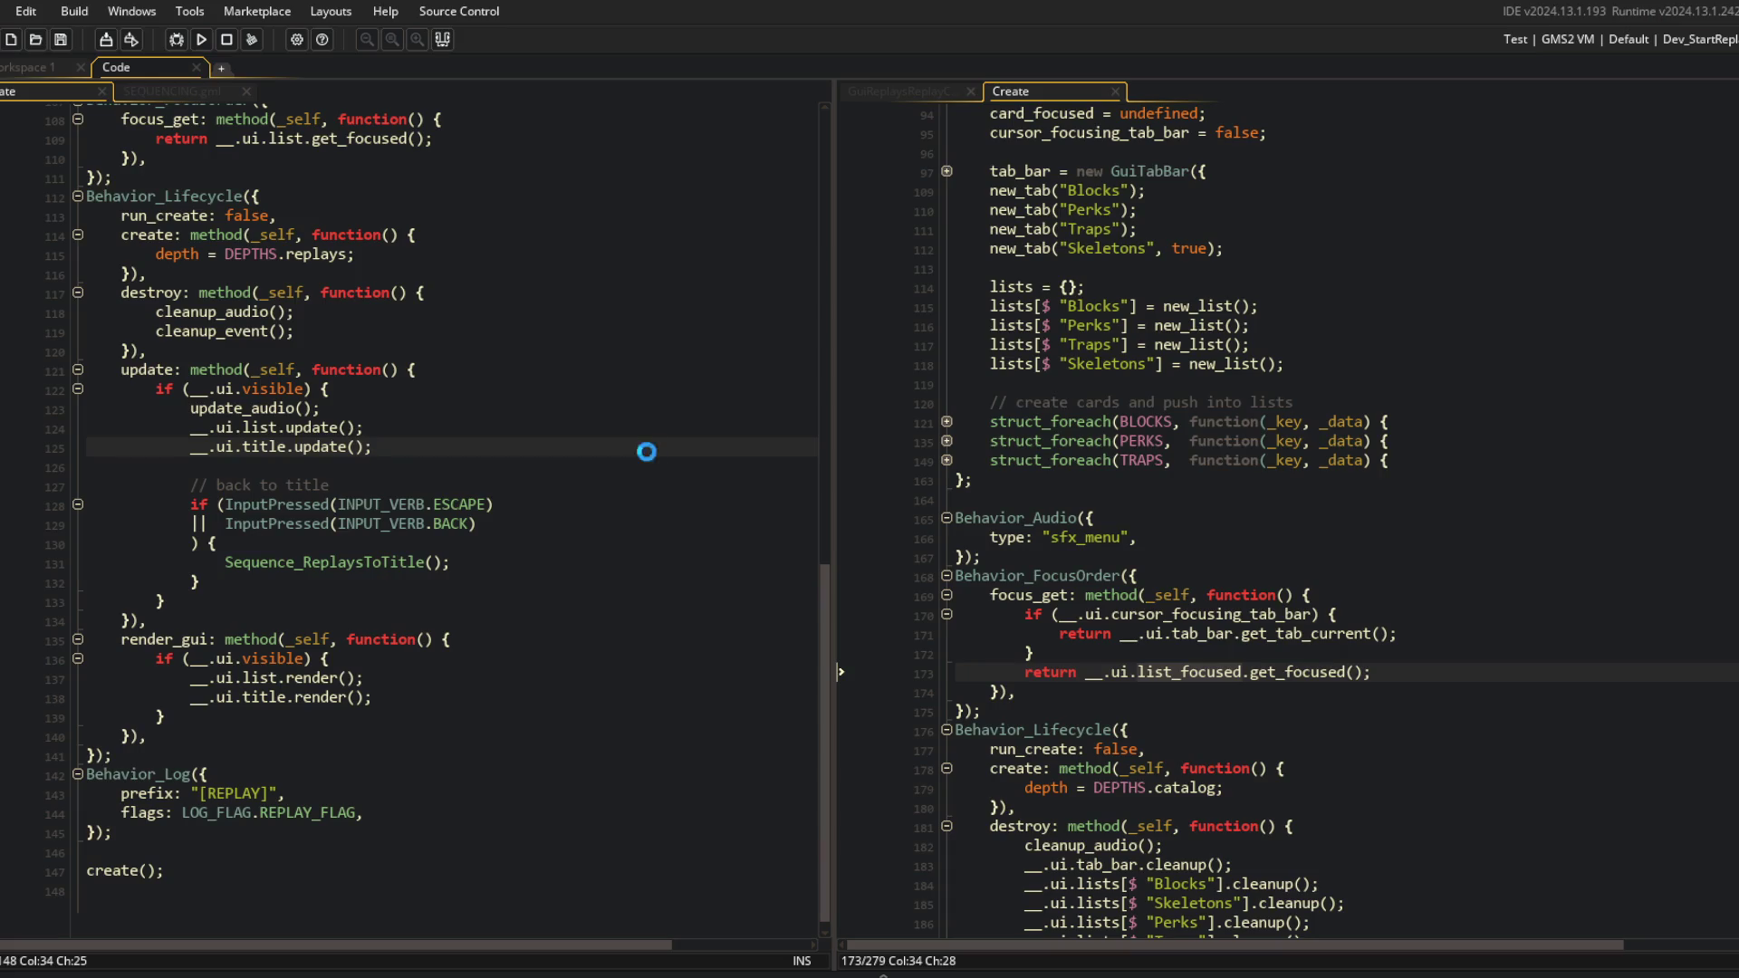
scroll(490, 457, up, 2)
scroll(491, 457, up, 3)
scroll(393, 500, up, 3)
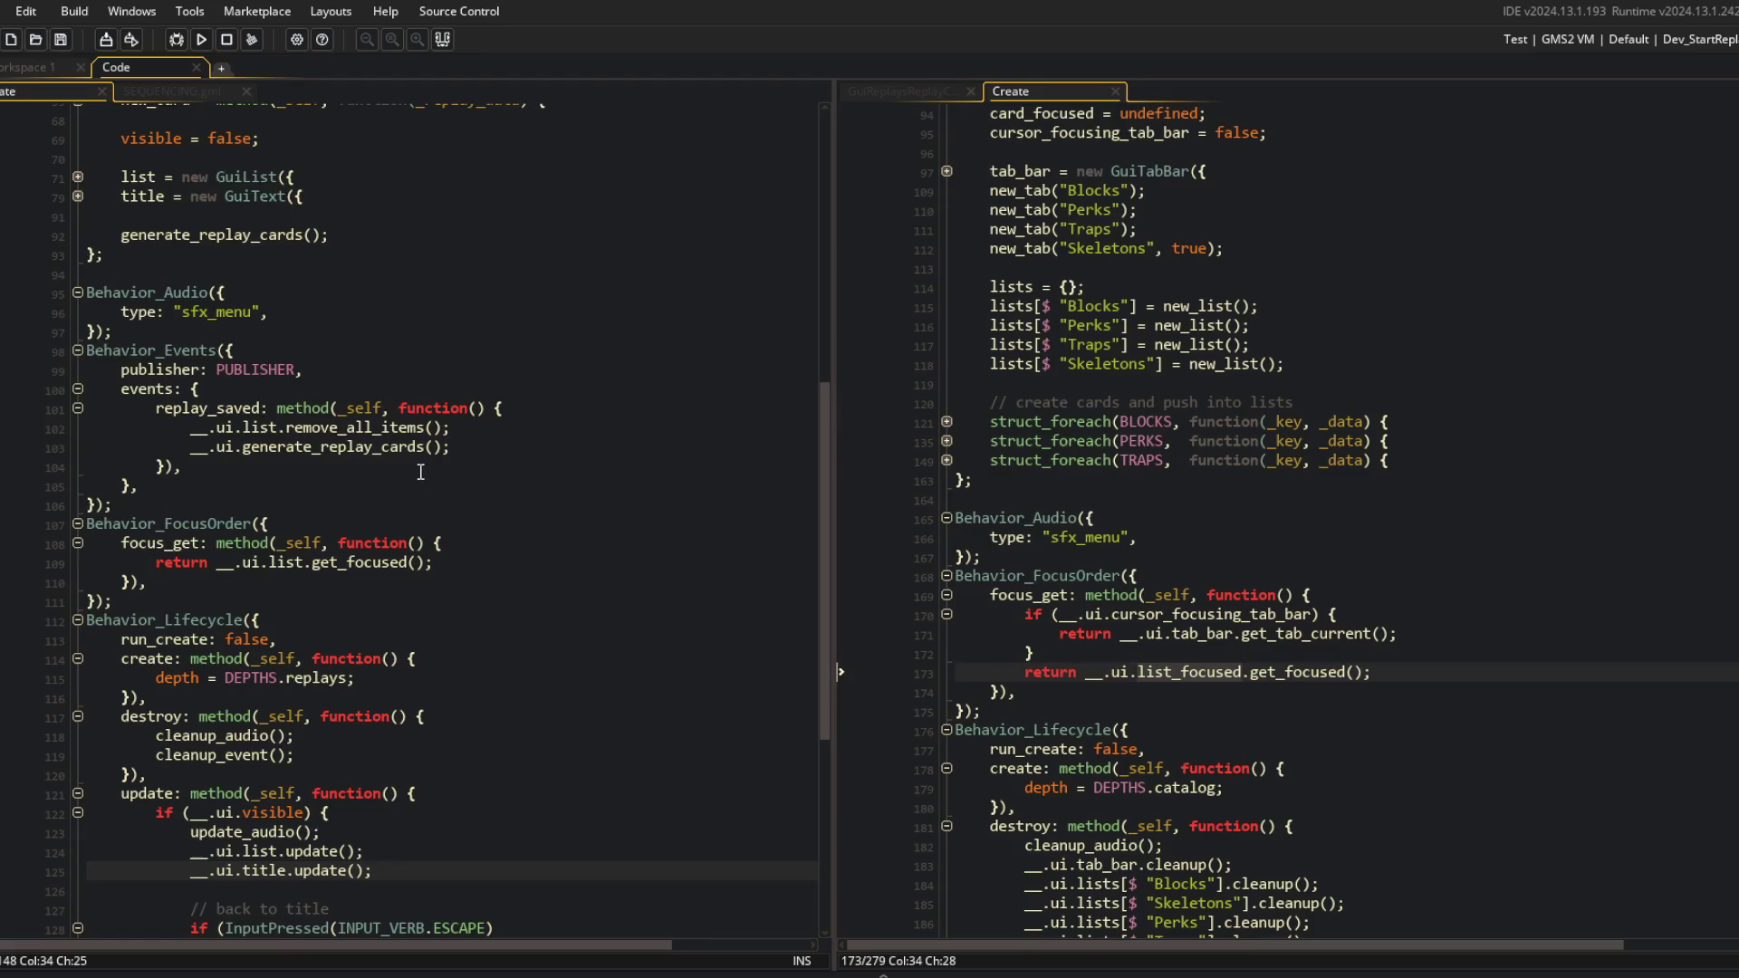
scroll(393, 500, up, 3)
scroll(1142, 505, up, 4)
scroll(1142, 505, up, 5)
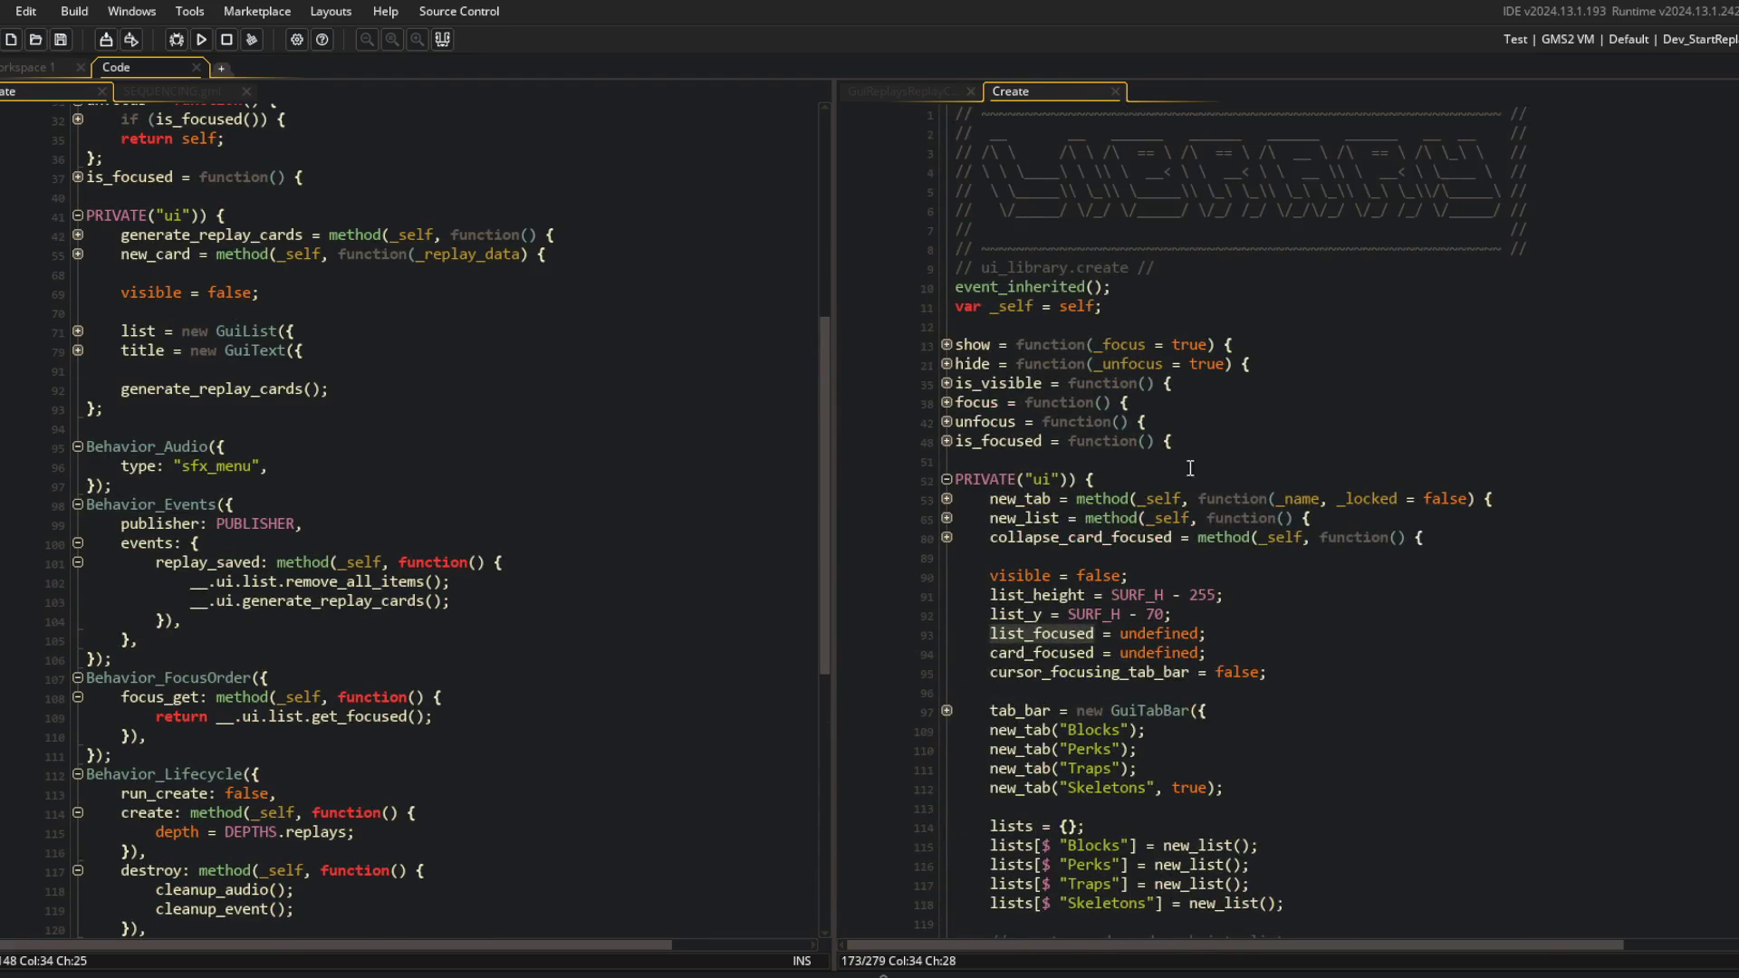
scroll(521, 398, up, 10)
click(519, 366)
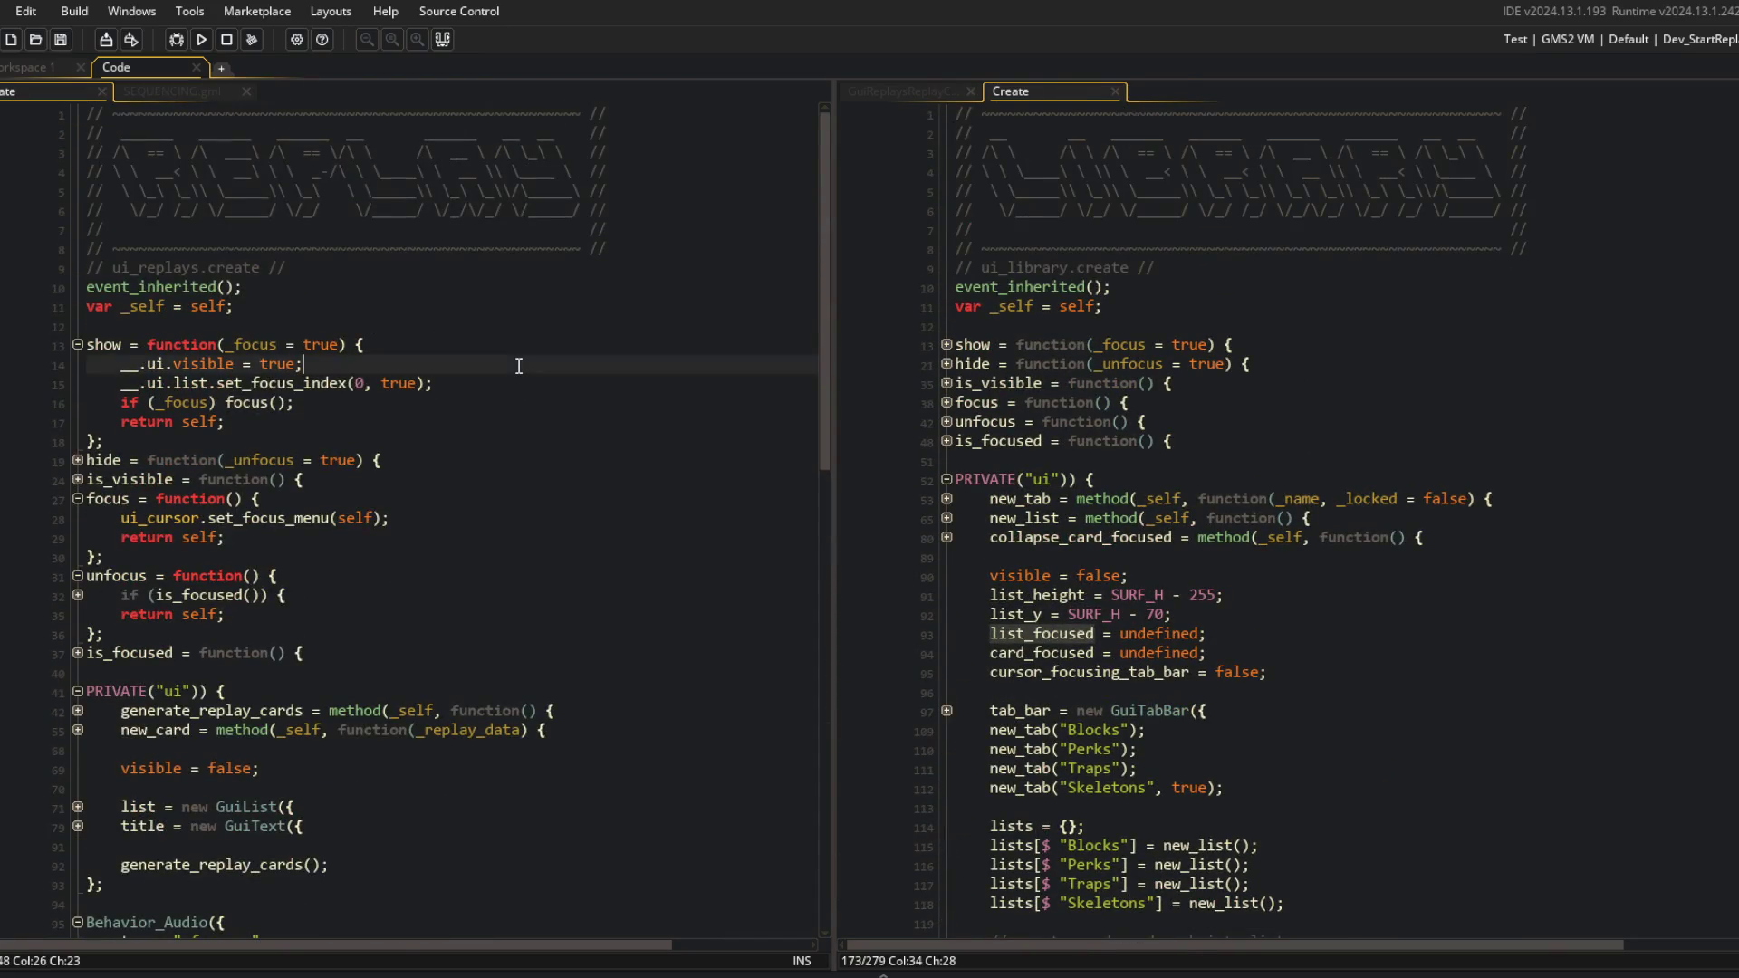
scroll(519, 366, down, 5)
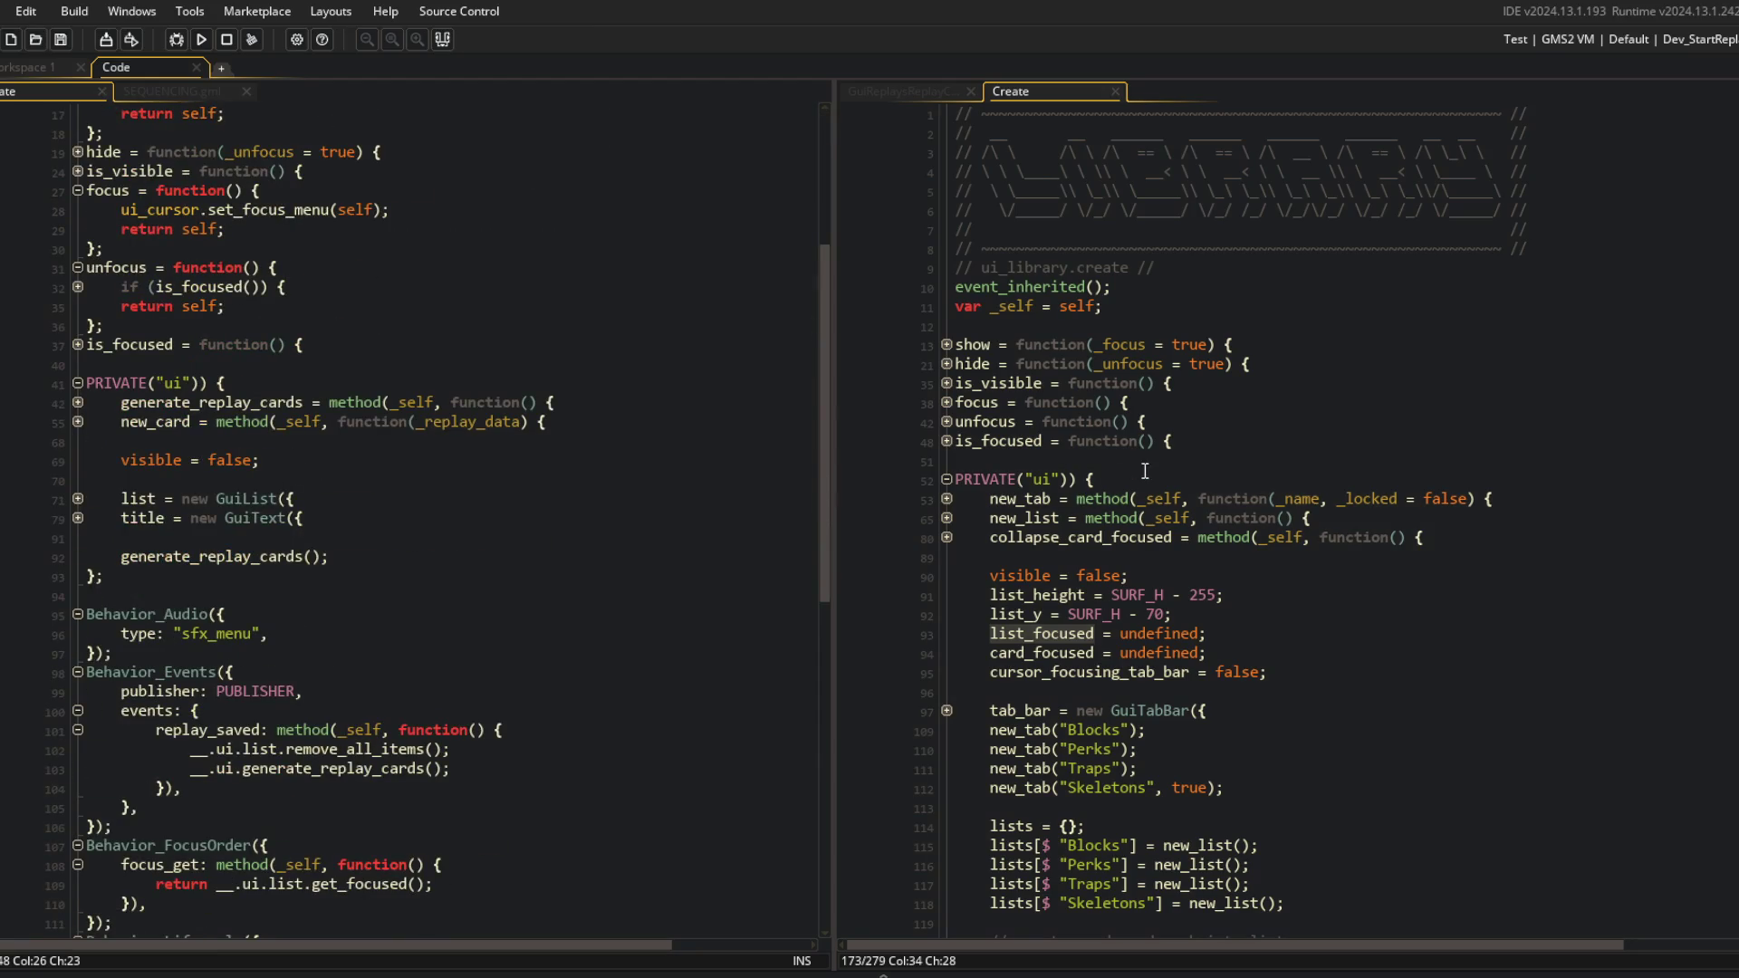
scroll(1041, 514, down, 8)
scroll(972, 416, up, 3)
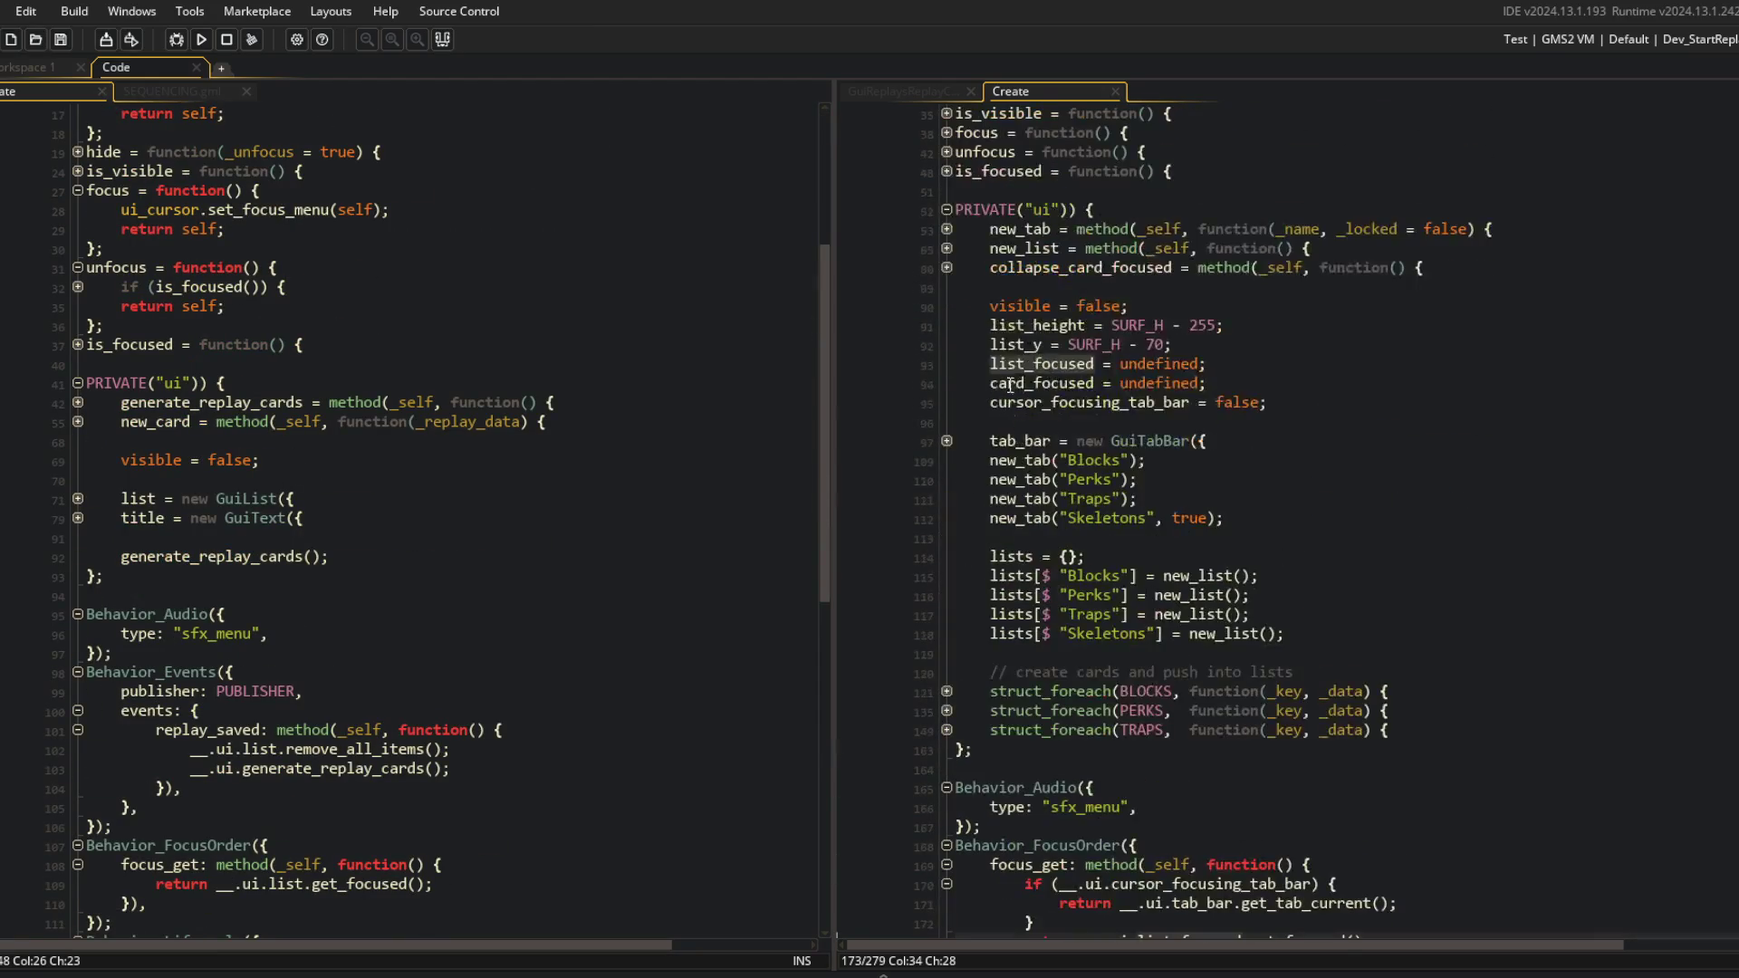
Expand the library's new_list fold and compare its list width, list_y and new_list settings.
click(947, 249)
click(1287, 311)
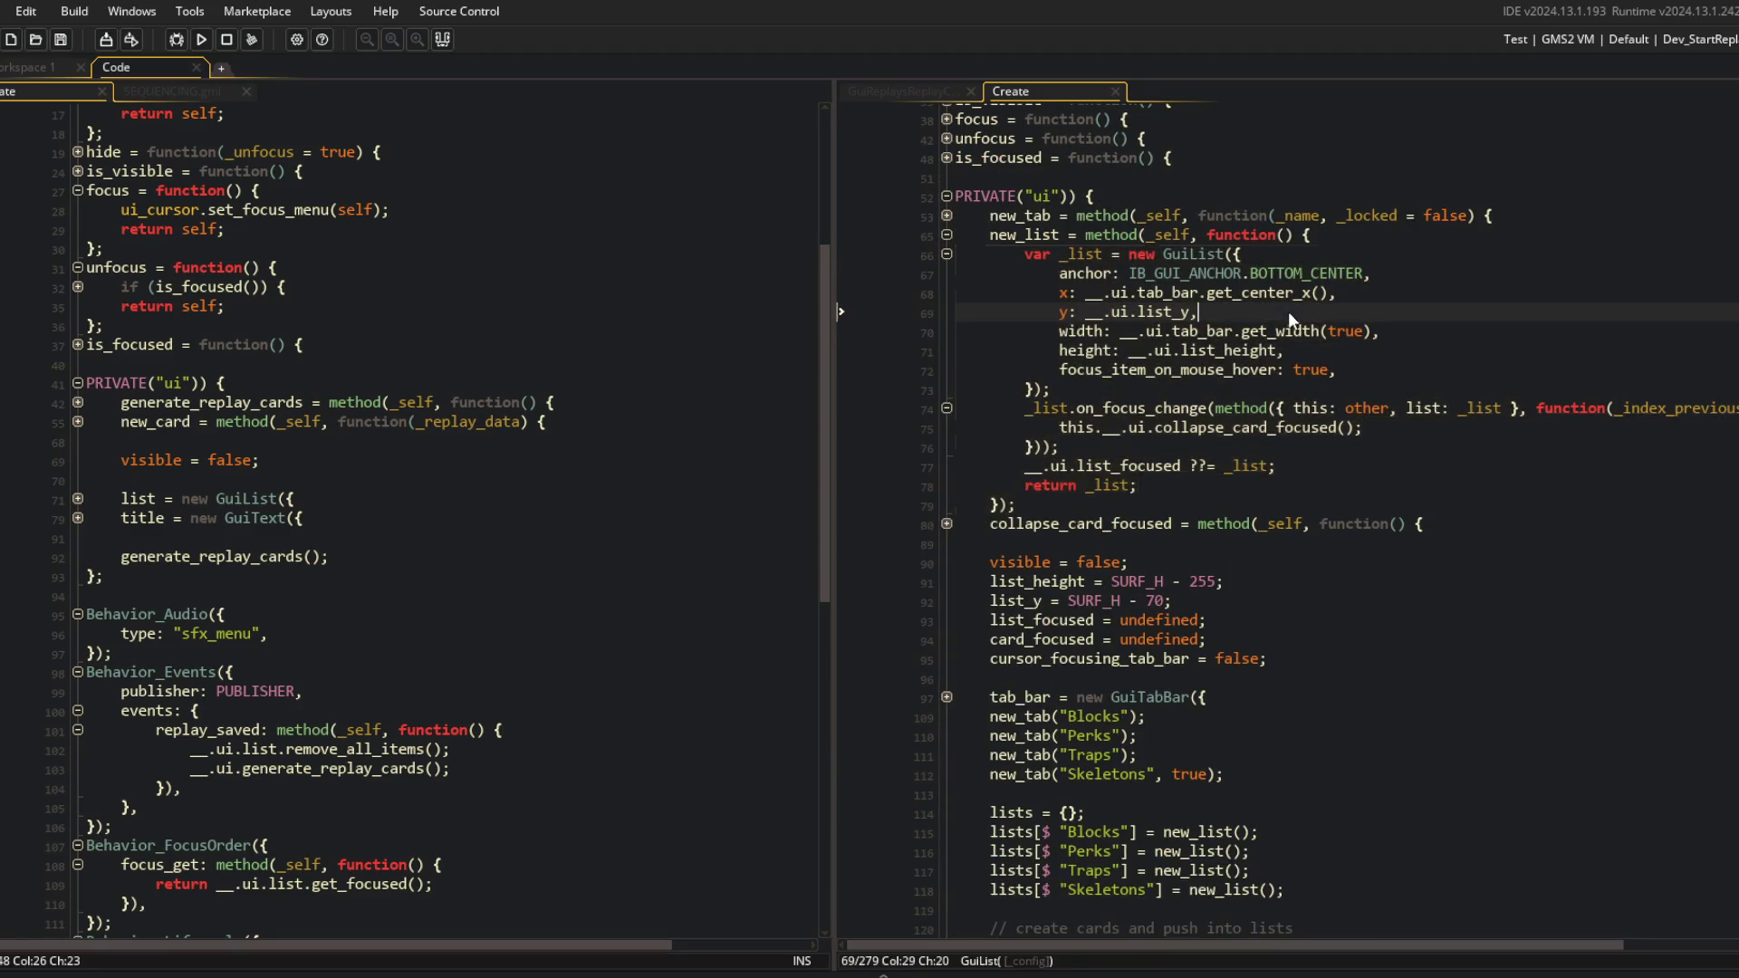
click(1119, 331)
click(697, 460)
click(1377, 600)
scroll(1426, 394, up, 3)
click(1425, 394)
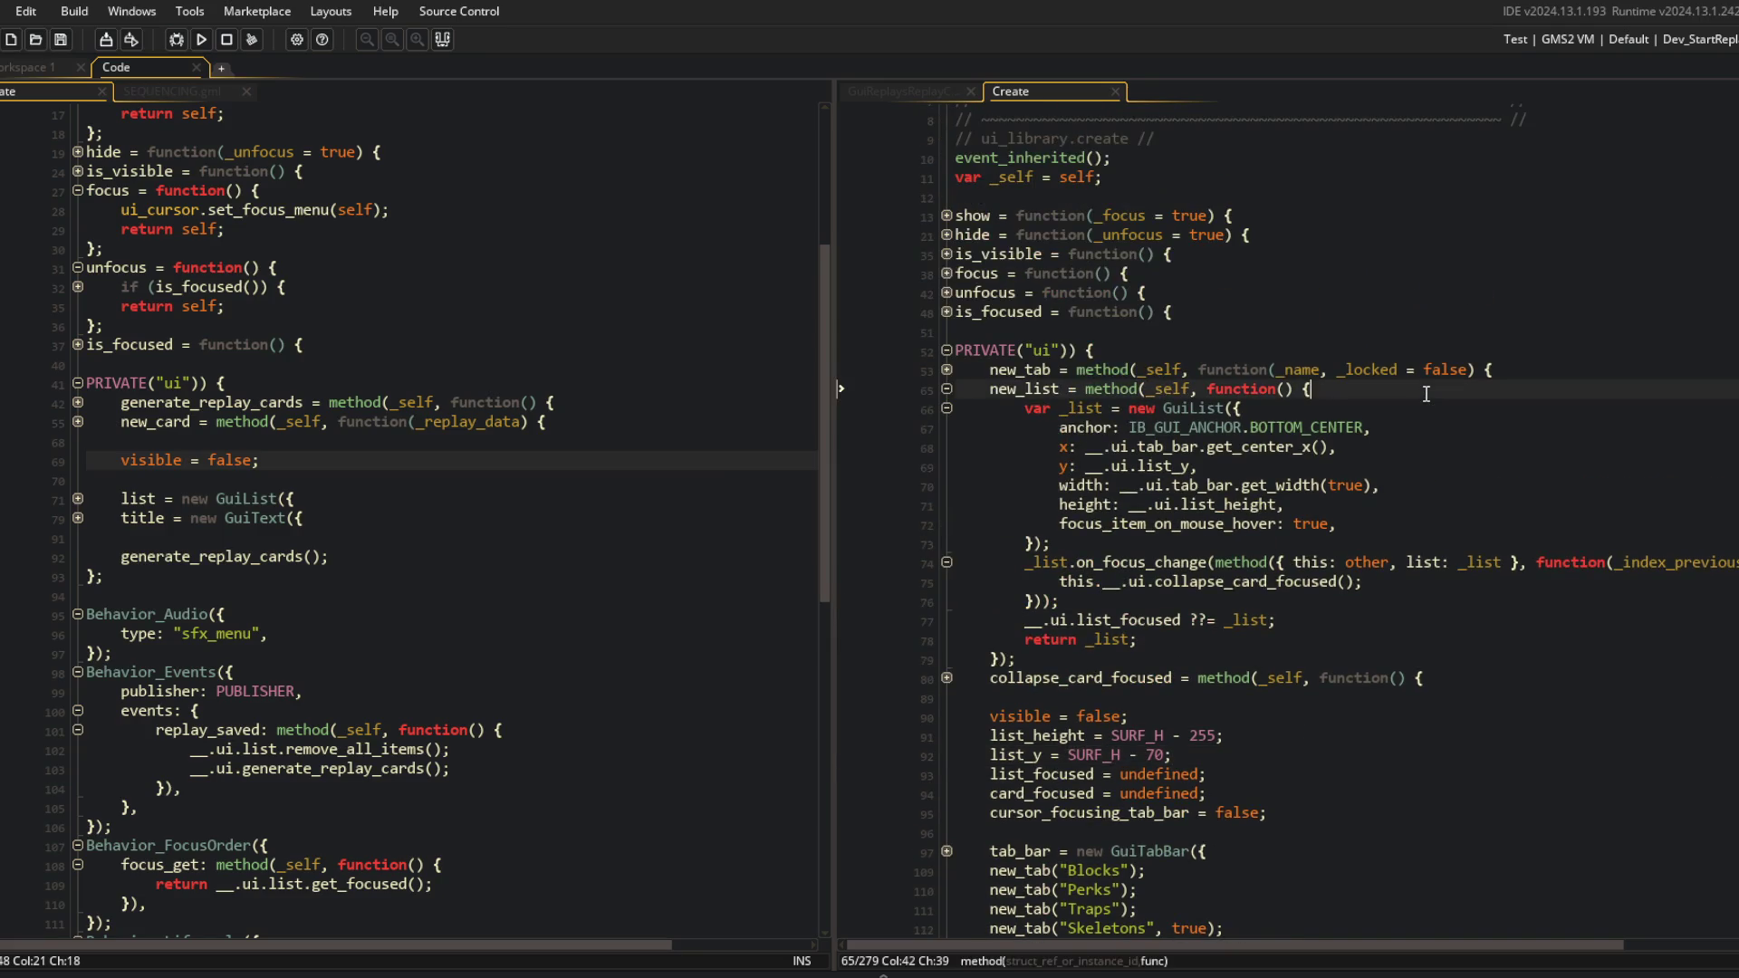
Briefly expand and collapse the new_card and generate_replay_cards functions in ui_replays.
click(418, 406)
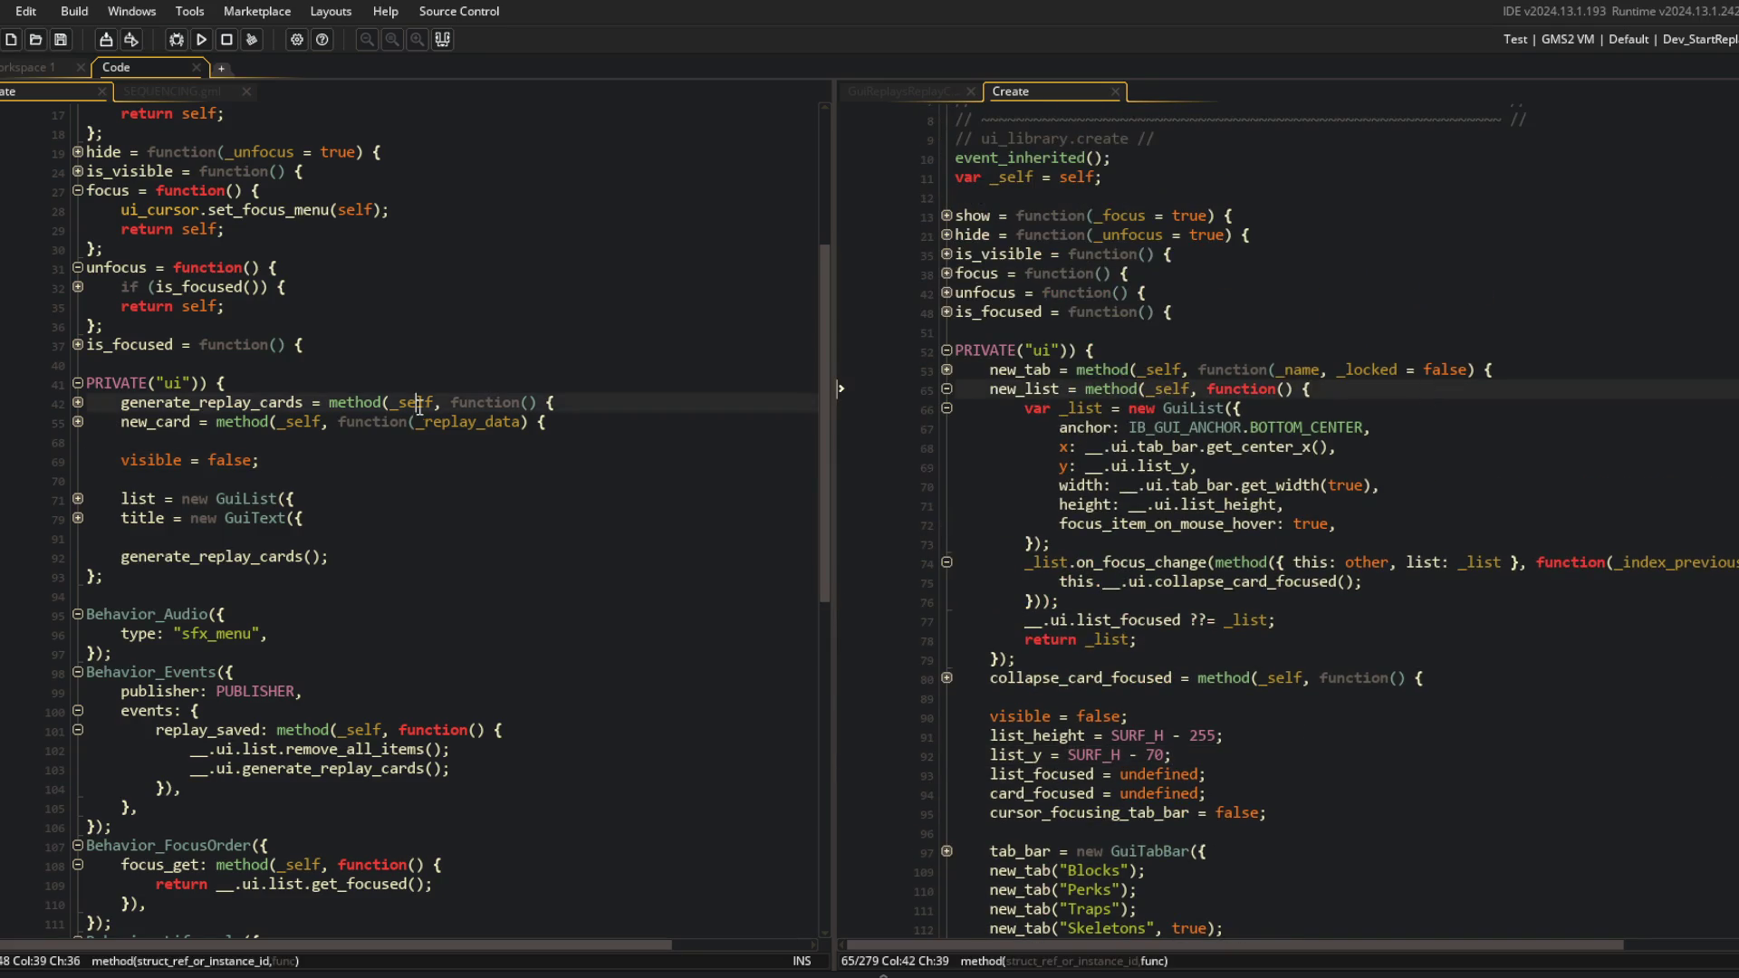
click(81, 422)
click(84, 400)
click(83, 400)
click(83, 400)
click(79, 420)
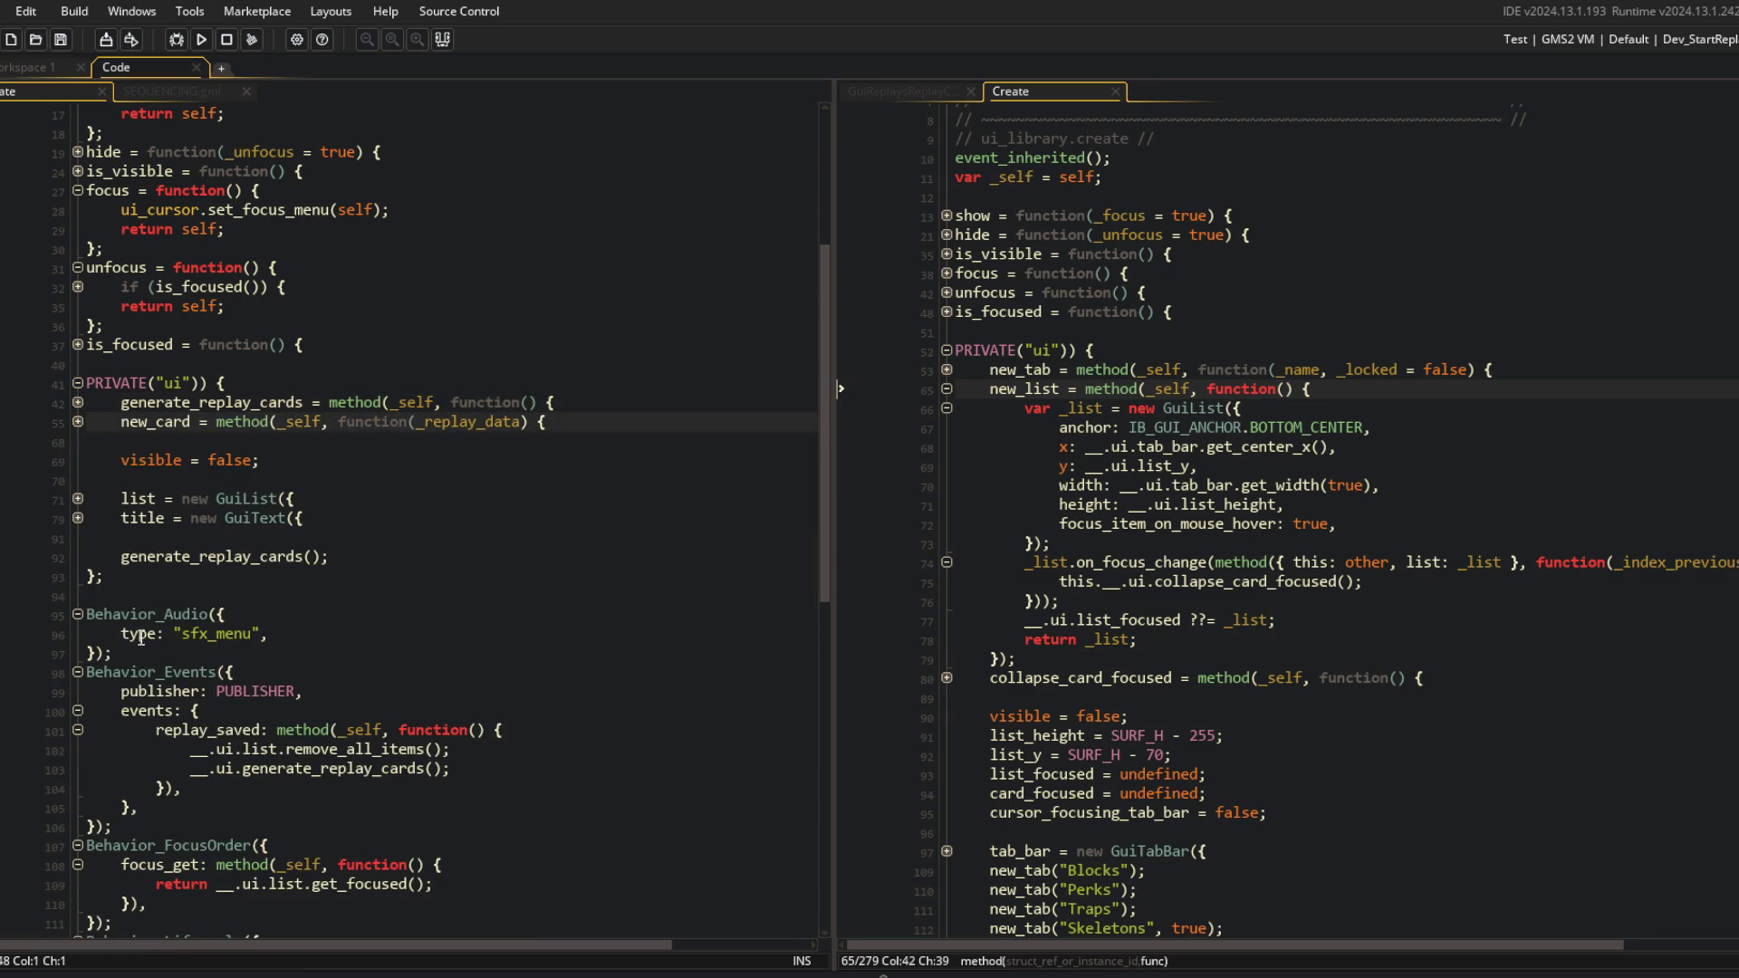
Expand the replays list settings and comment out focus_item_on_mouse_hover: true.
click(79, 498)
click(133, 611)
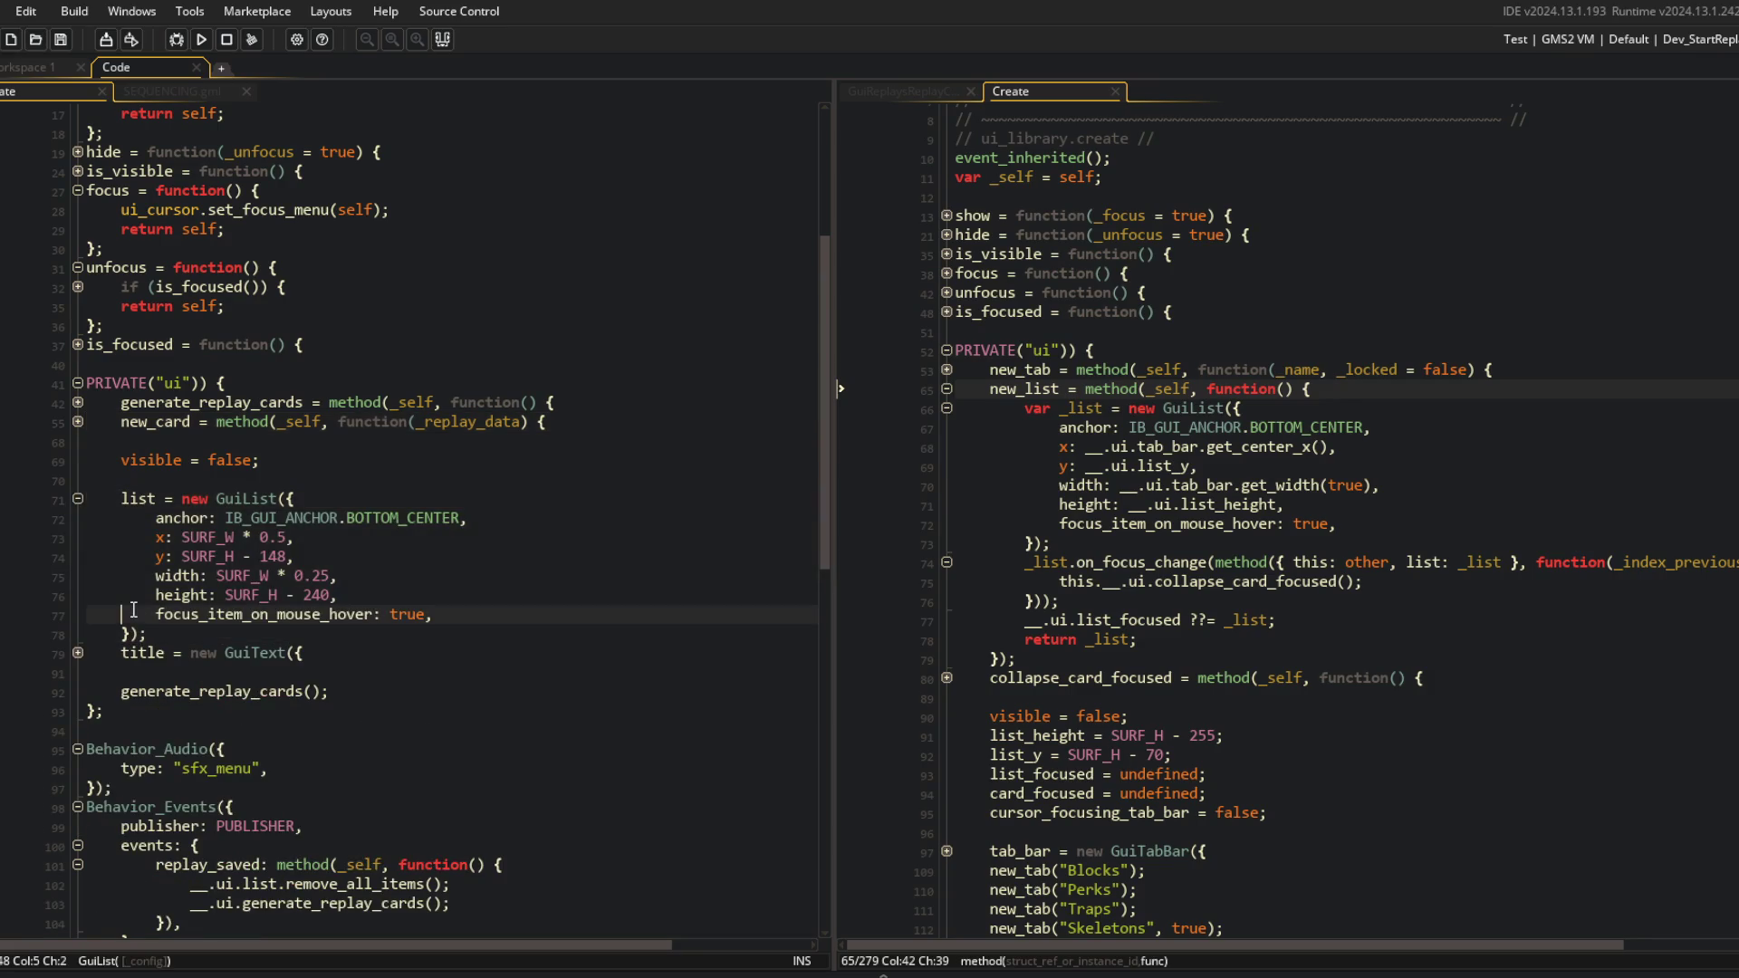
key(ctrl+k)
Run a test build with mouse-hover focus off, check the Replays seed list, then close the game.
key(F5)
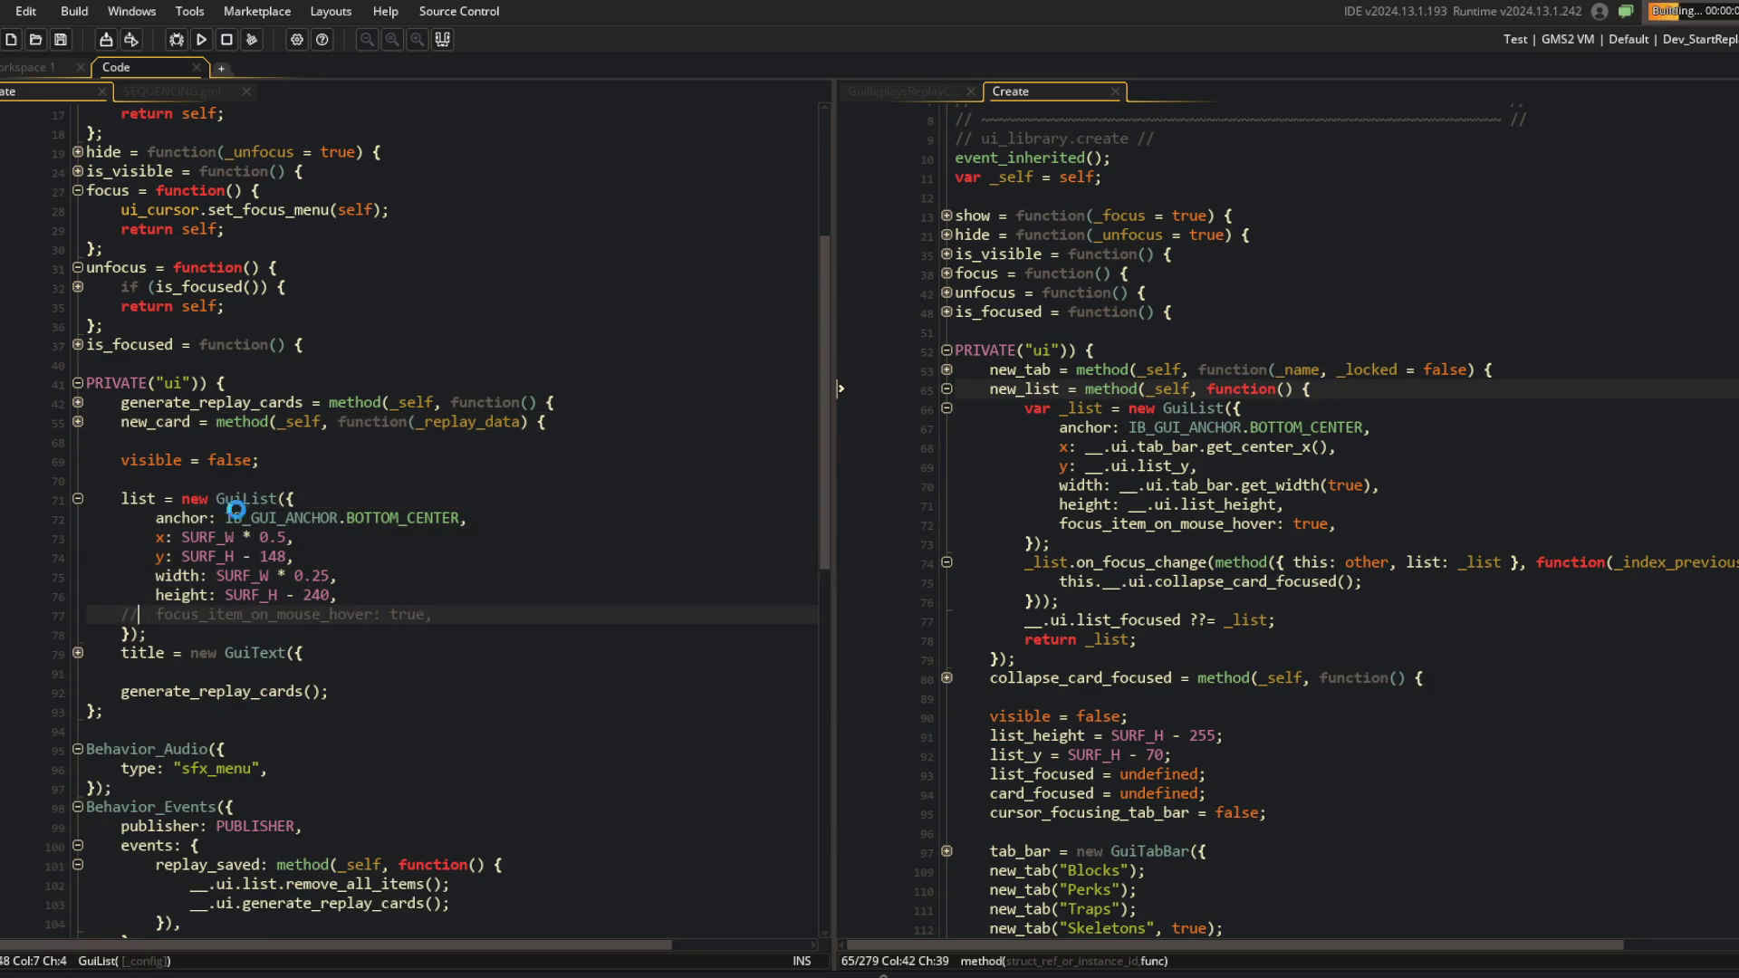
scroll(237, 501, up, 2)
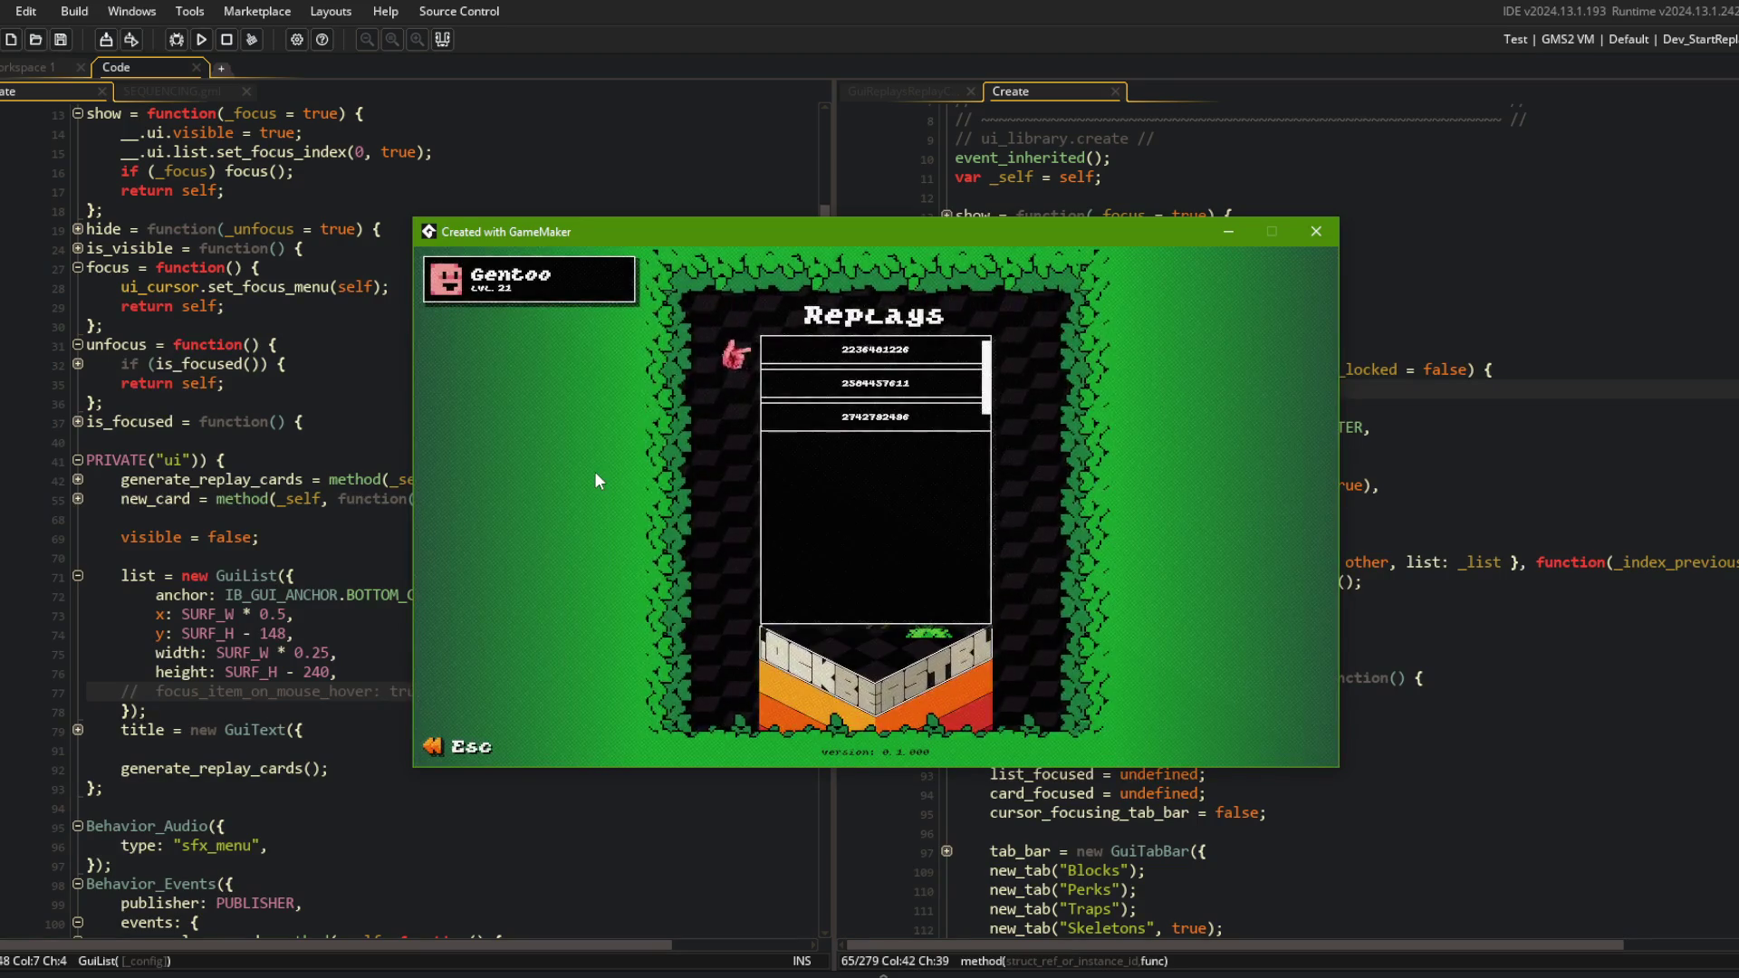
scroll(987, 387, down, 1)
click(1316, 232)
click(264, 391)
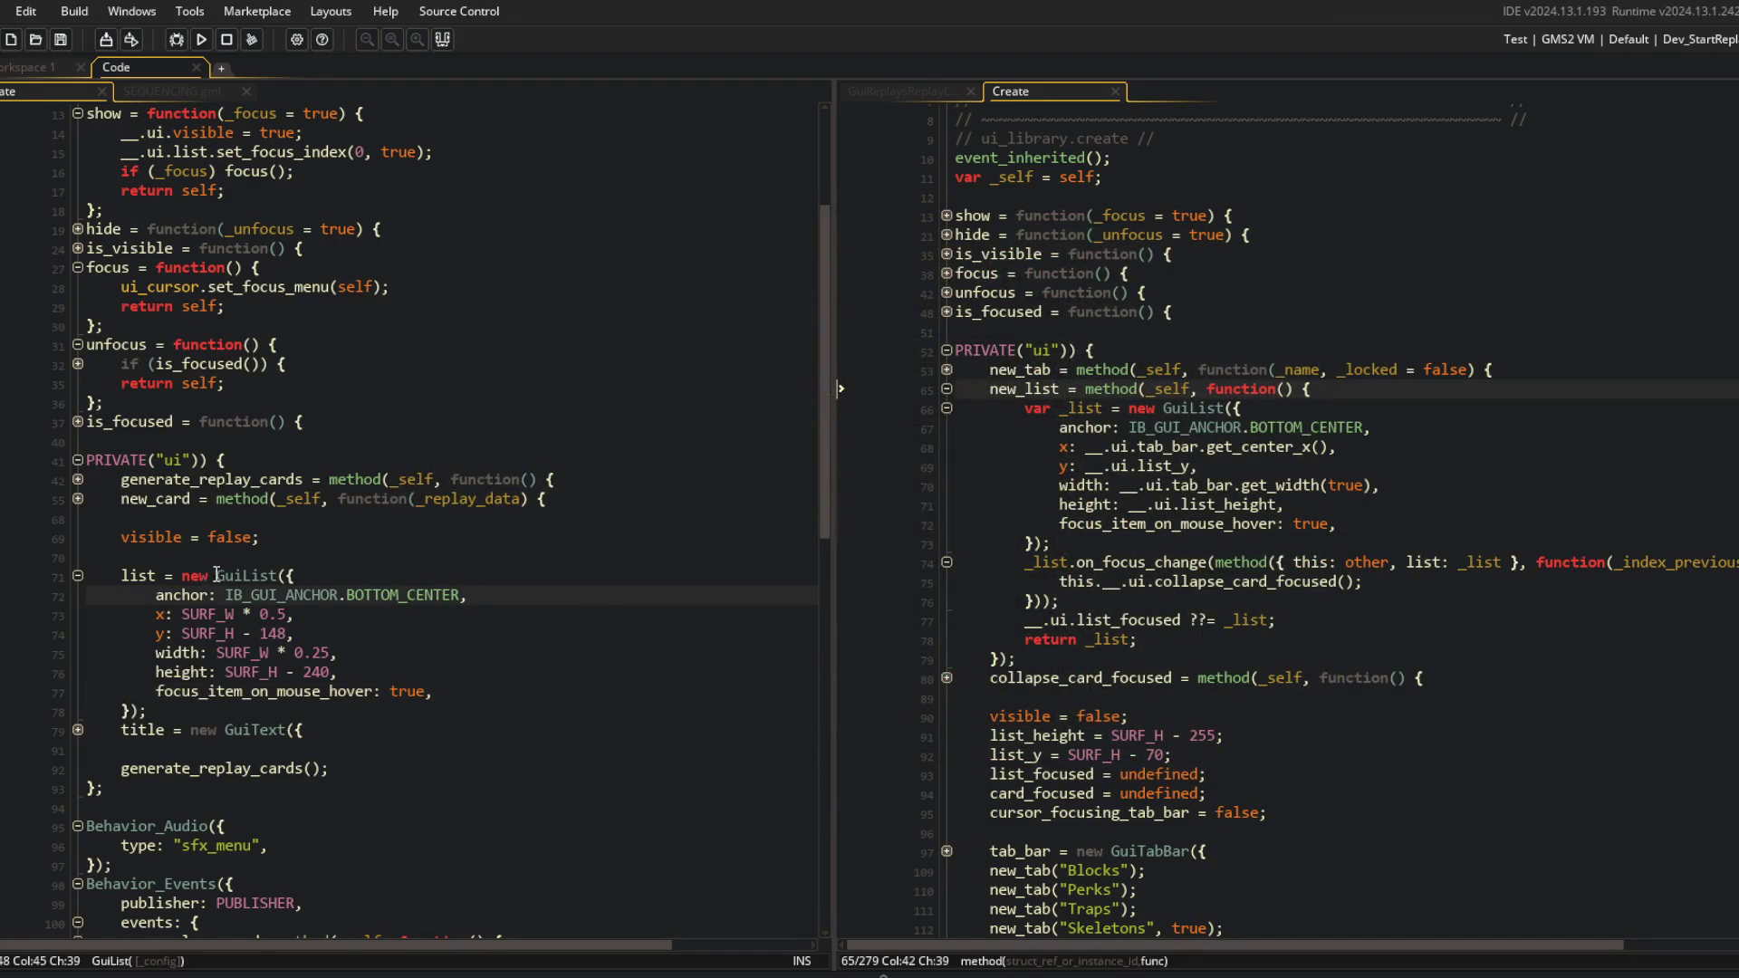
Open GuiList.gml and inspect its update function's active-state and next-input handling blocks.
middle_click(268, 570)
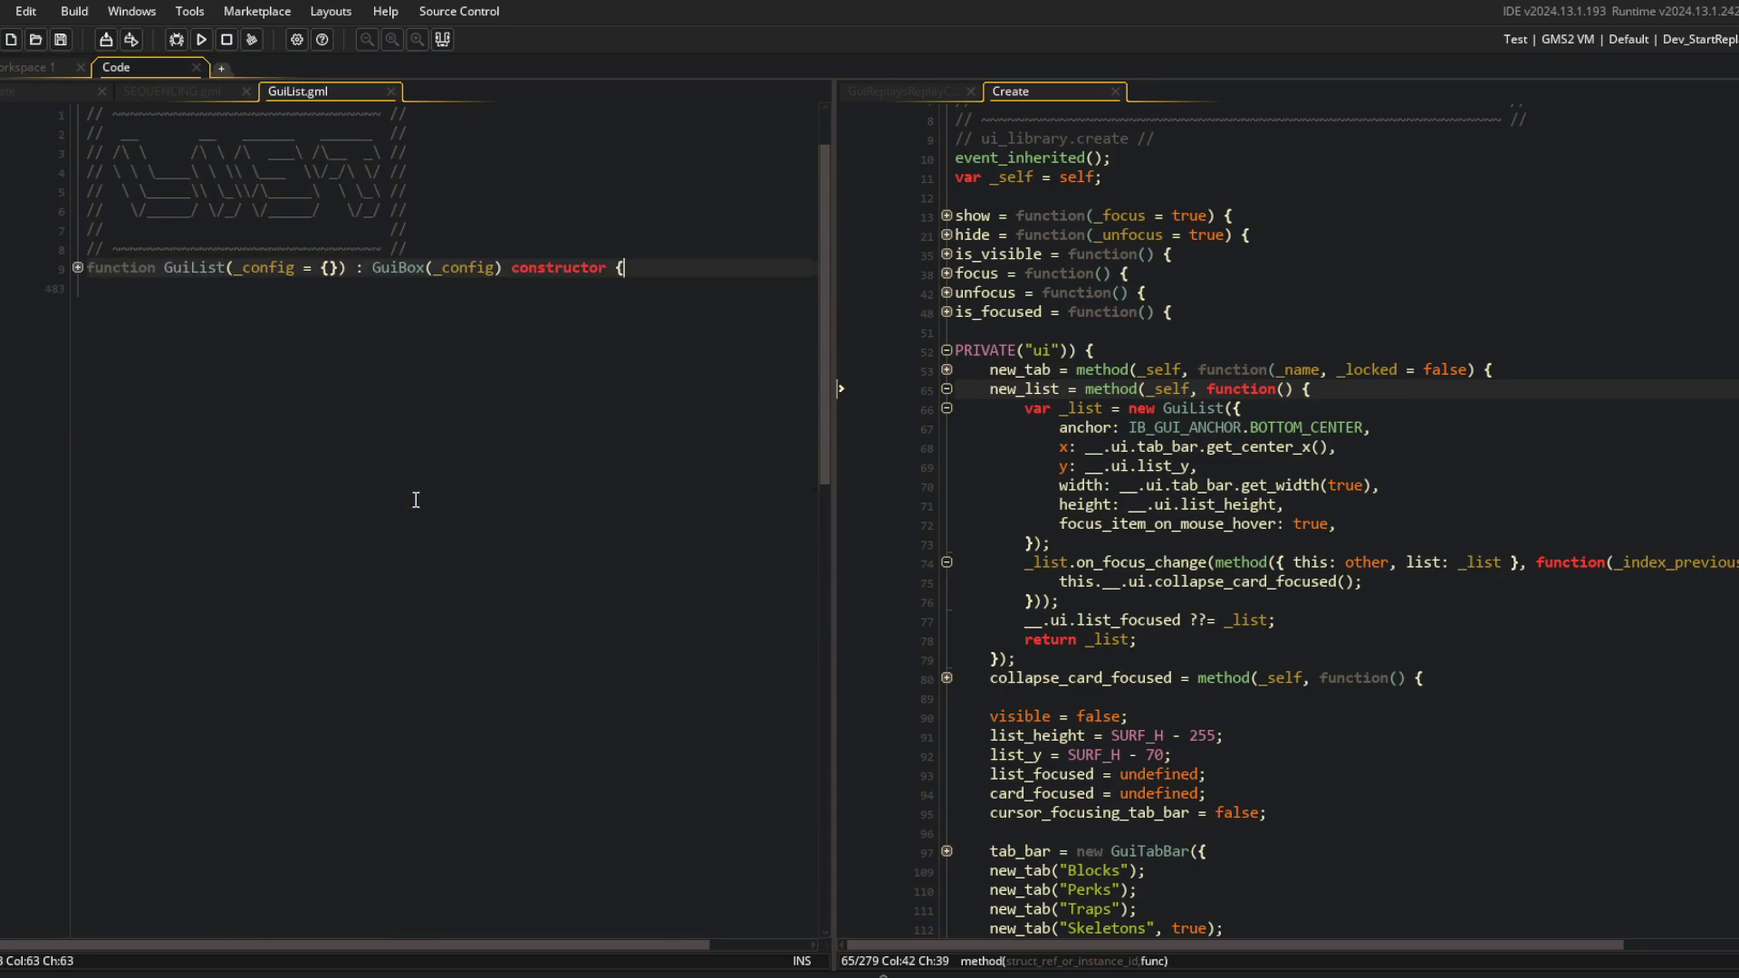
click(79, 383)
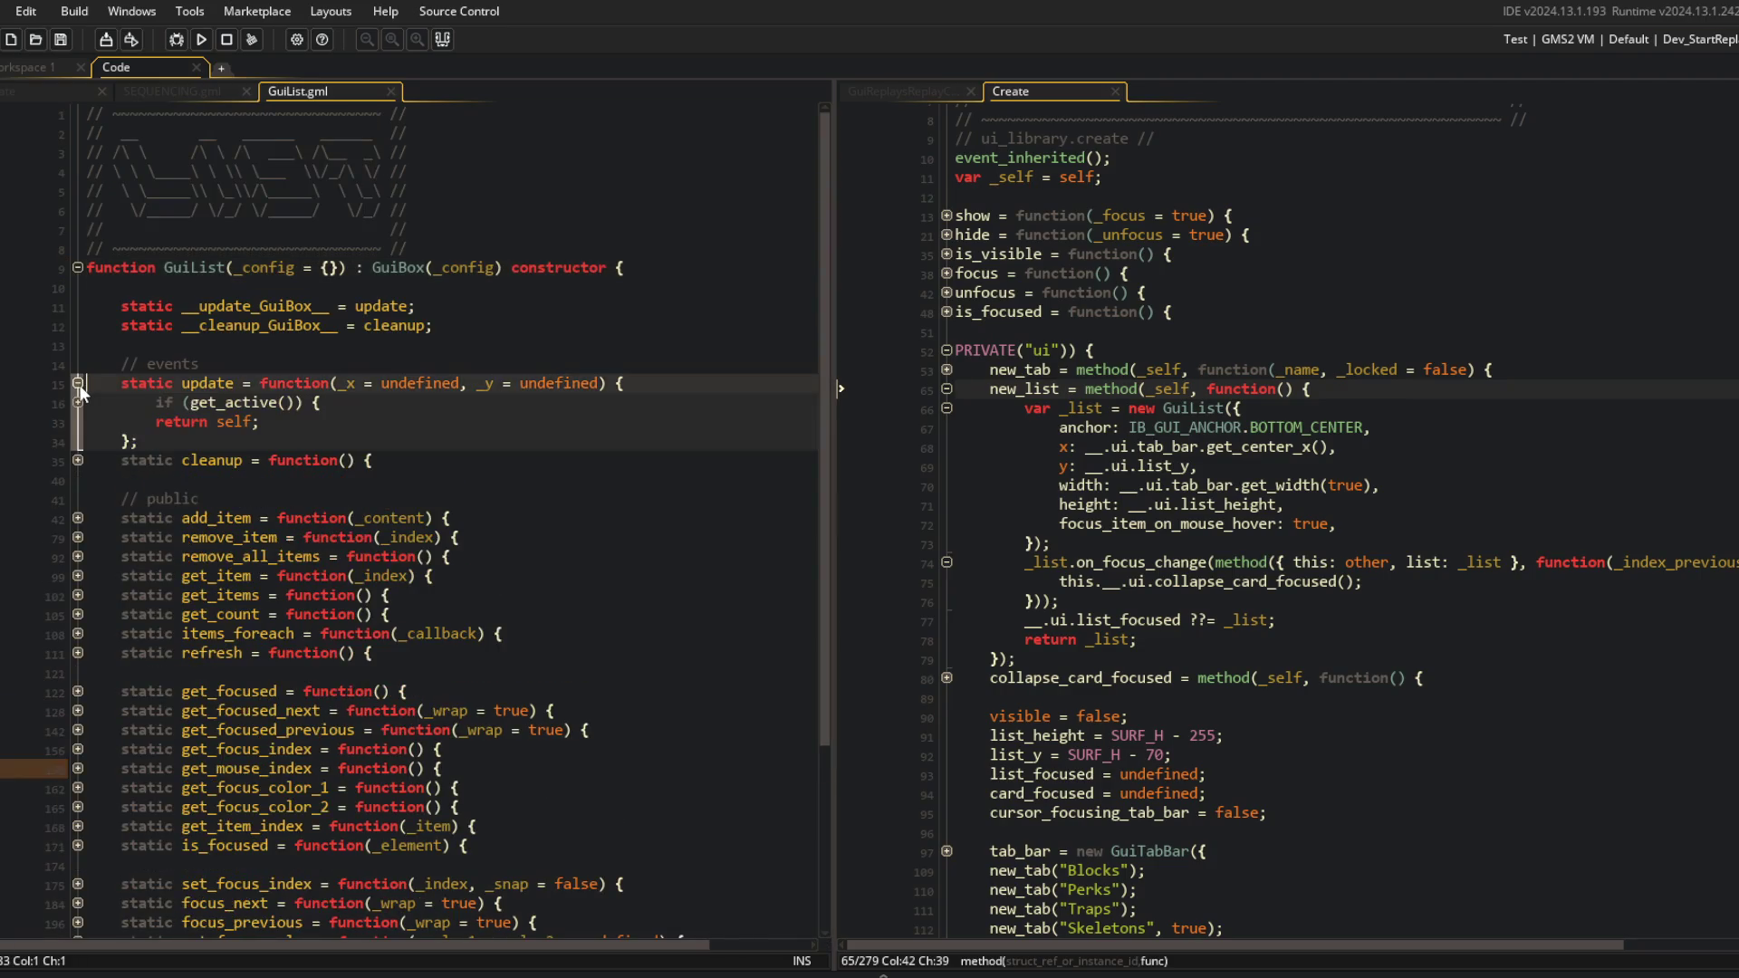
click(78, 402)
click(77, 479)
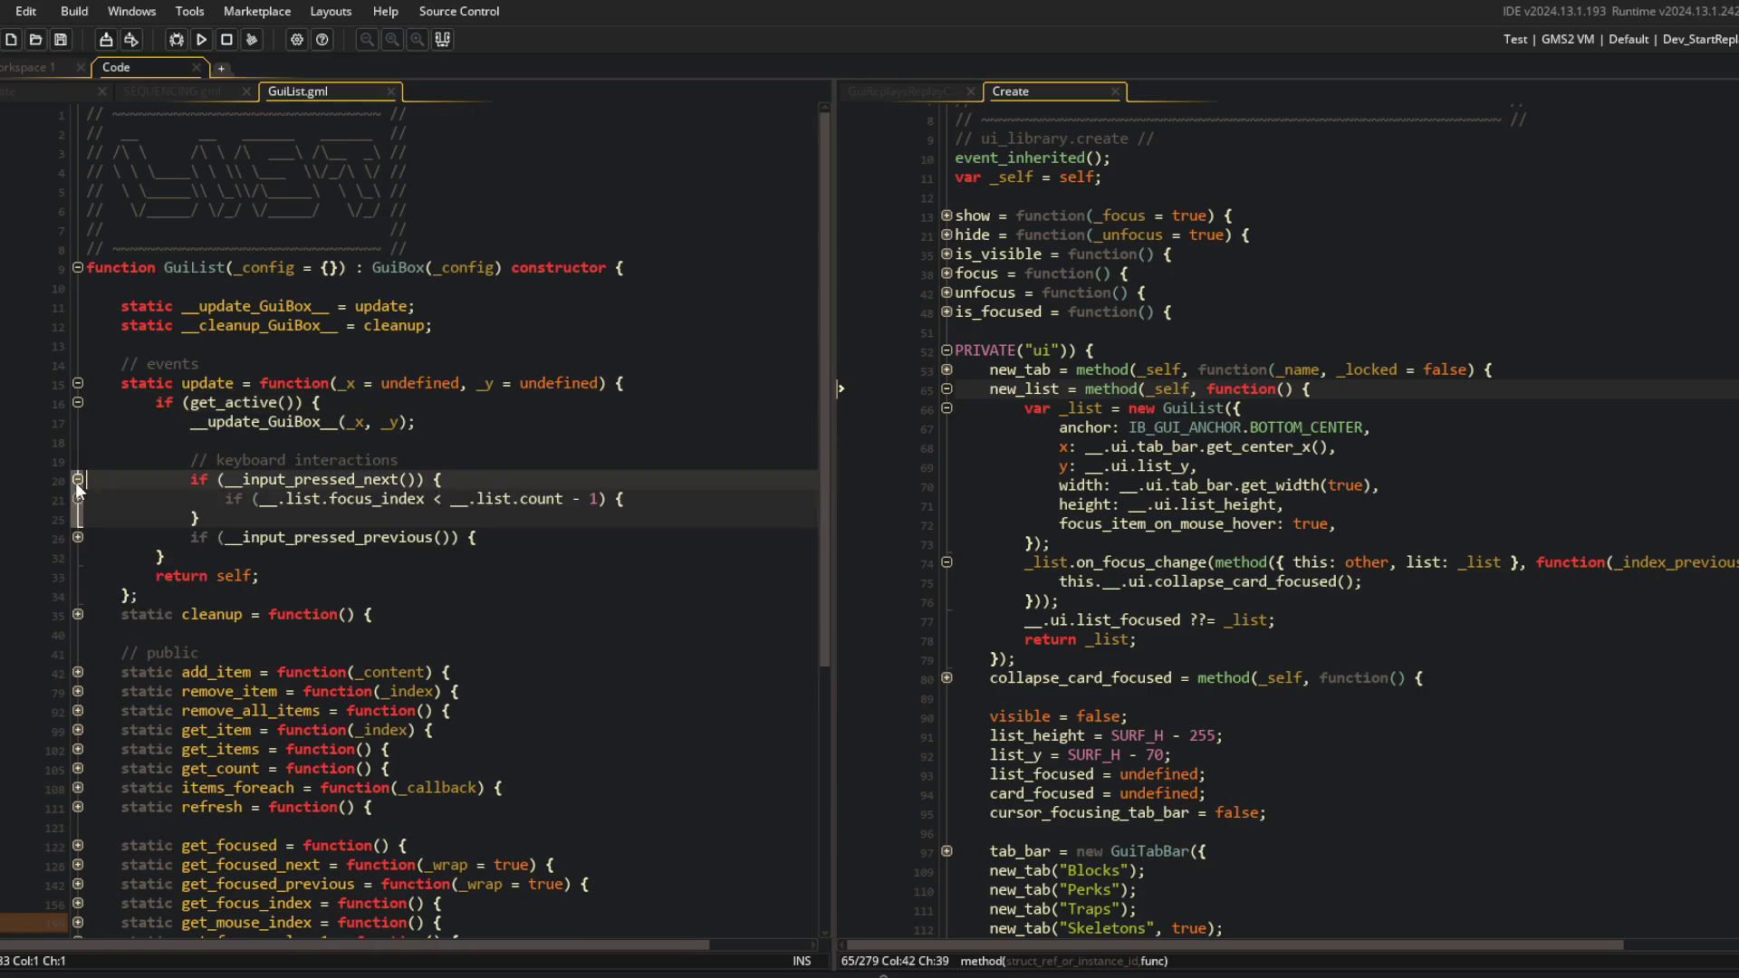
click(78, 498)
click(78, 479)
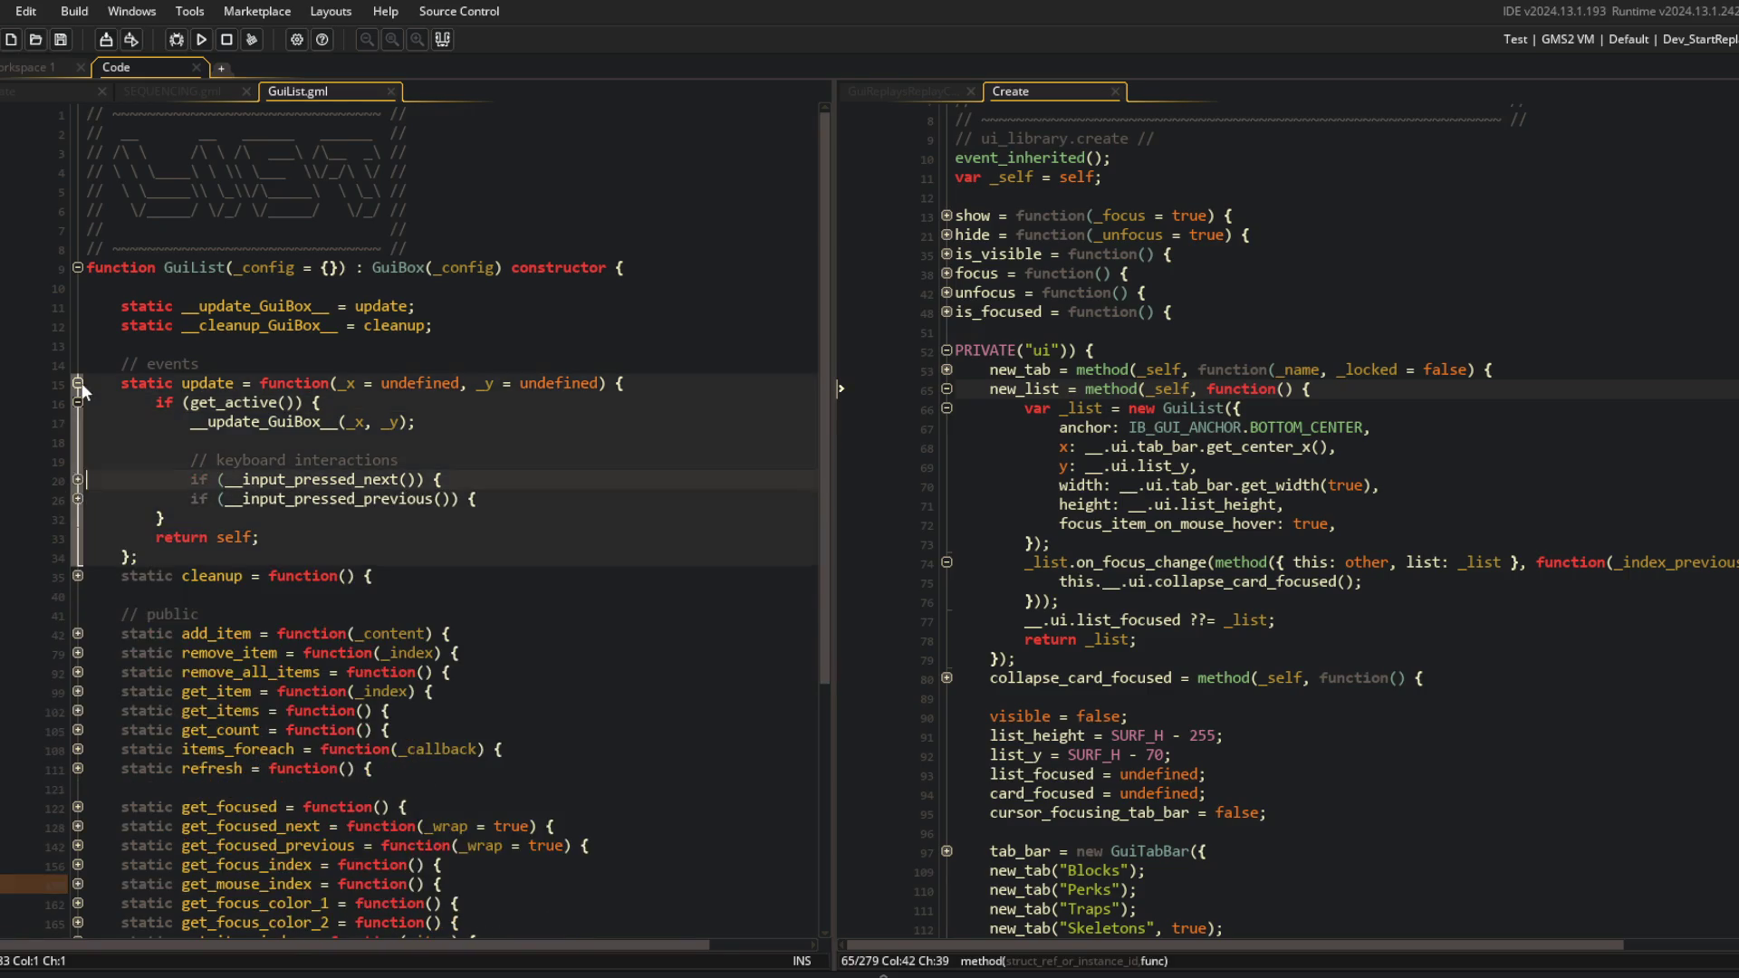
click(78, 383)
Review GuiList's __input_pressed_next vertical and horizontal branches, then open the GuiBox constructor.
scroll(35, 493, down, 3)
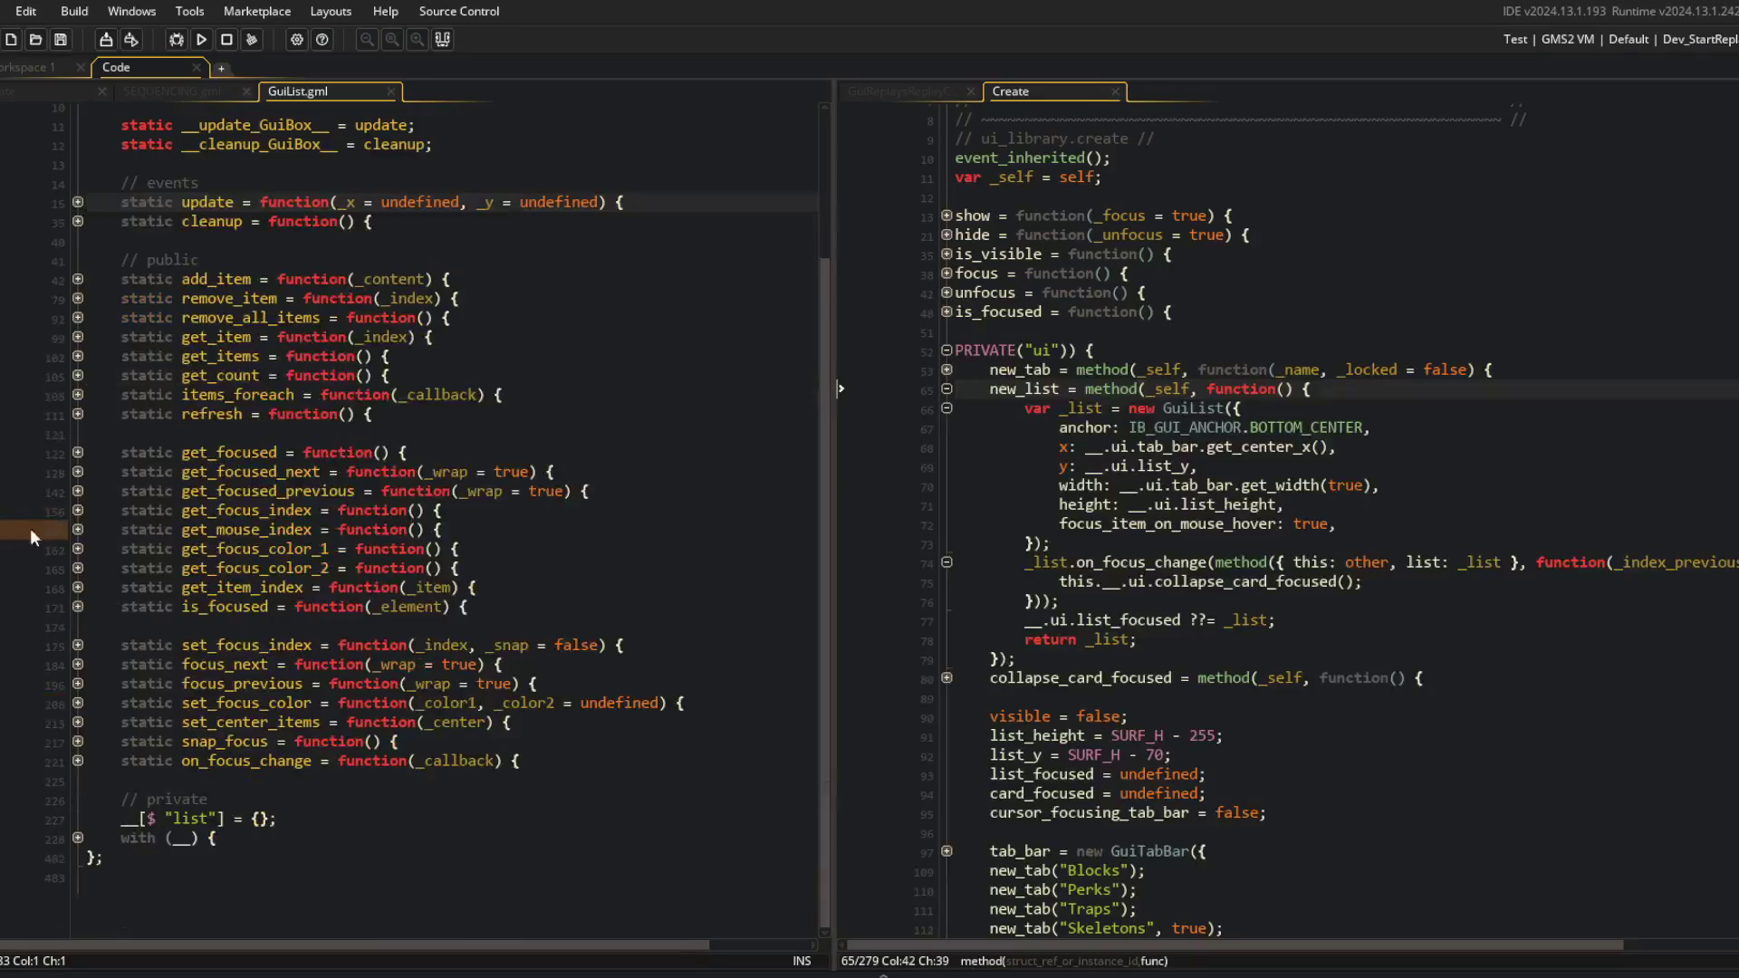
click(78, 838)
scroll(78, 834, down, 8)
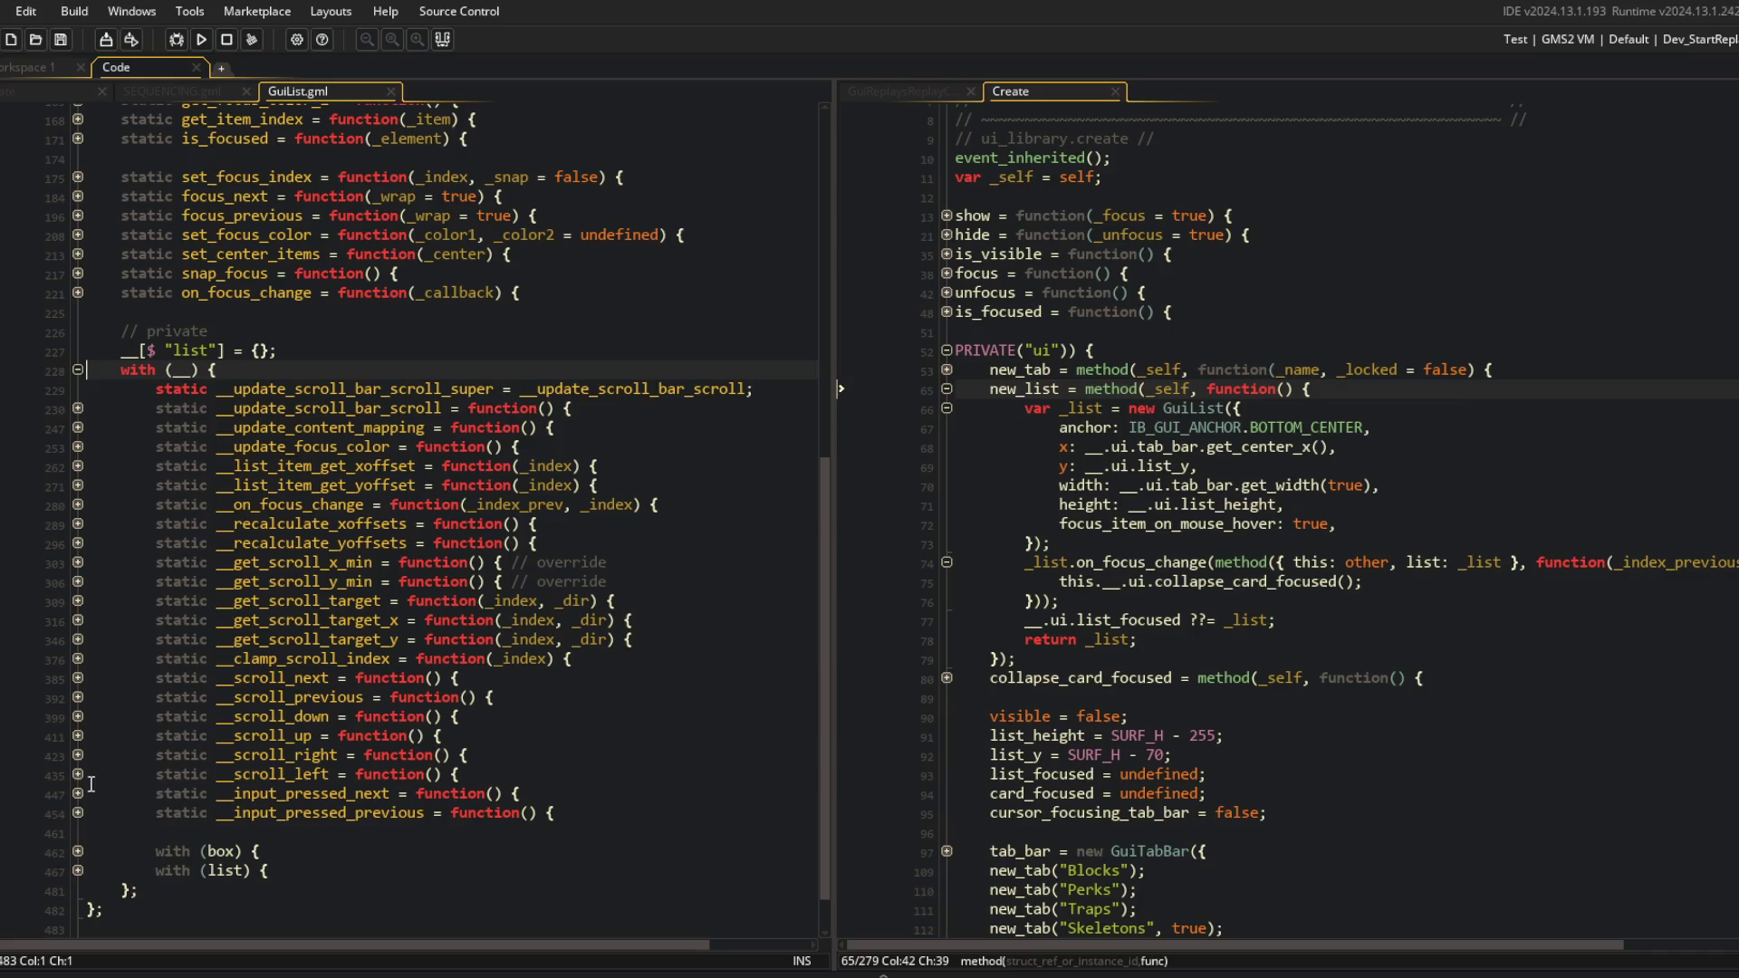
click(78, 794)
click(78, 812)
click(78, 851)
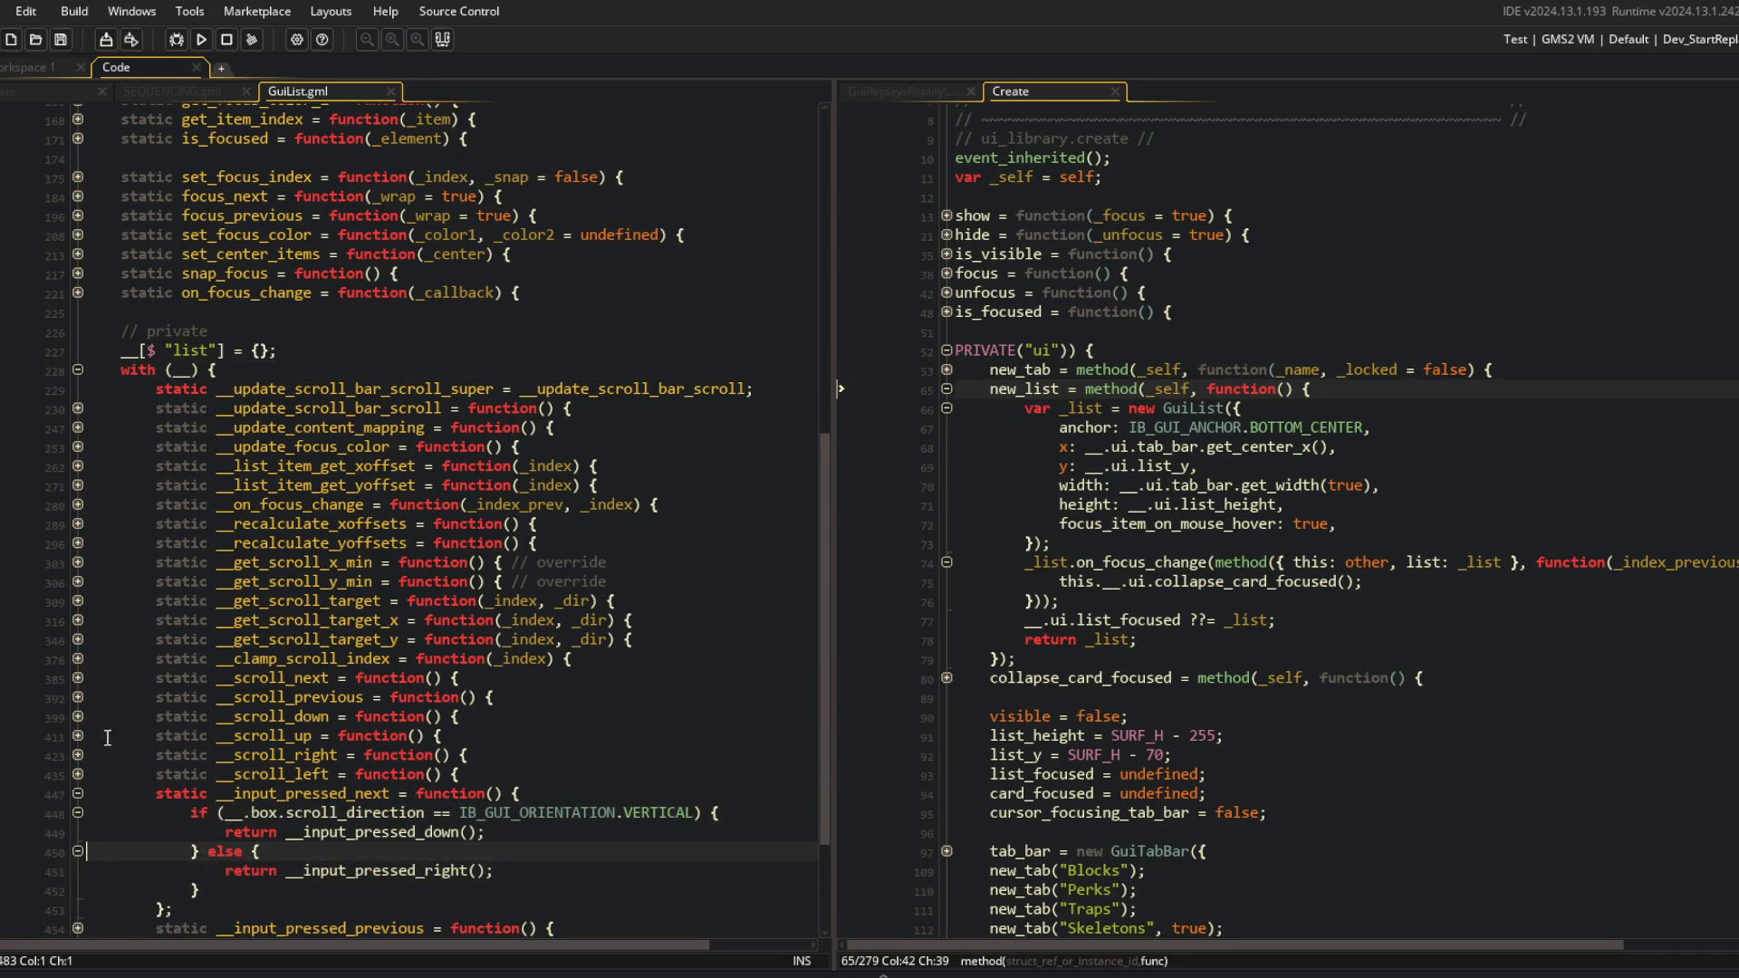
click(78, 795)
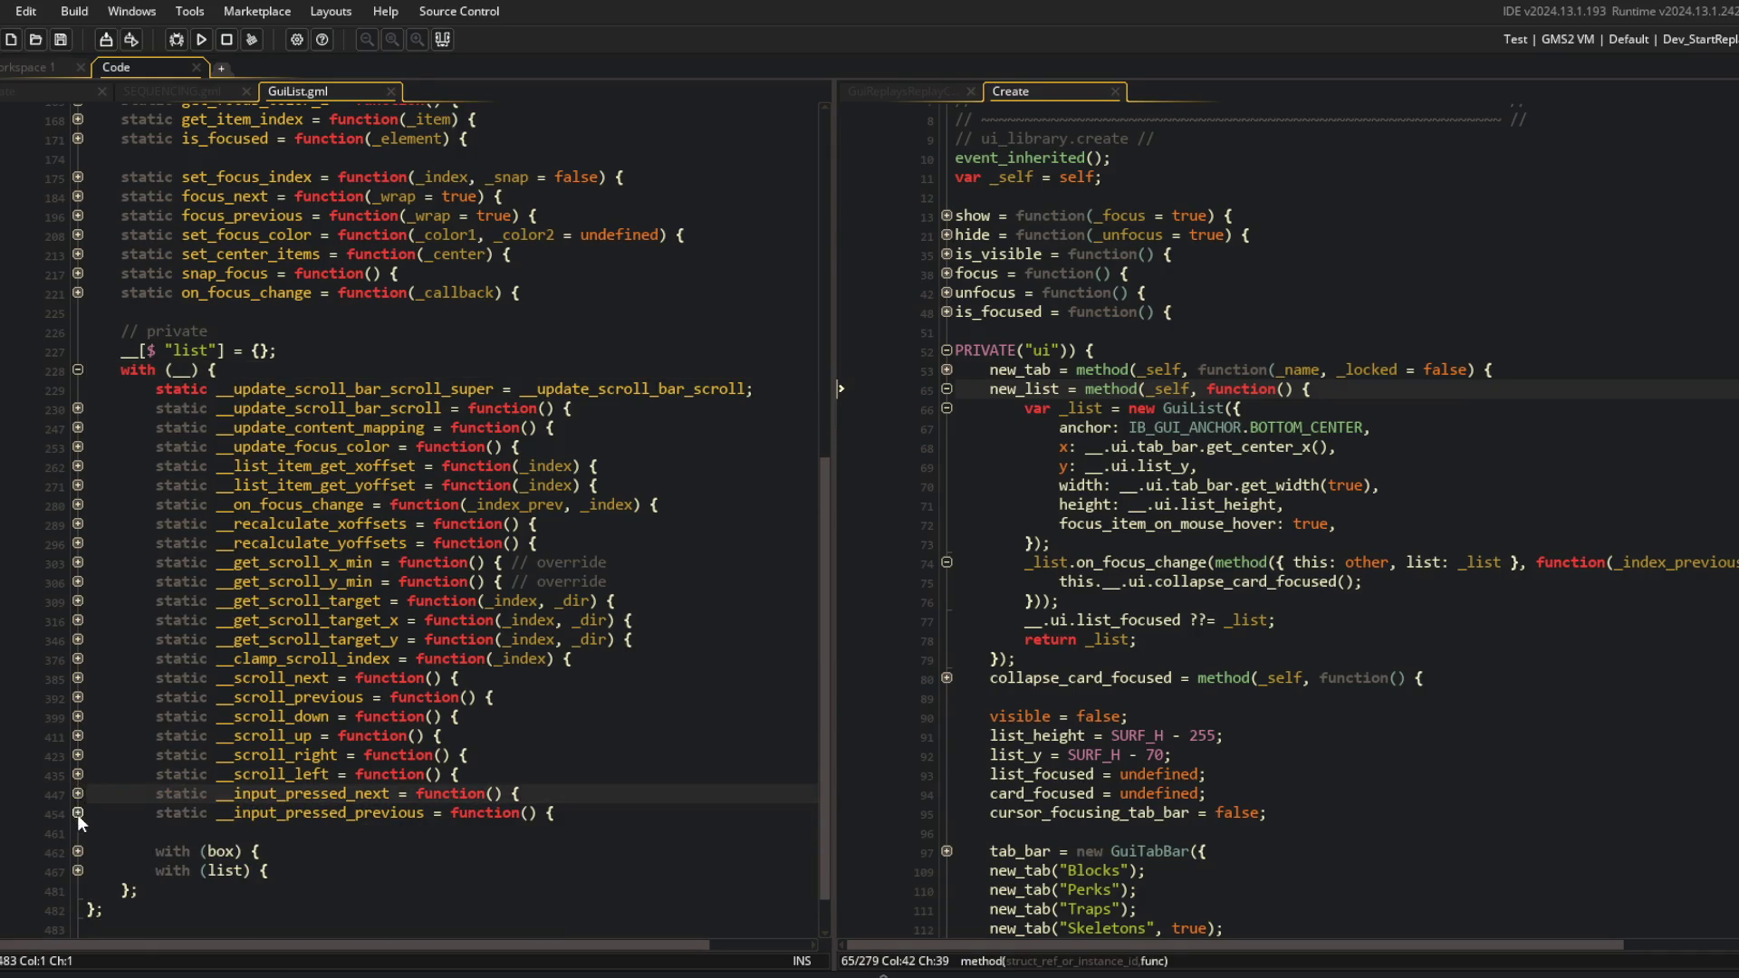
scroll(416, 272, up, 11)
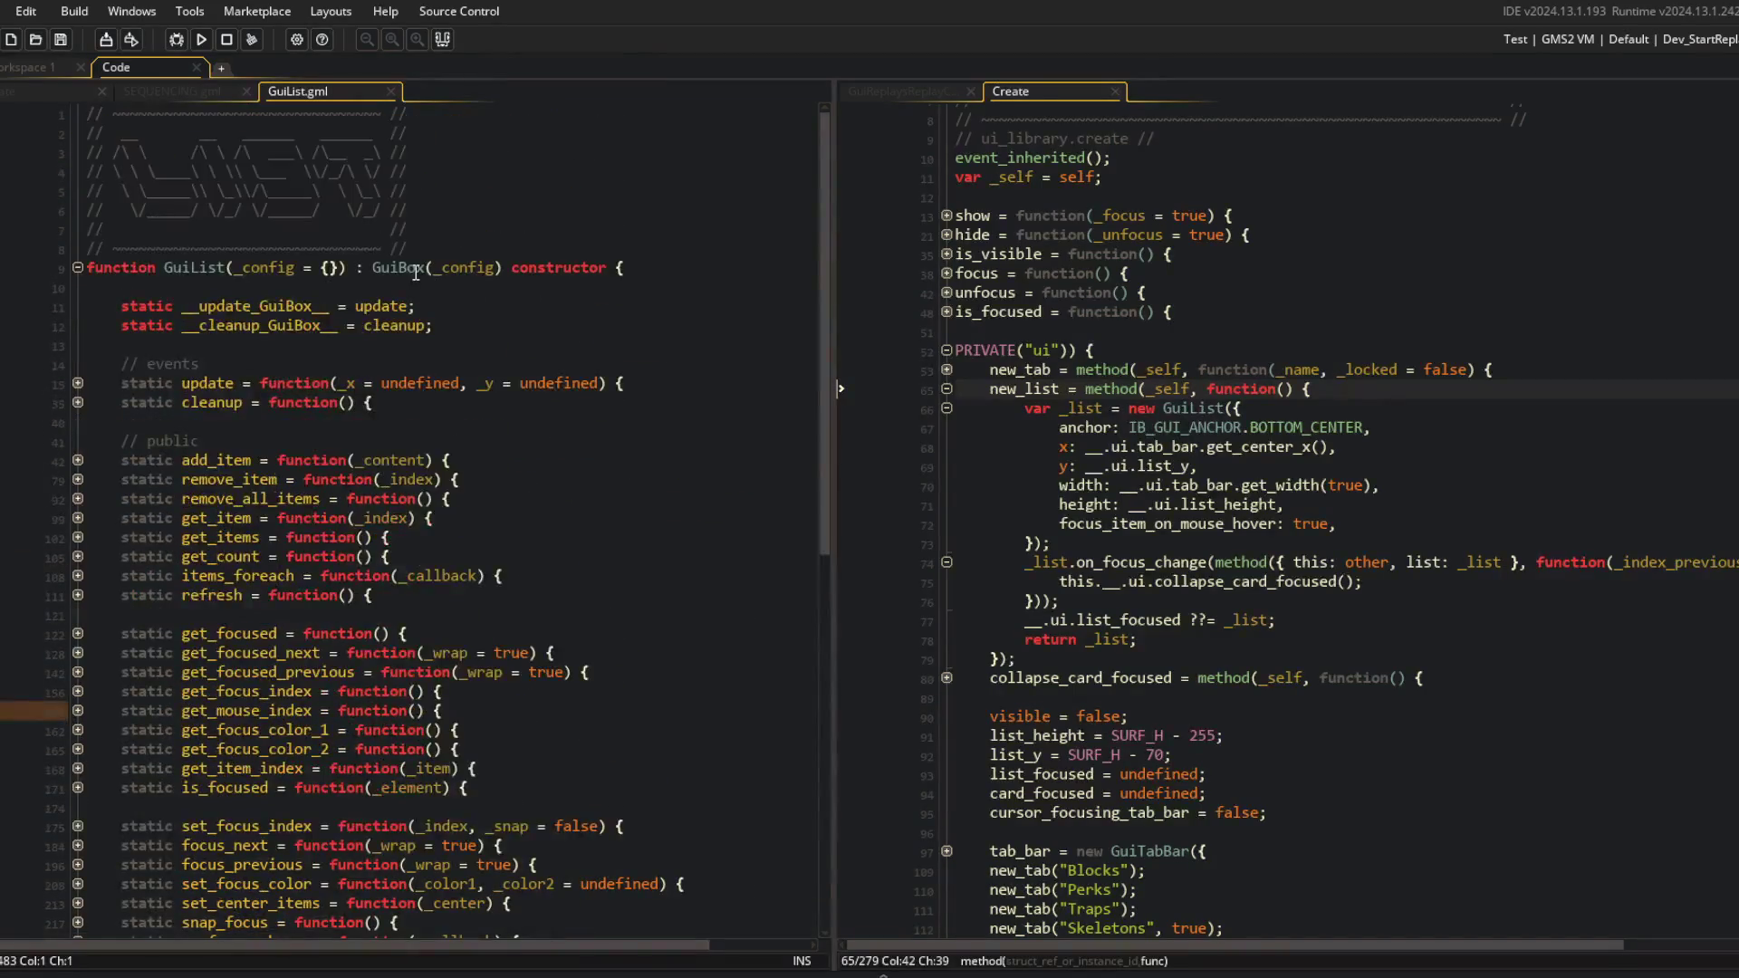
middle_click(415, 272)
click(77, 267)
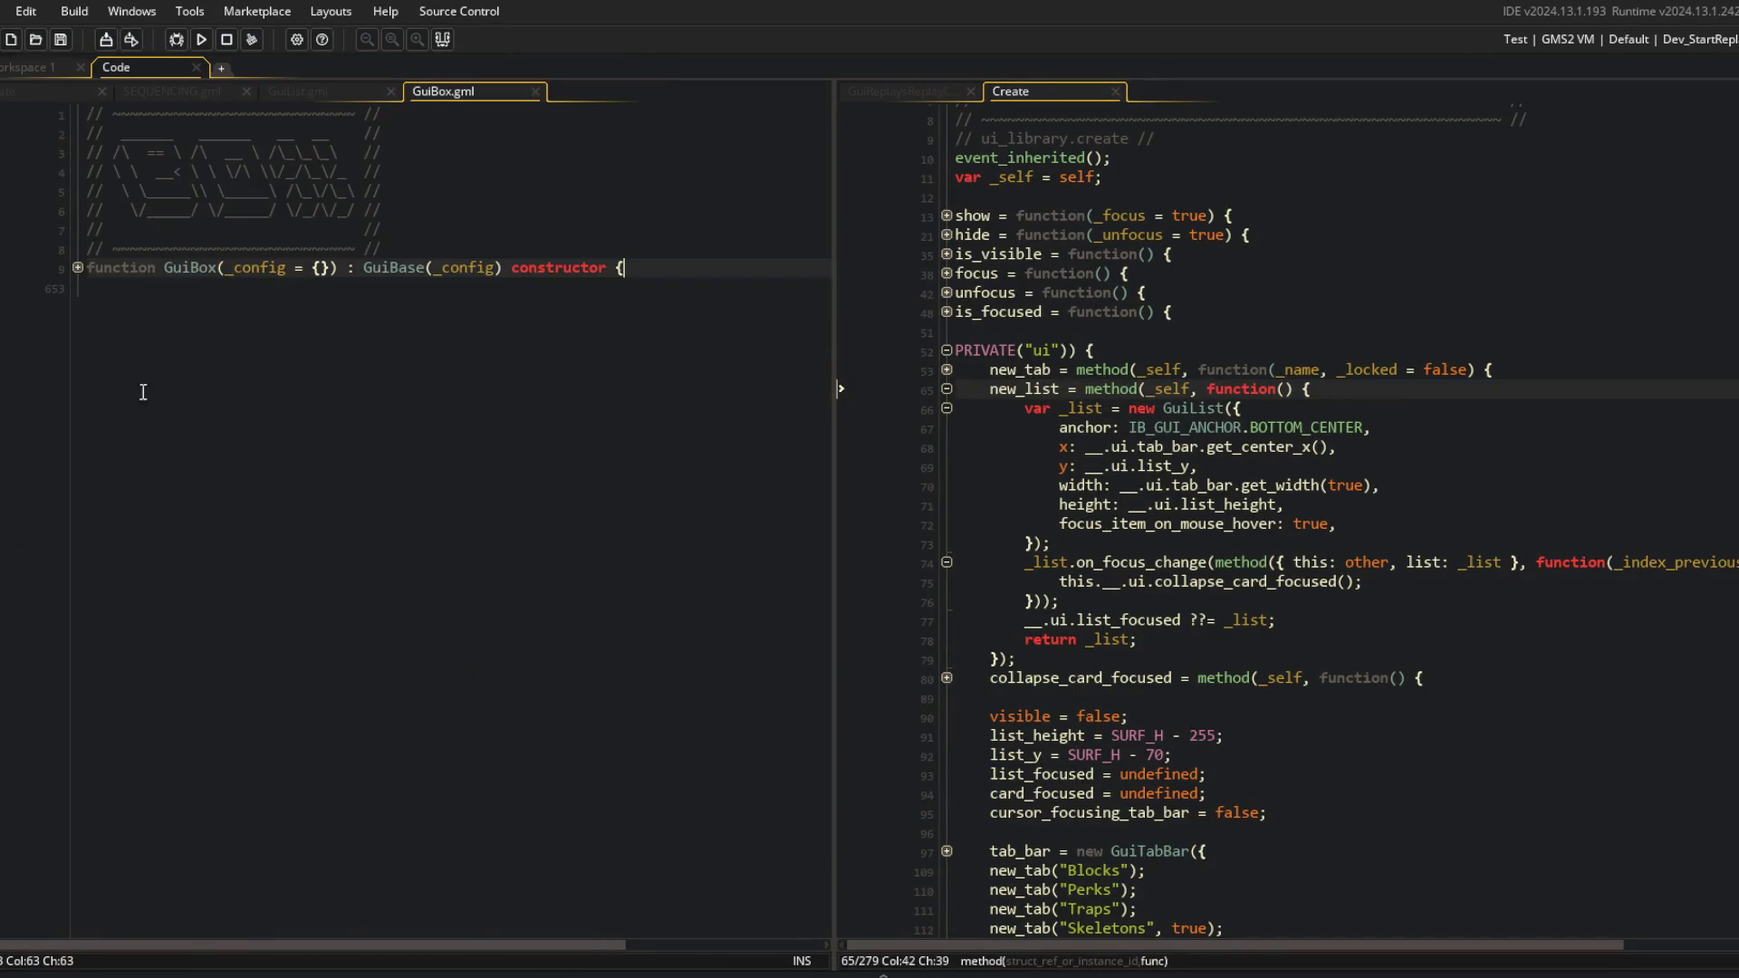
Expand the GuiBox constructor body and its private helpers block.
click(78, 267)
scroll(78, 269, down, 9)
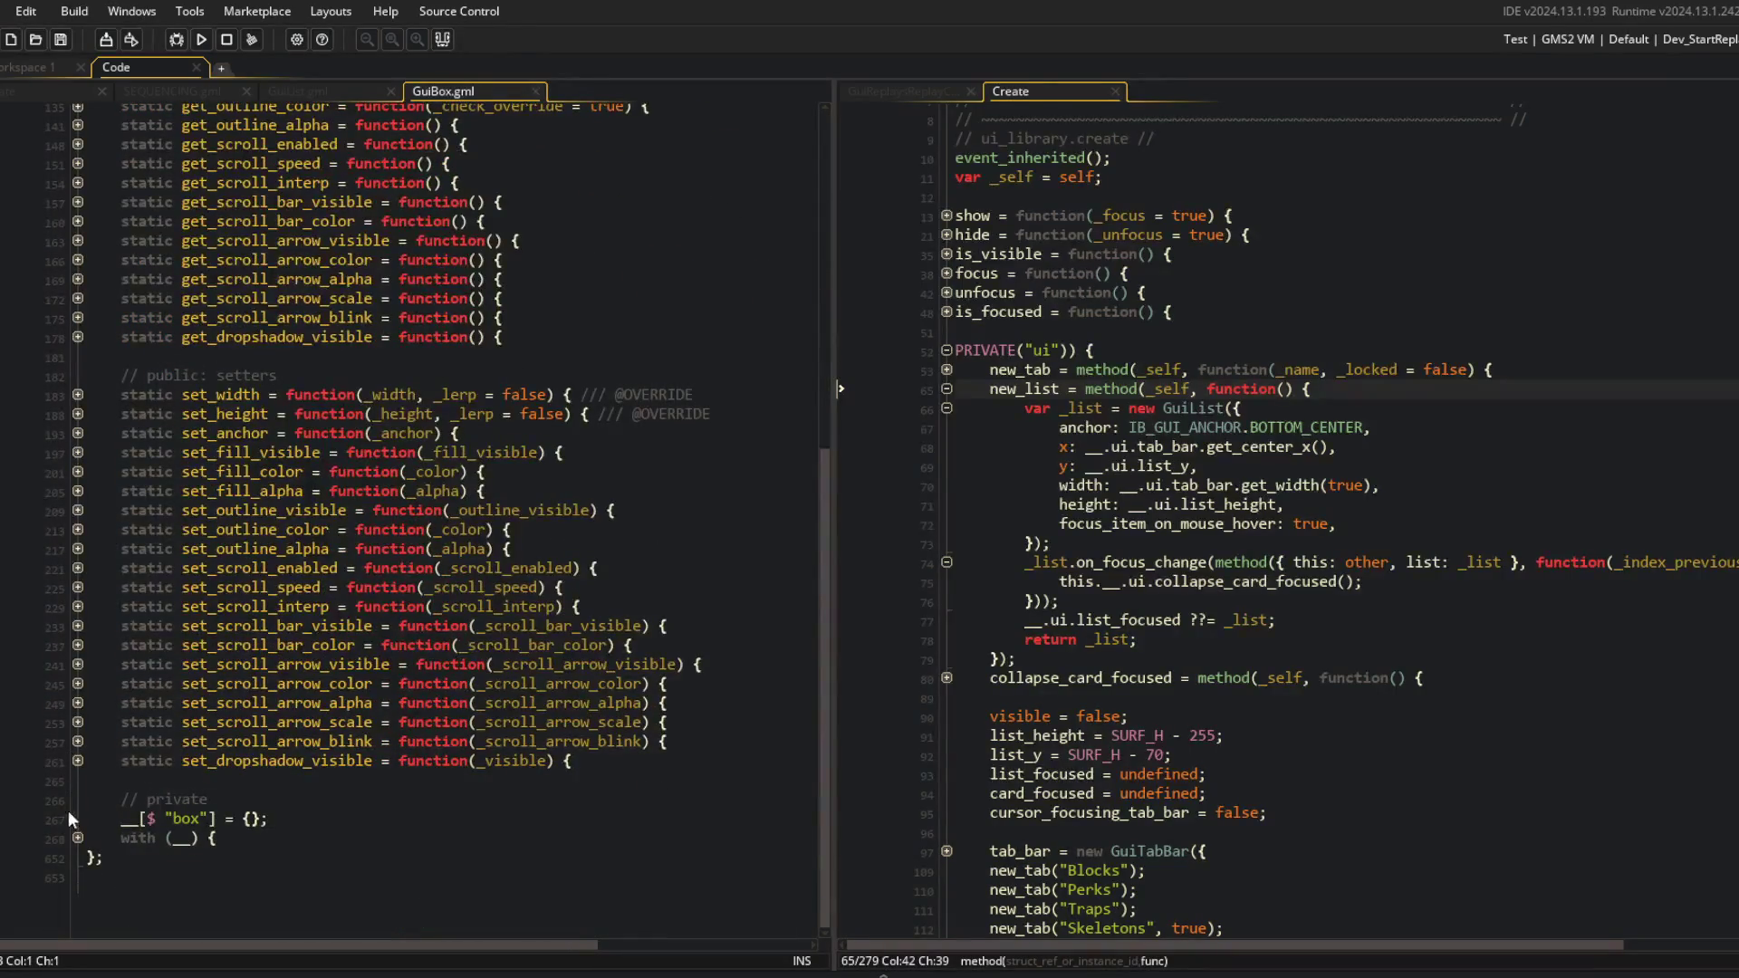
click(78, 838)
scroll(83, 834, down, 10)
scroll(166, 741, up, 14)
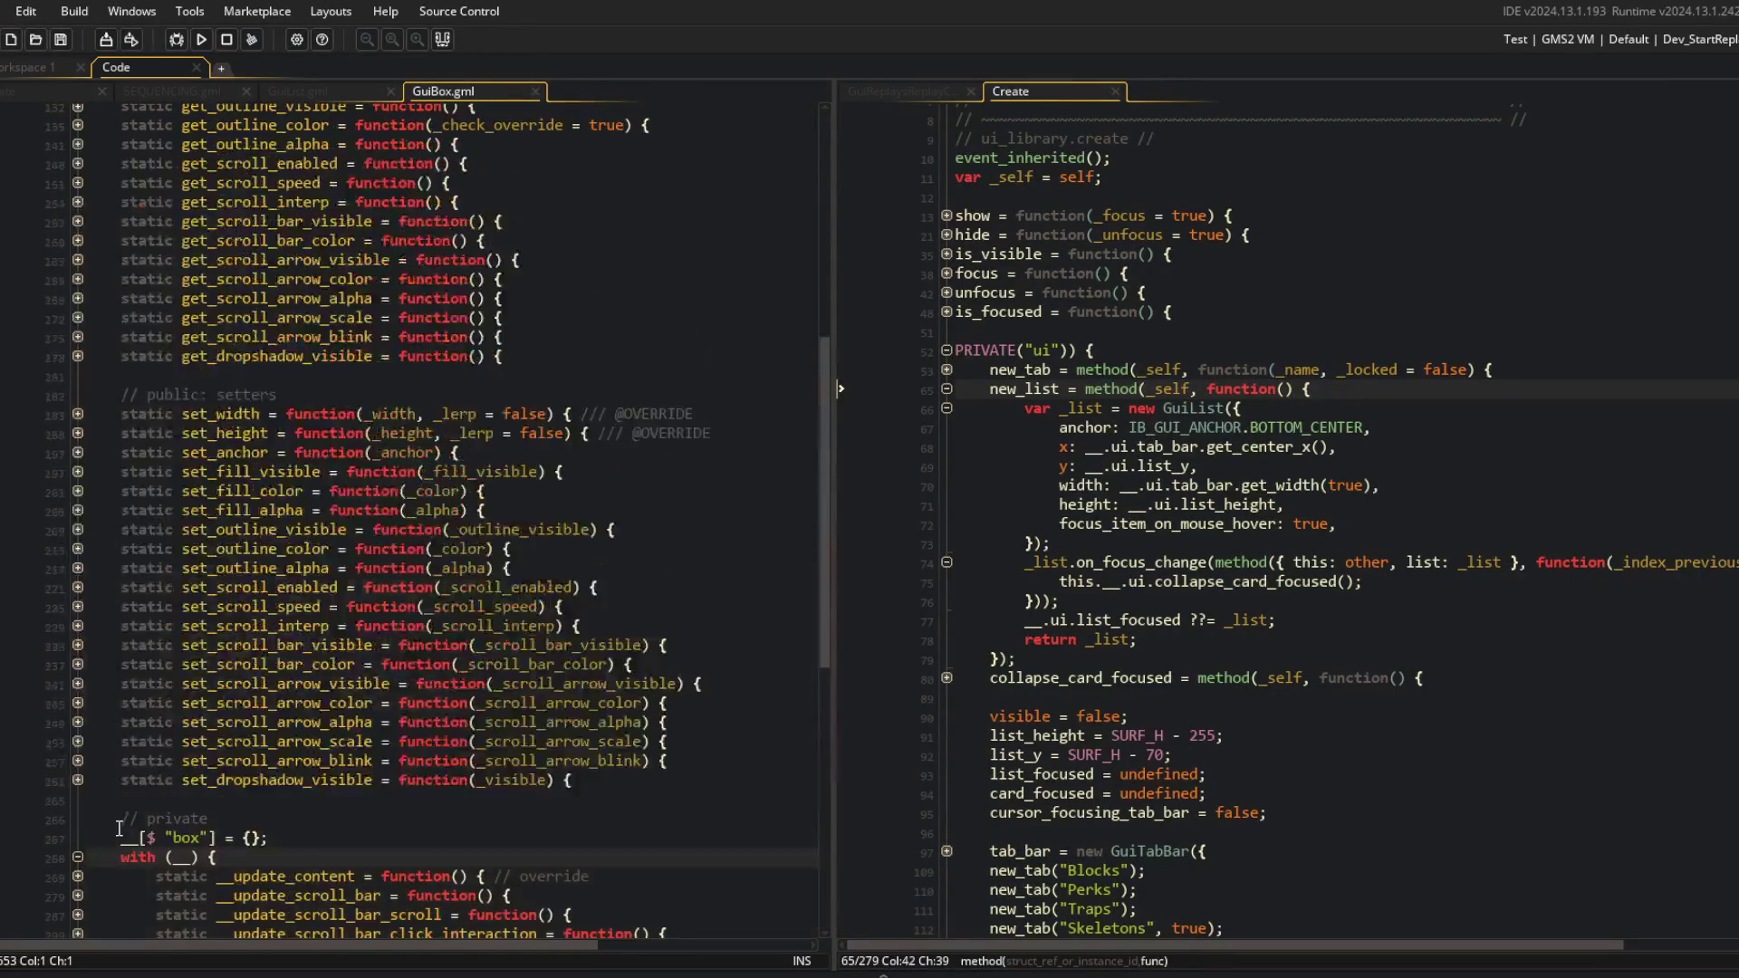
Open the GuiBase definition and inspect its __input_pressed_down helper.
middle_click(413, 237)
scroll(269, 462, down, 10)
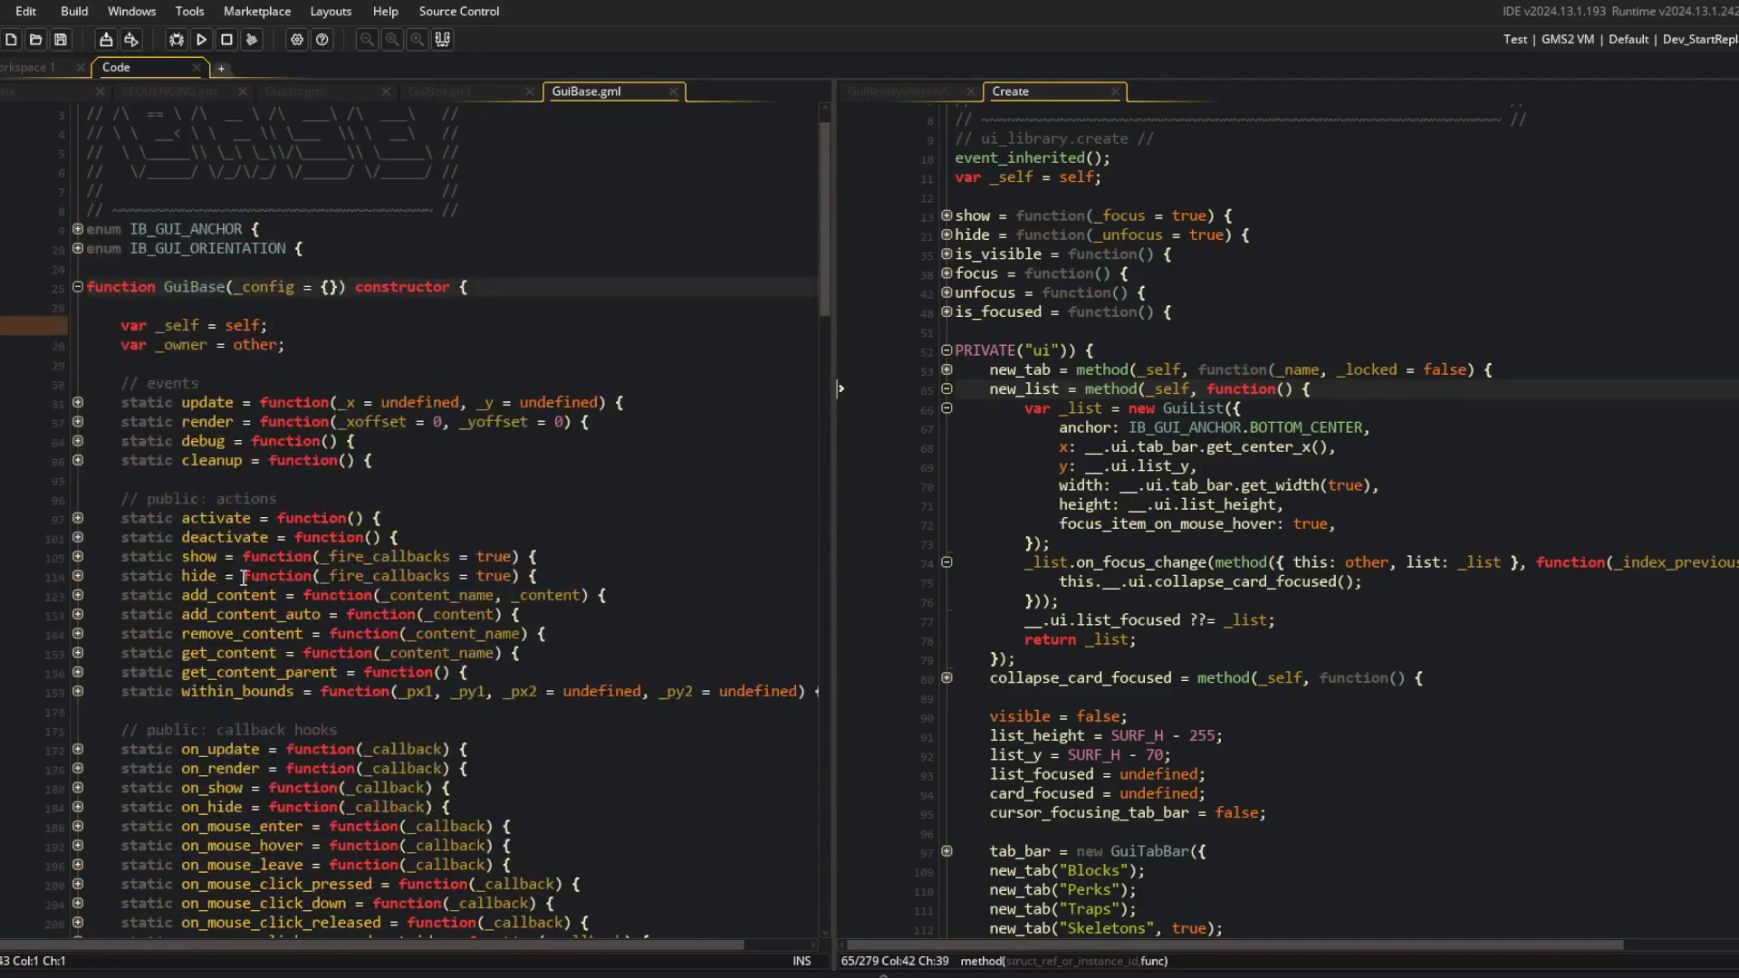
scroll(243, 577, down, 20)
scroll(391, 560, up, 3)
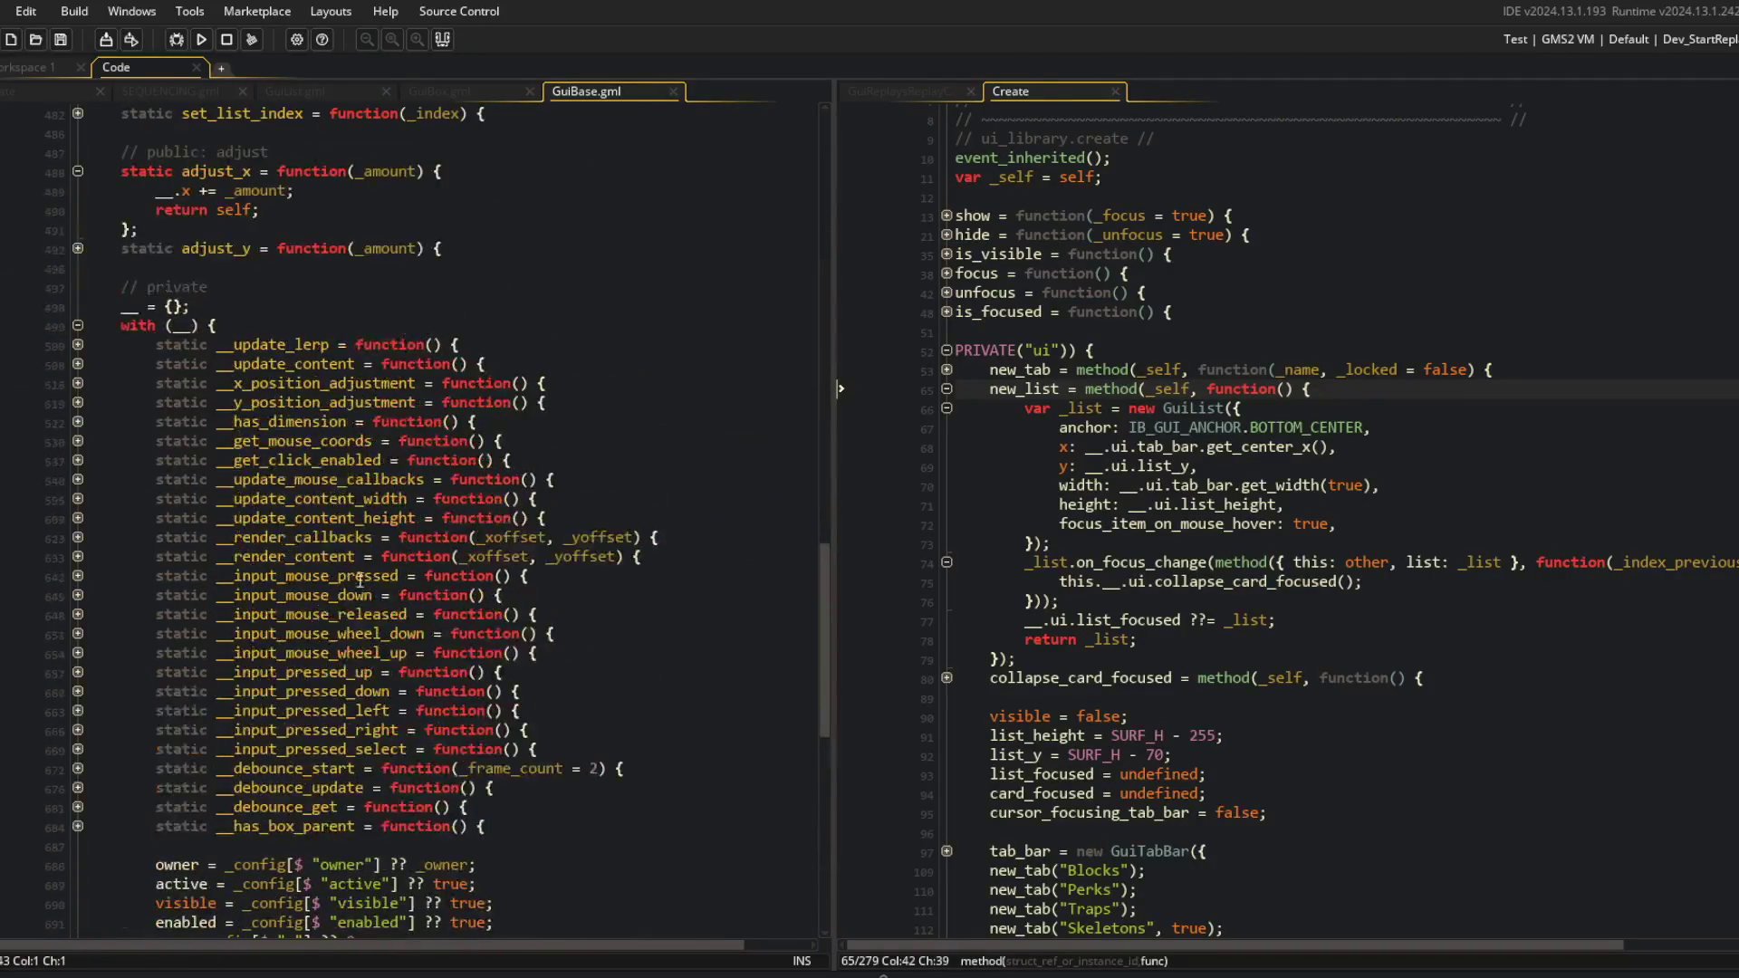
click(78, 691)
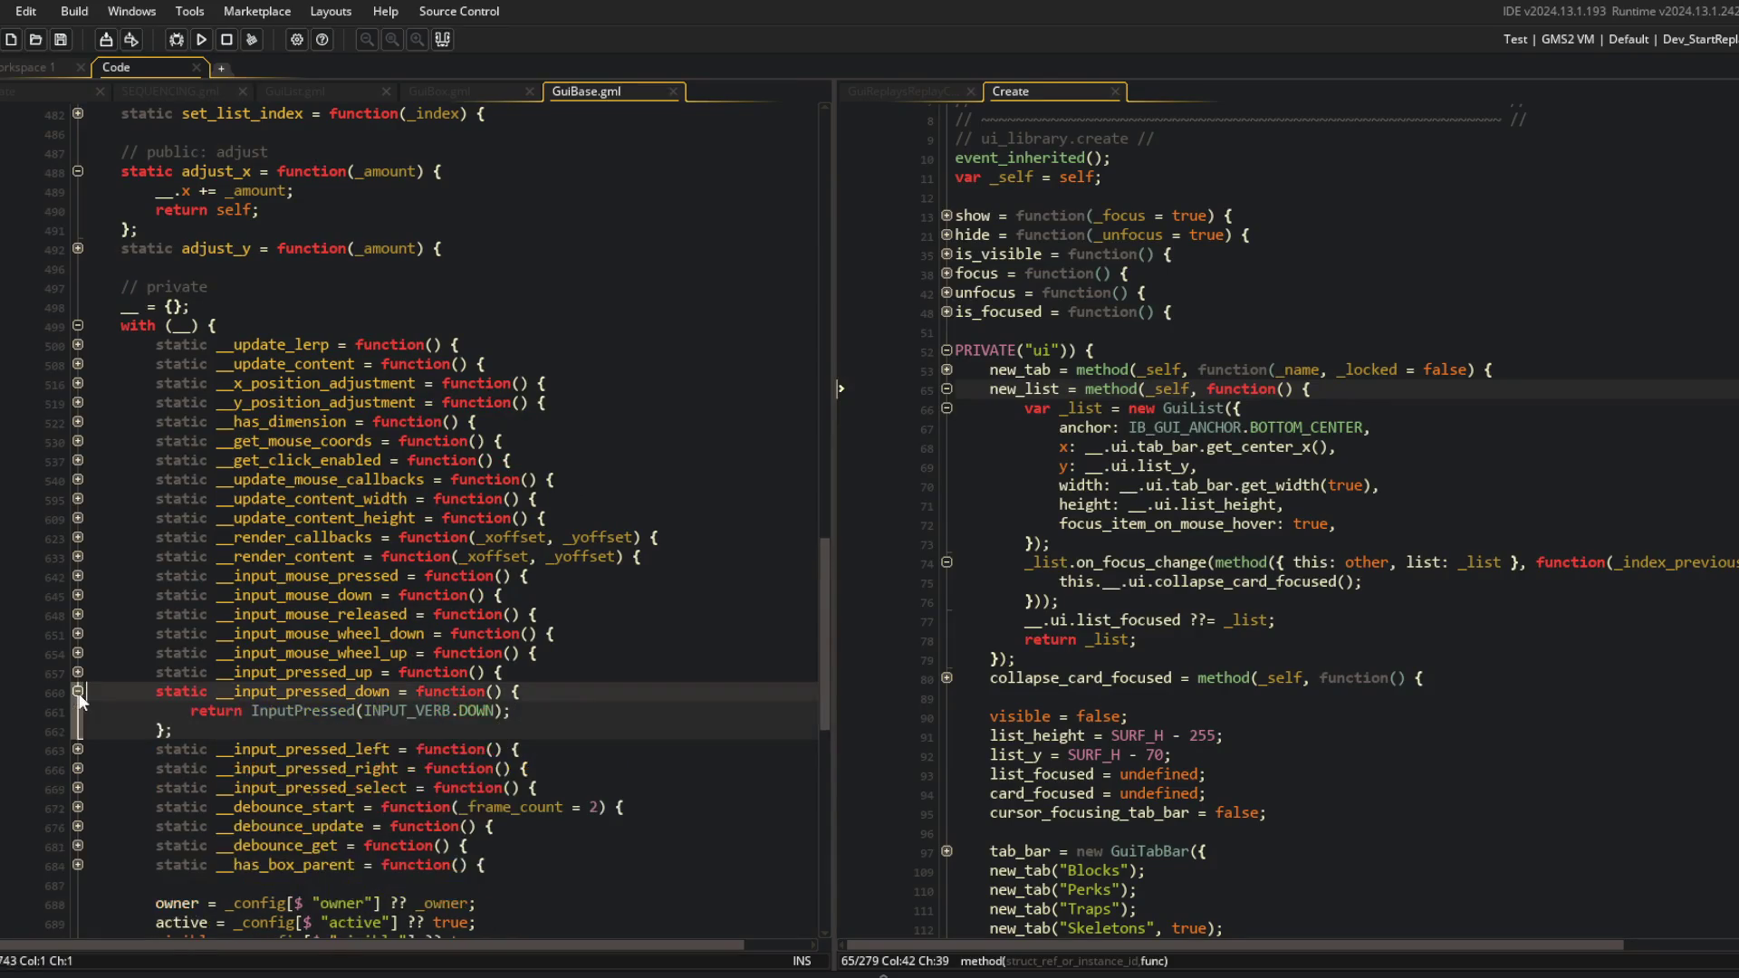
click(286, 711)
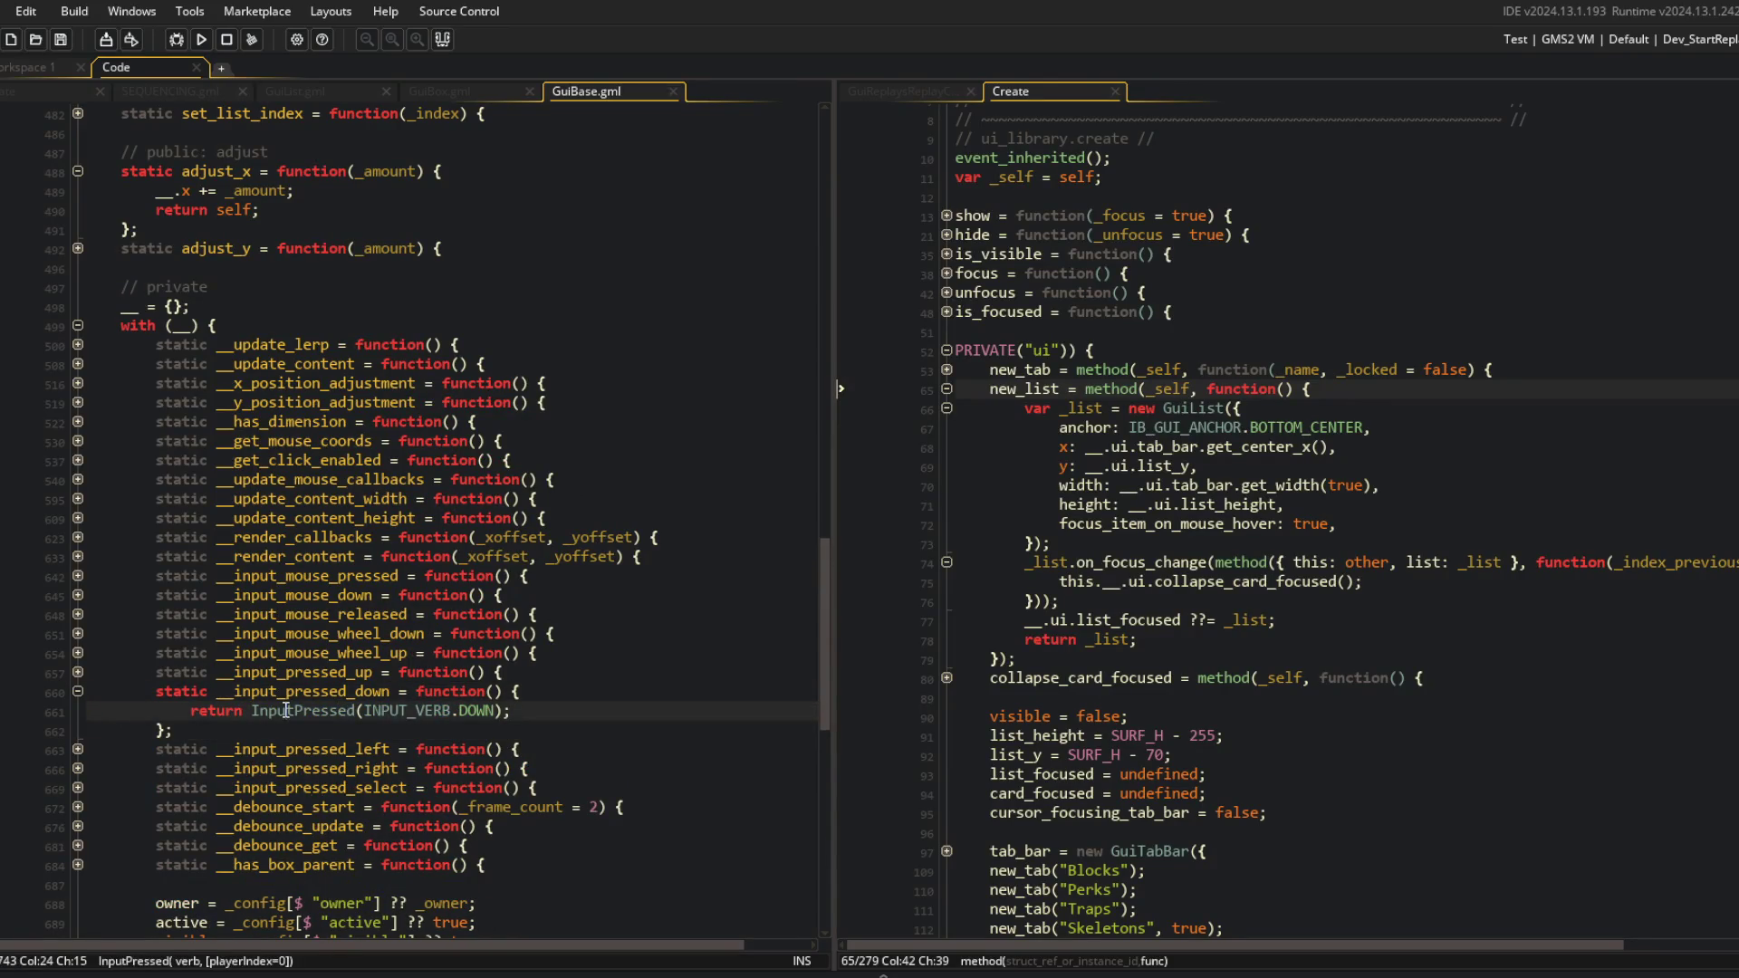
Close the GuiBase, GuiBox and GuiList script tabs, leaving SEQUENCING.gml showing.
middle_click(598, 98)
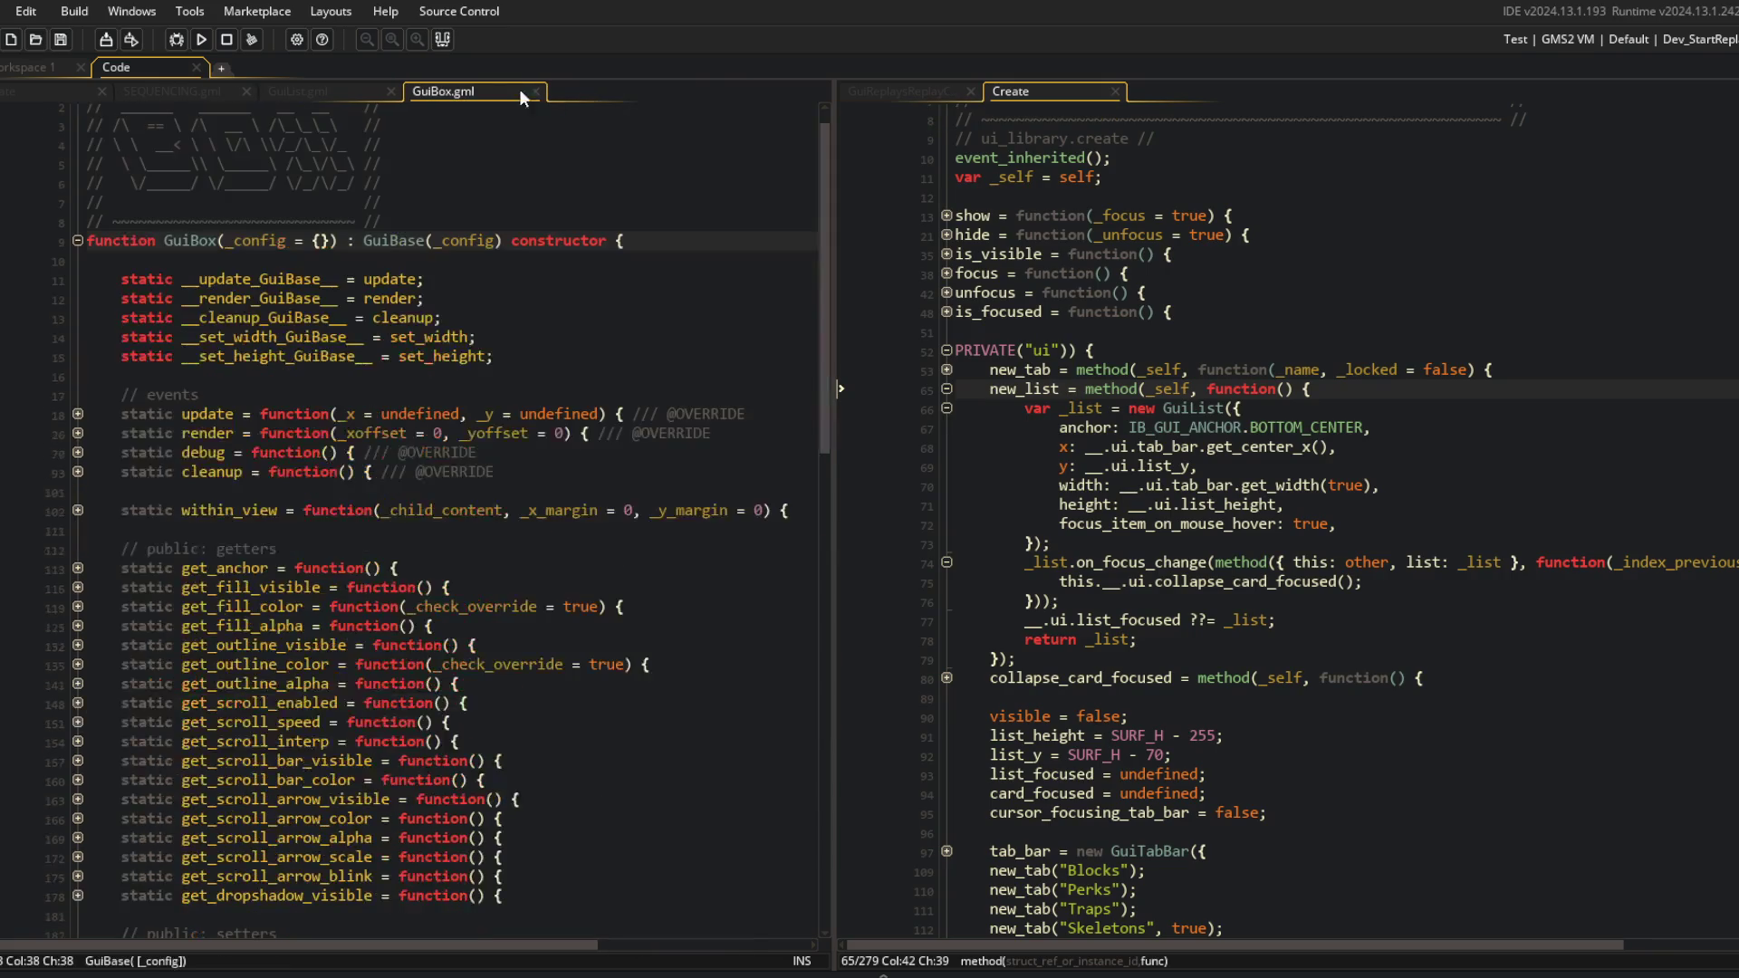
middle_click(485, 90)
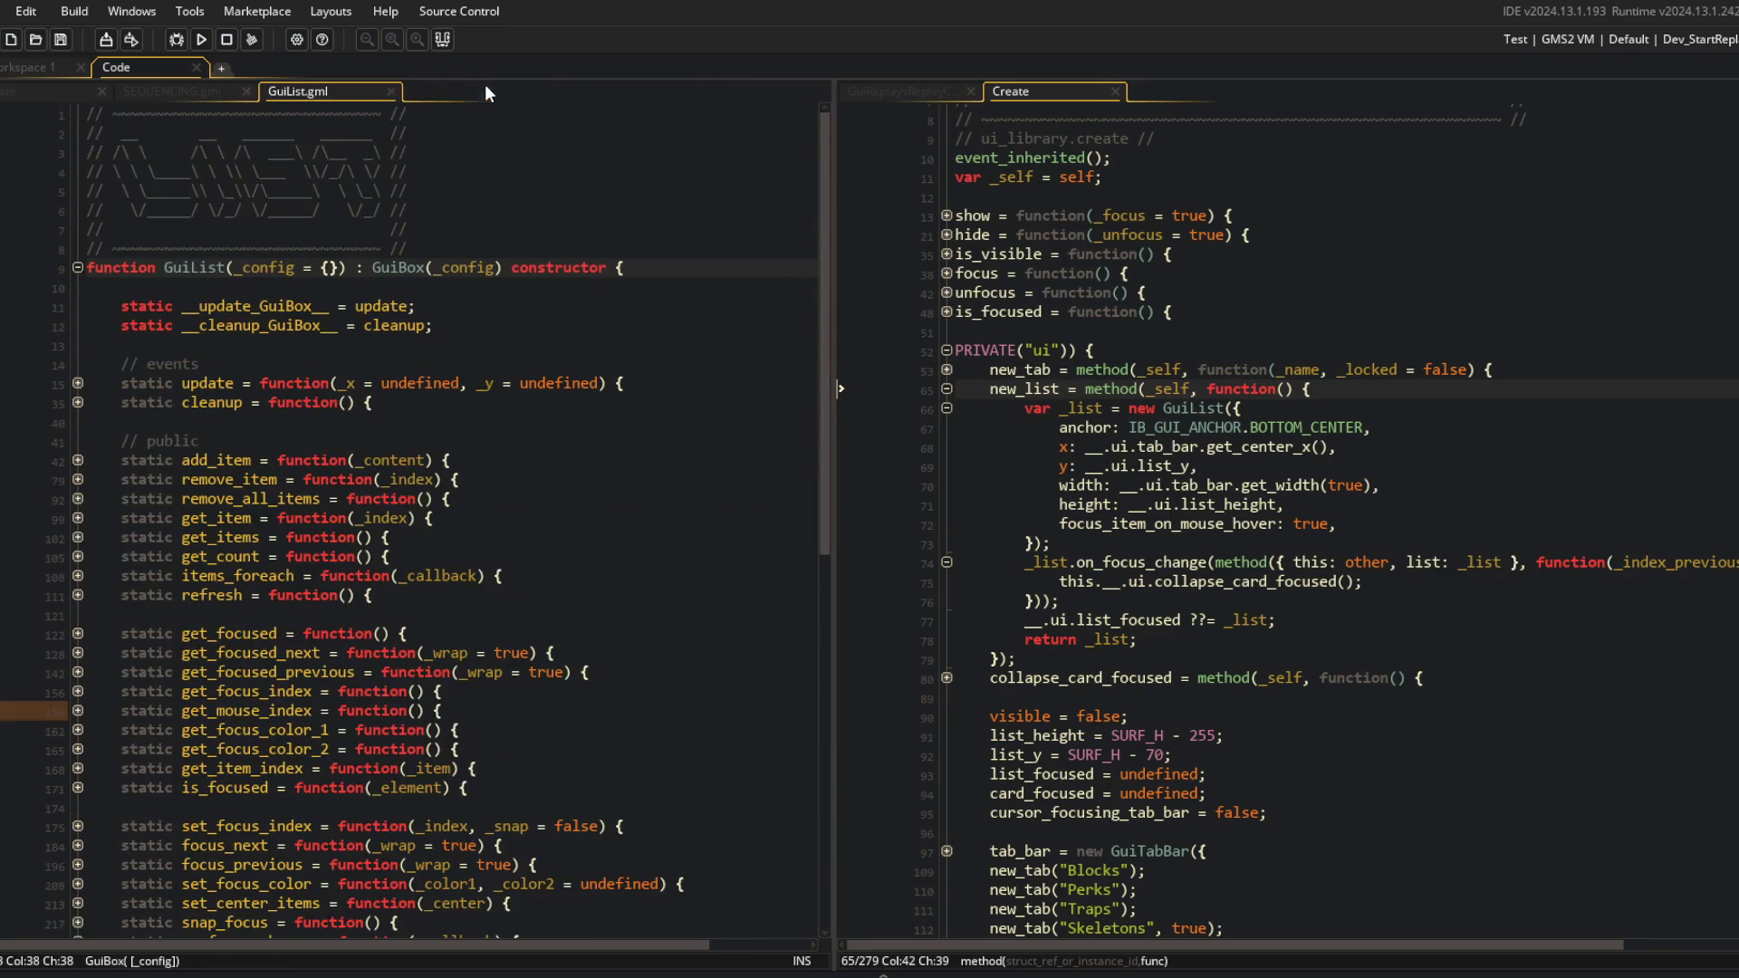
middle_click(317, 93)
click(164, 95)
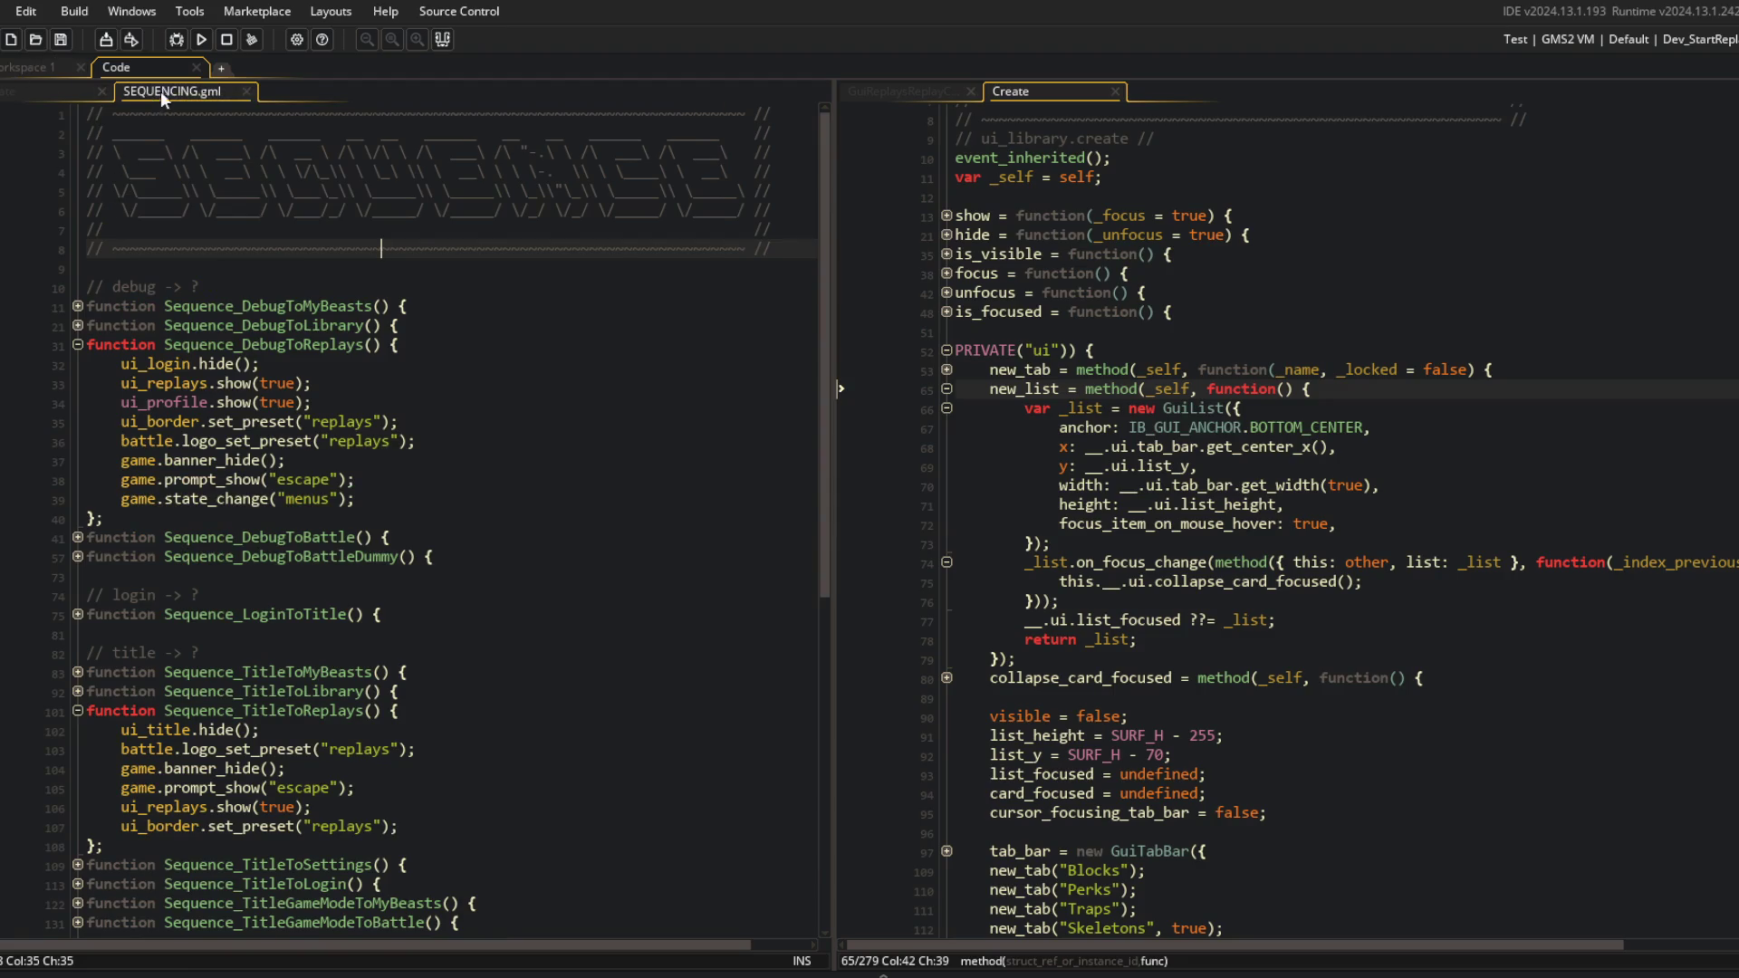
Close SEQUENCING.gml and return to the ui_replays Create code.
middle_click(164, 96)
click(380, 229)
click(381, 267)
scroll(381, 260, up, 3)
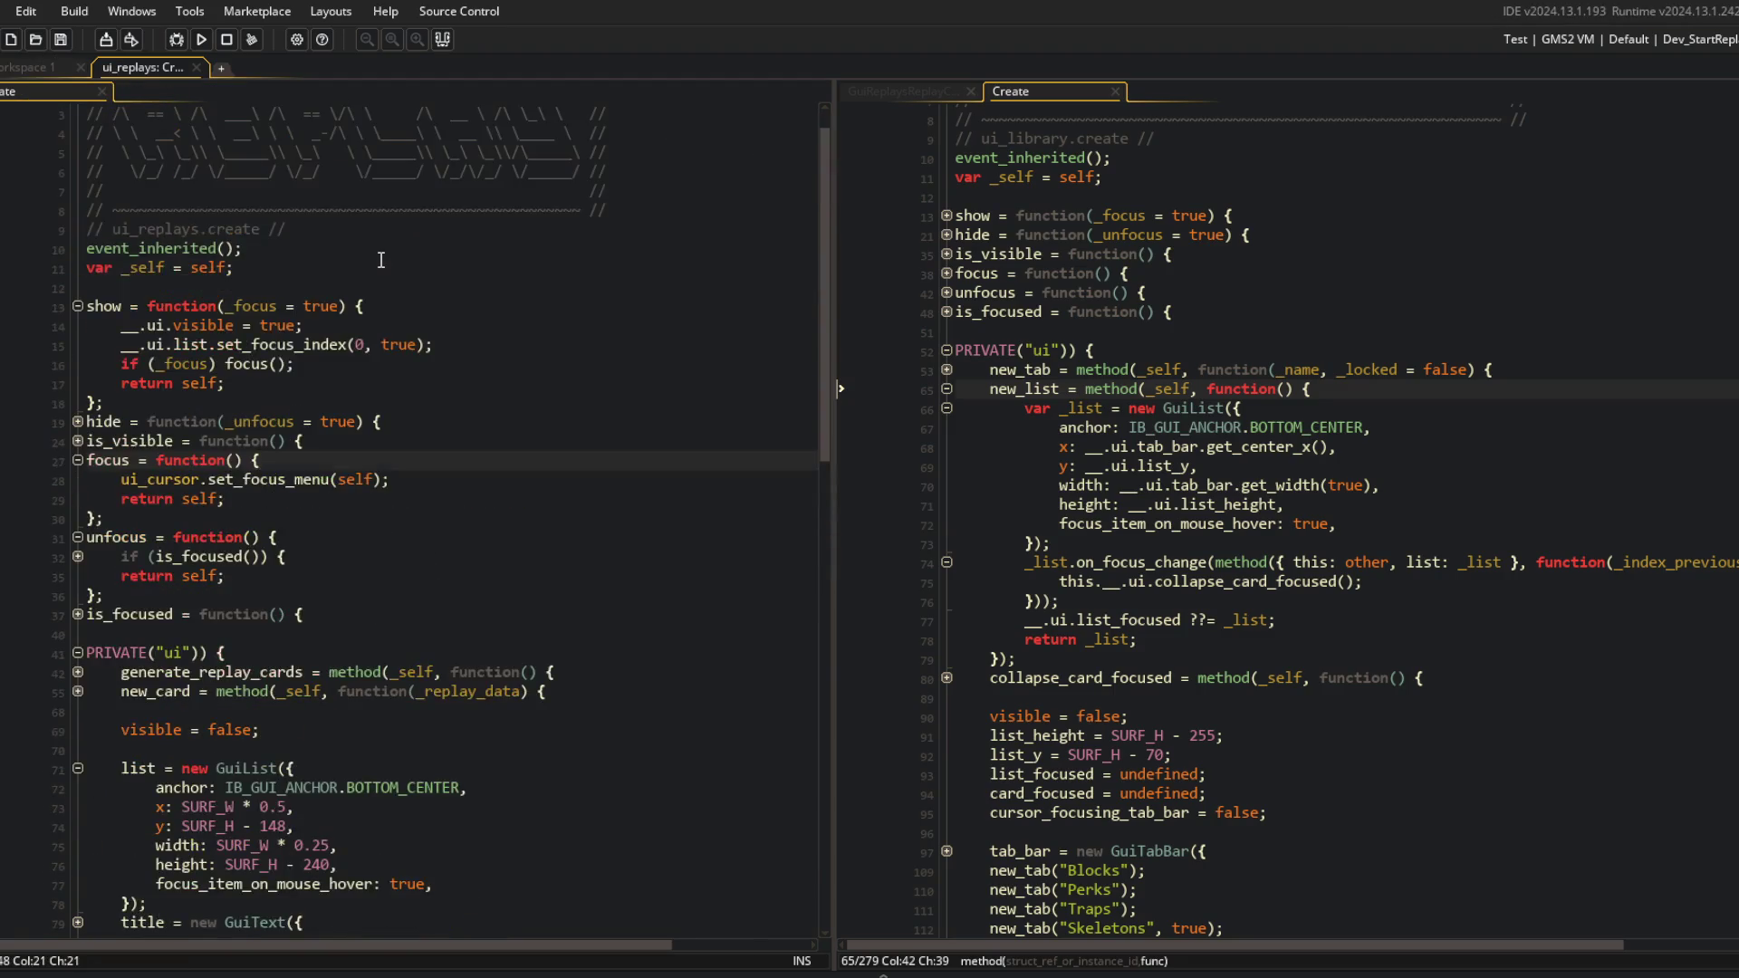
Collapse the show, hide, is_visible, focus and unfocus functions in ui_replays Create.
click(77, 422)
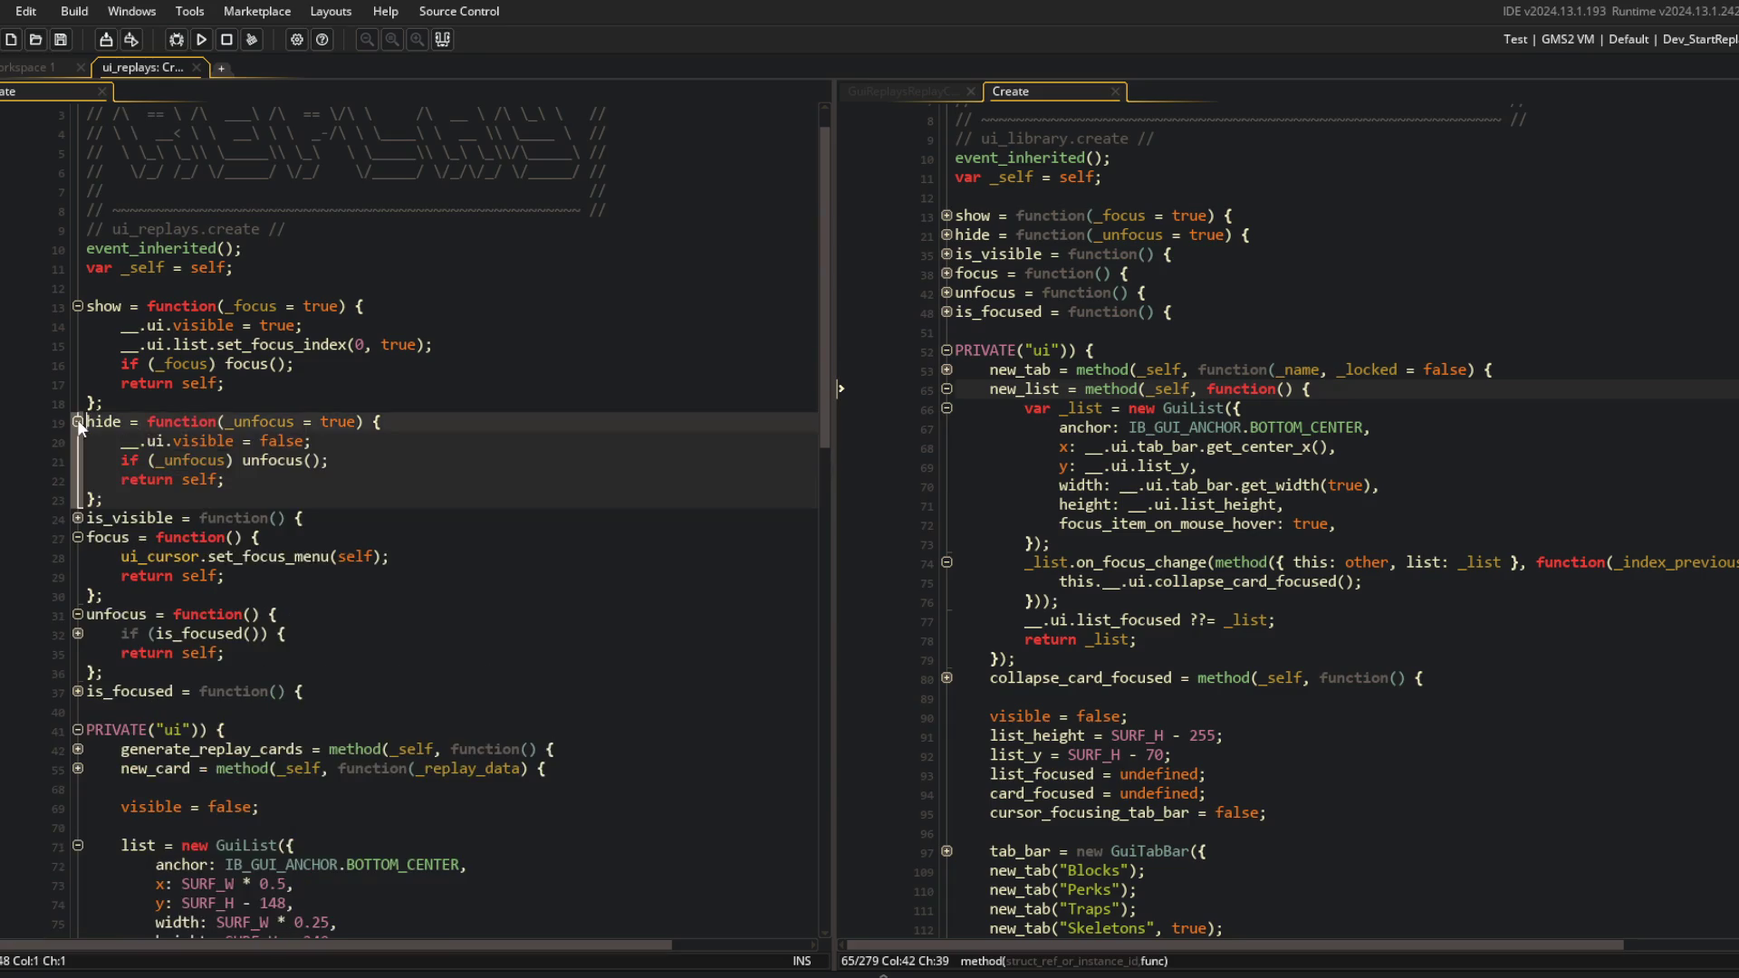
click(78, 539)
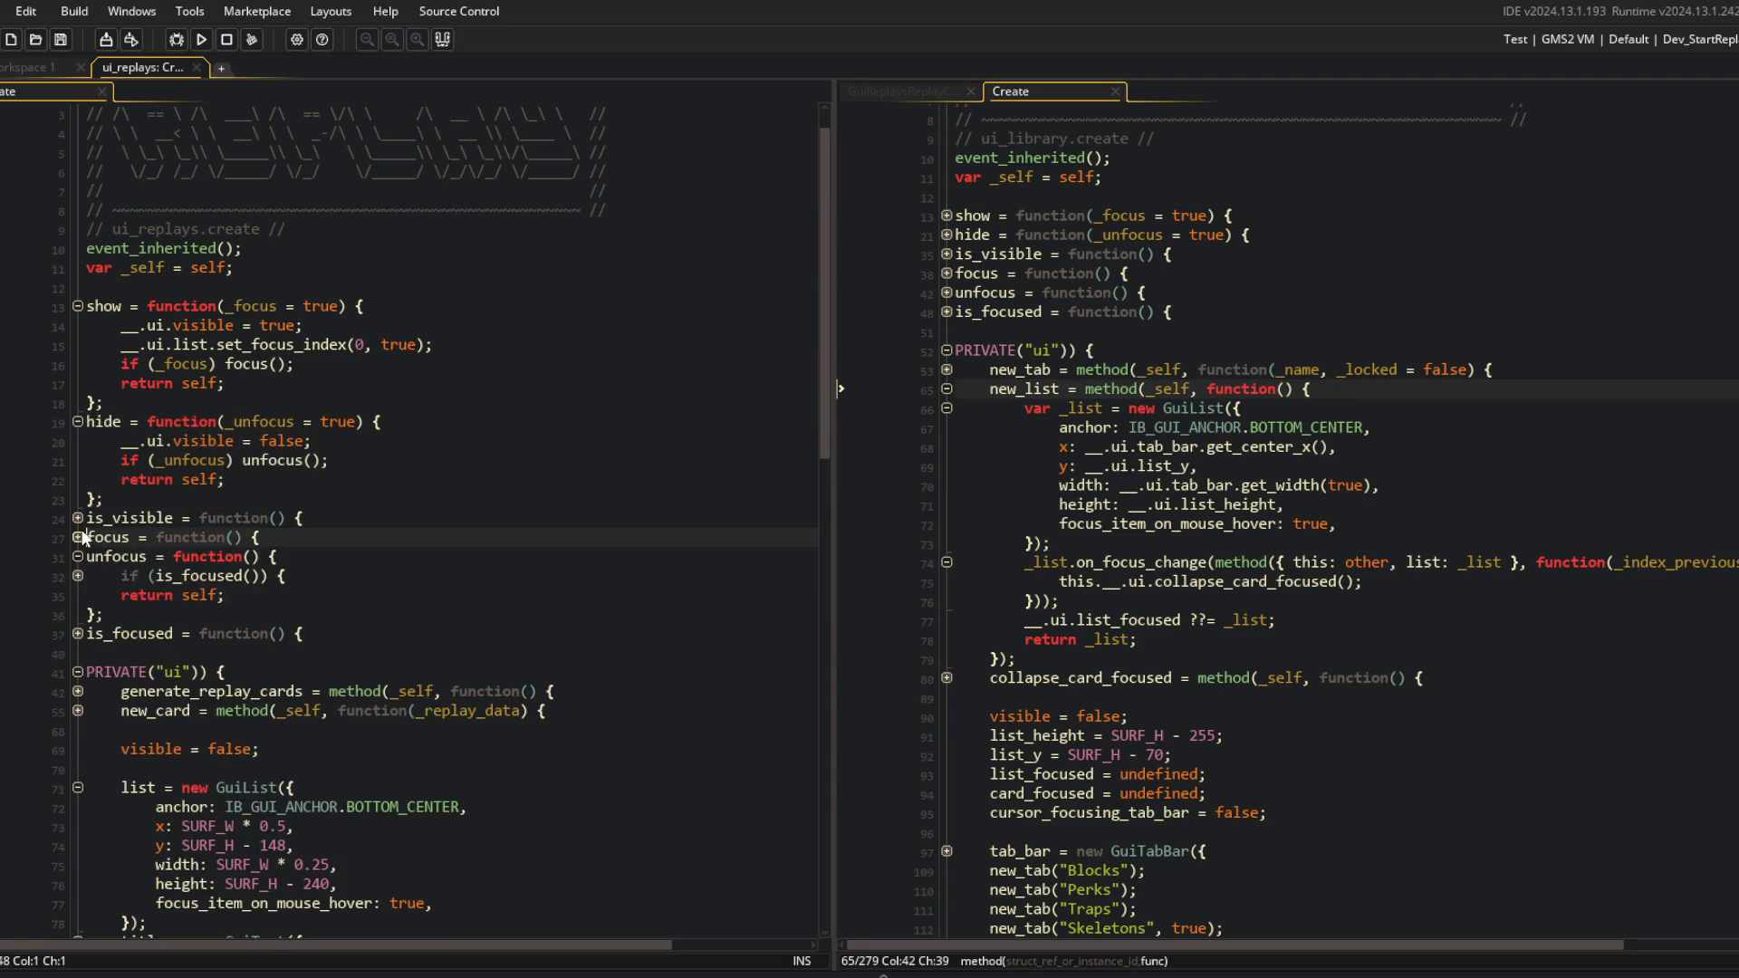
click(79, 520)
click(80, 519)
click(78, 558)
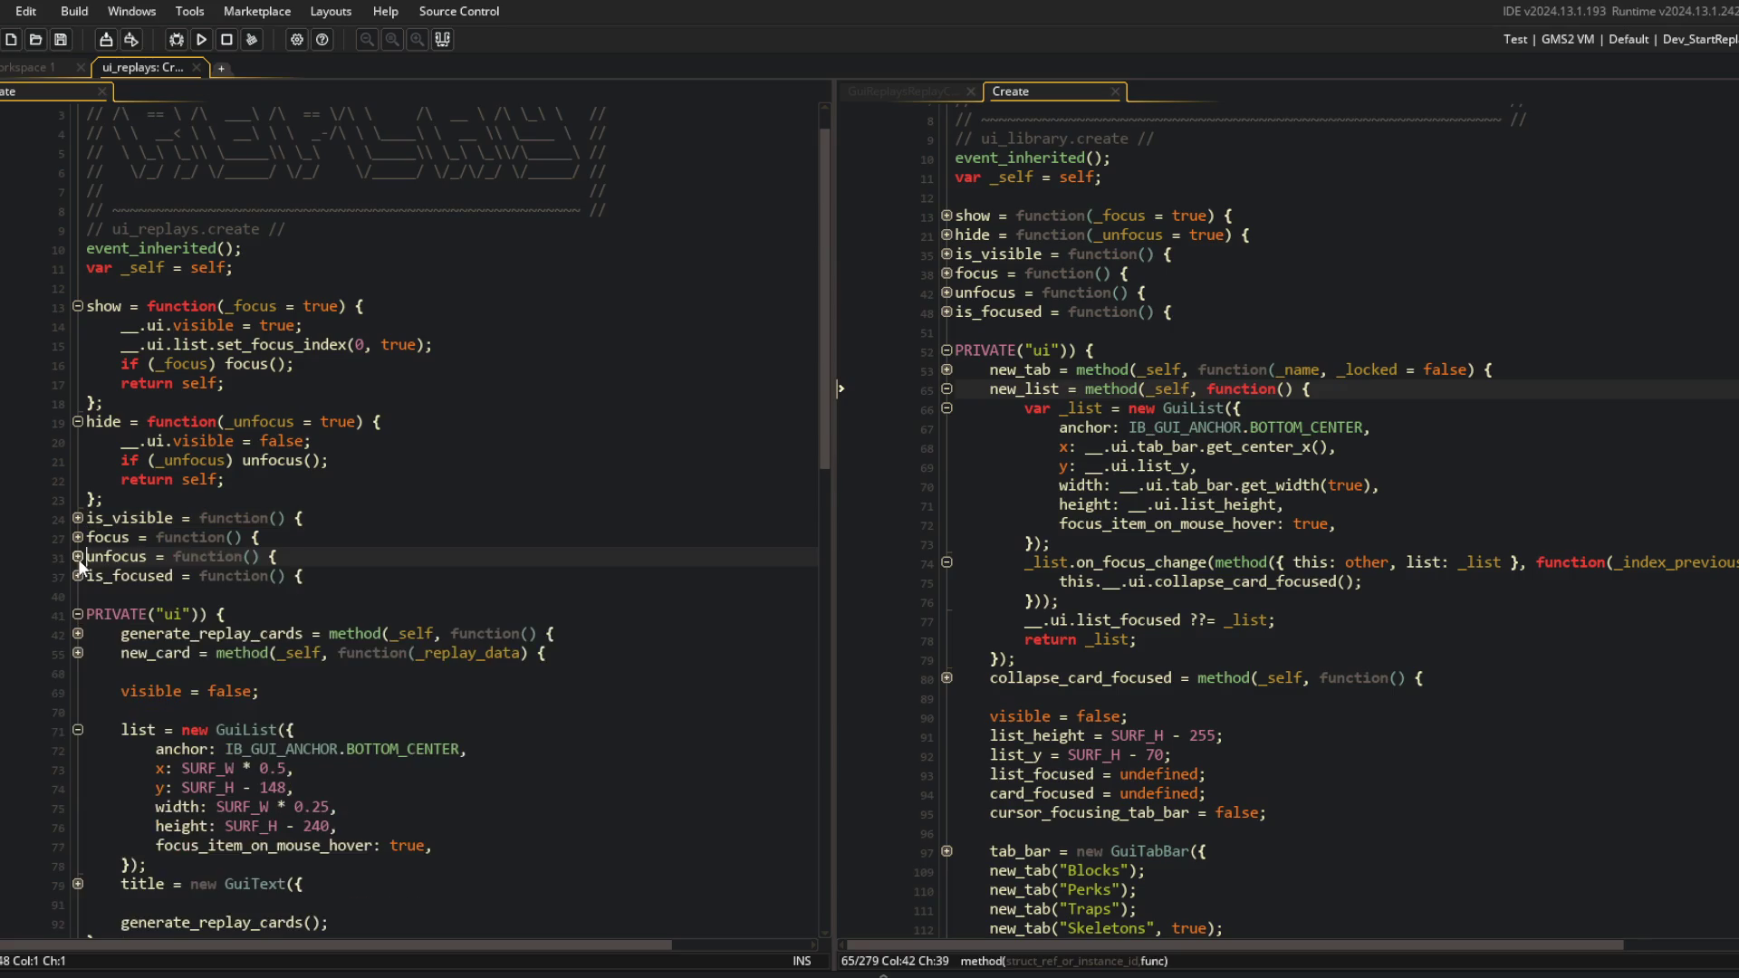
click(77, 421)
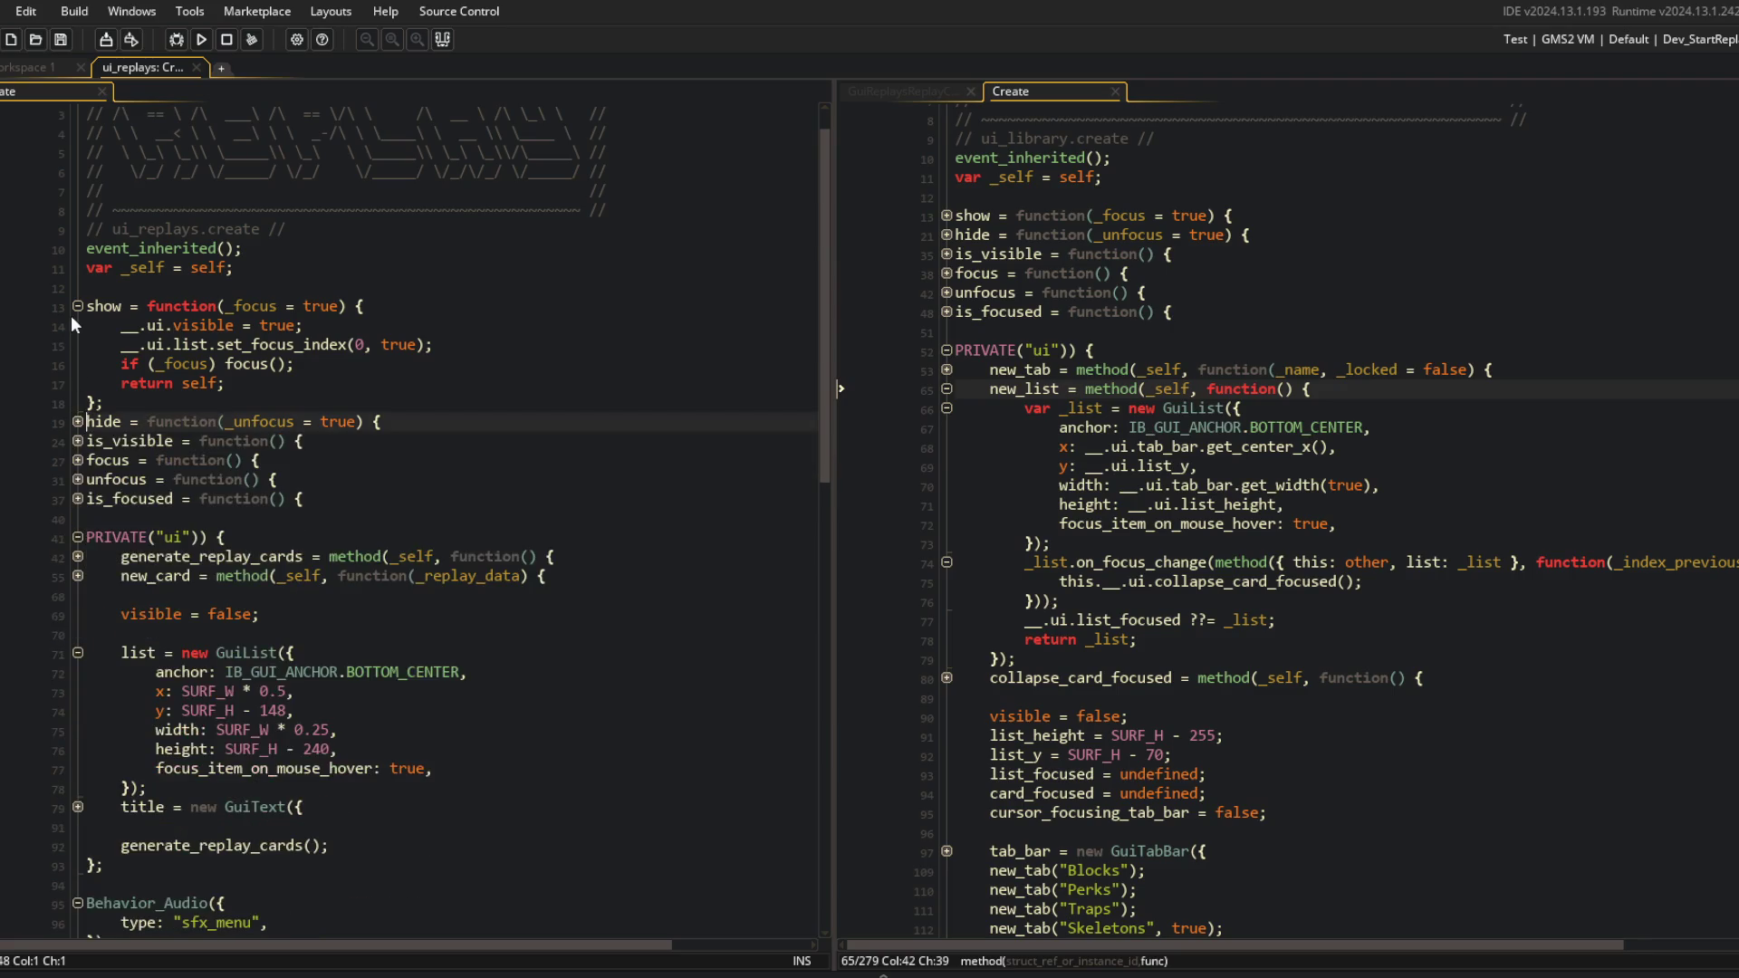
click(77, 306)
click(253, 268)
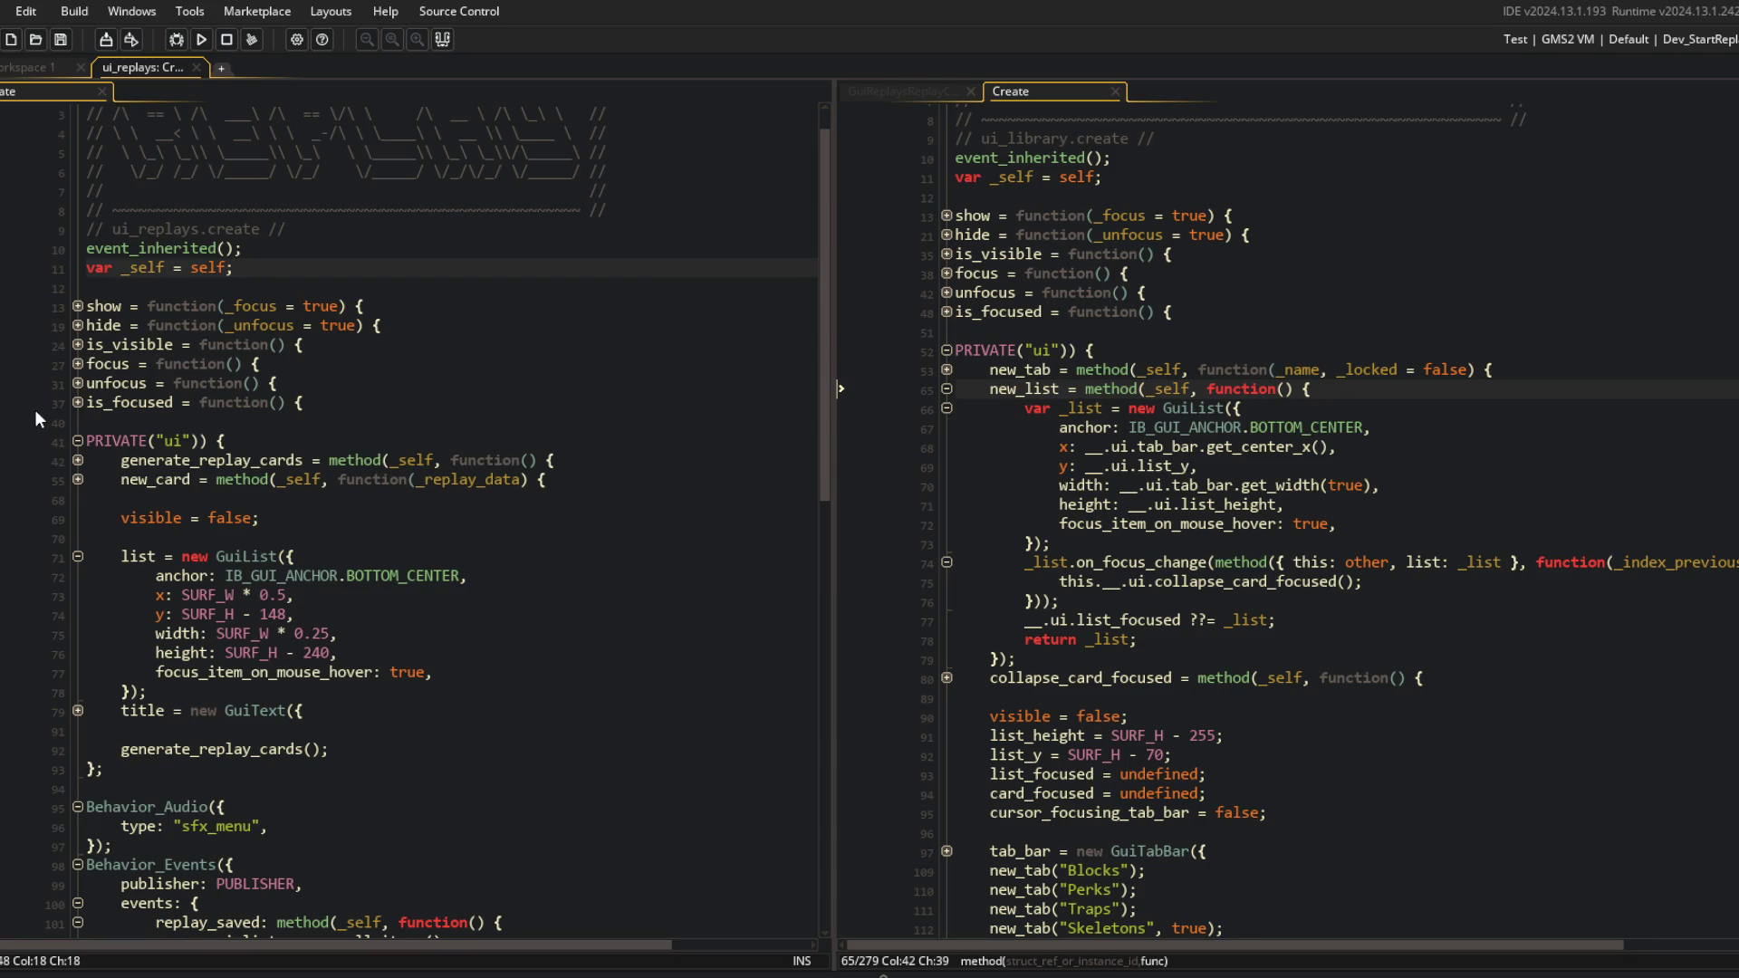
Collapse the Behavior_Events block and check the focus_get and Behavior_FocusOrder code.
scroll(396, 558, down, 2)
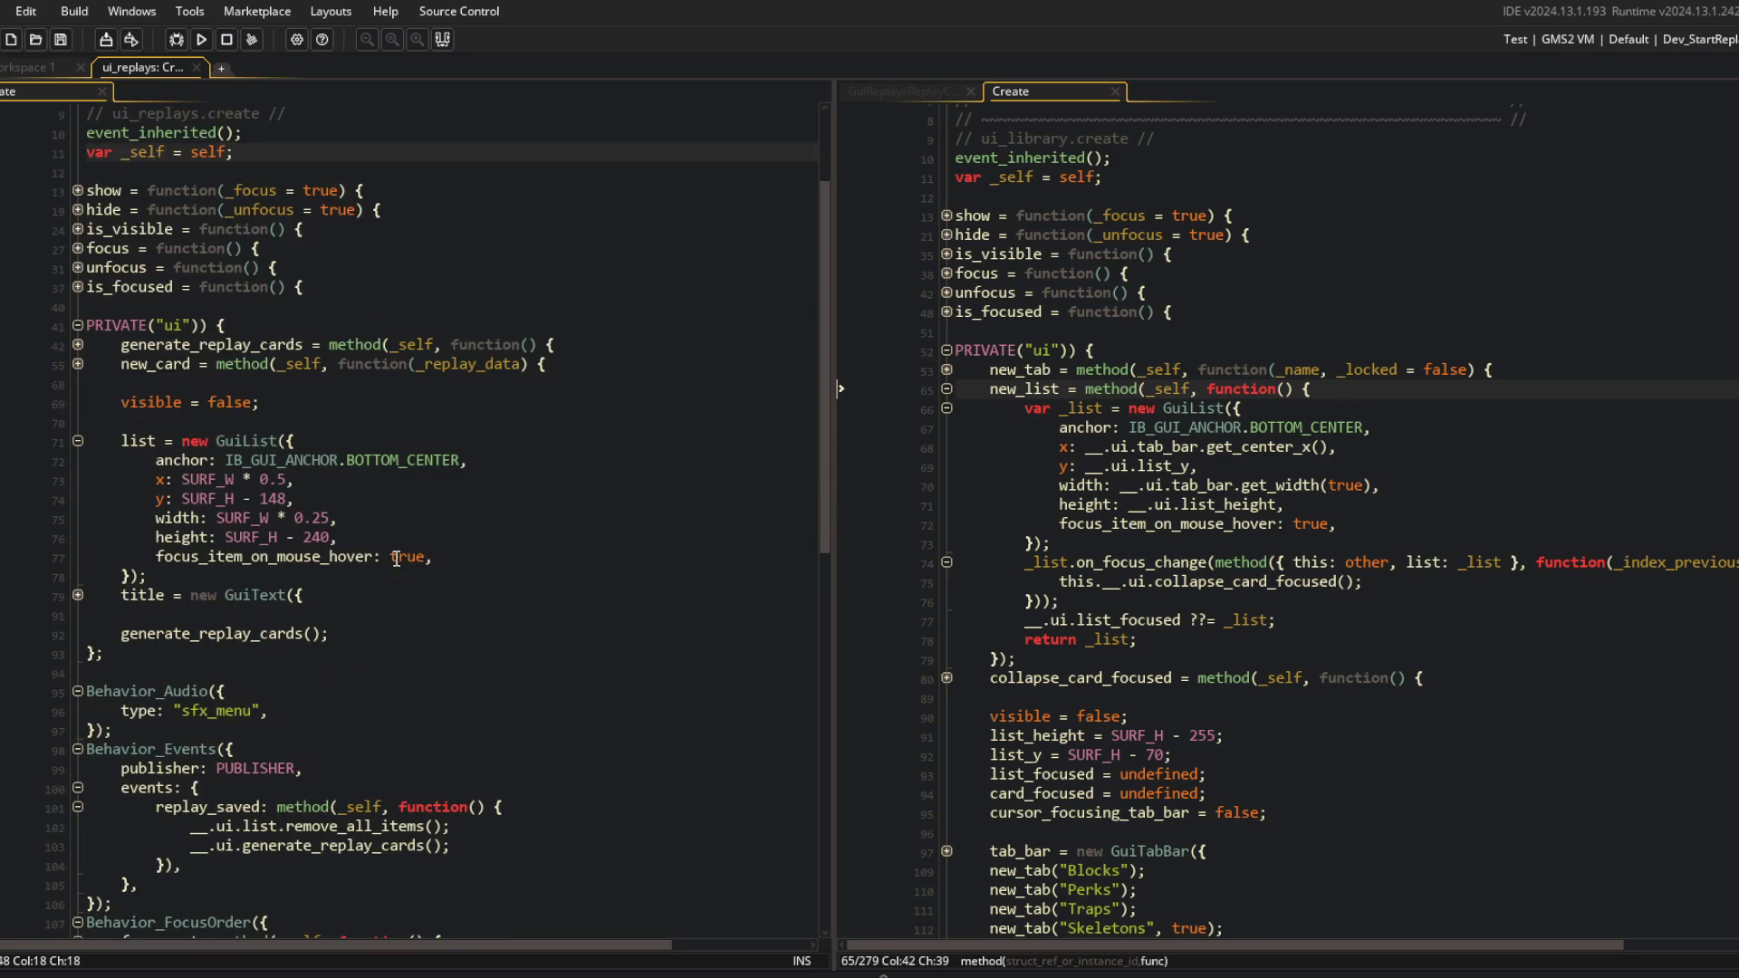
scroll(396, 558, down, 4)
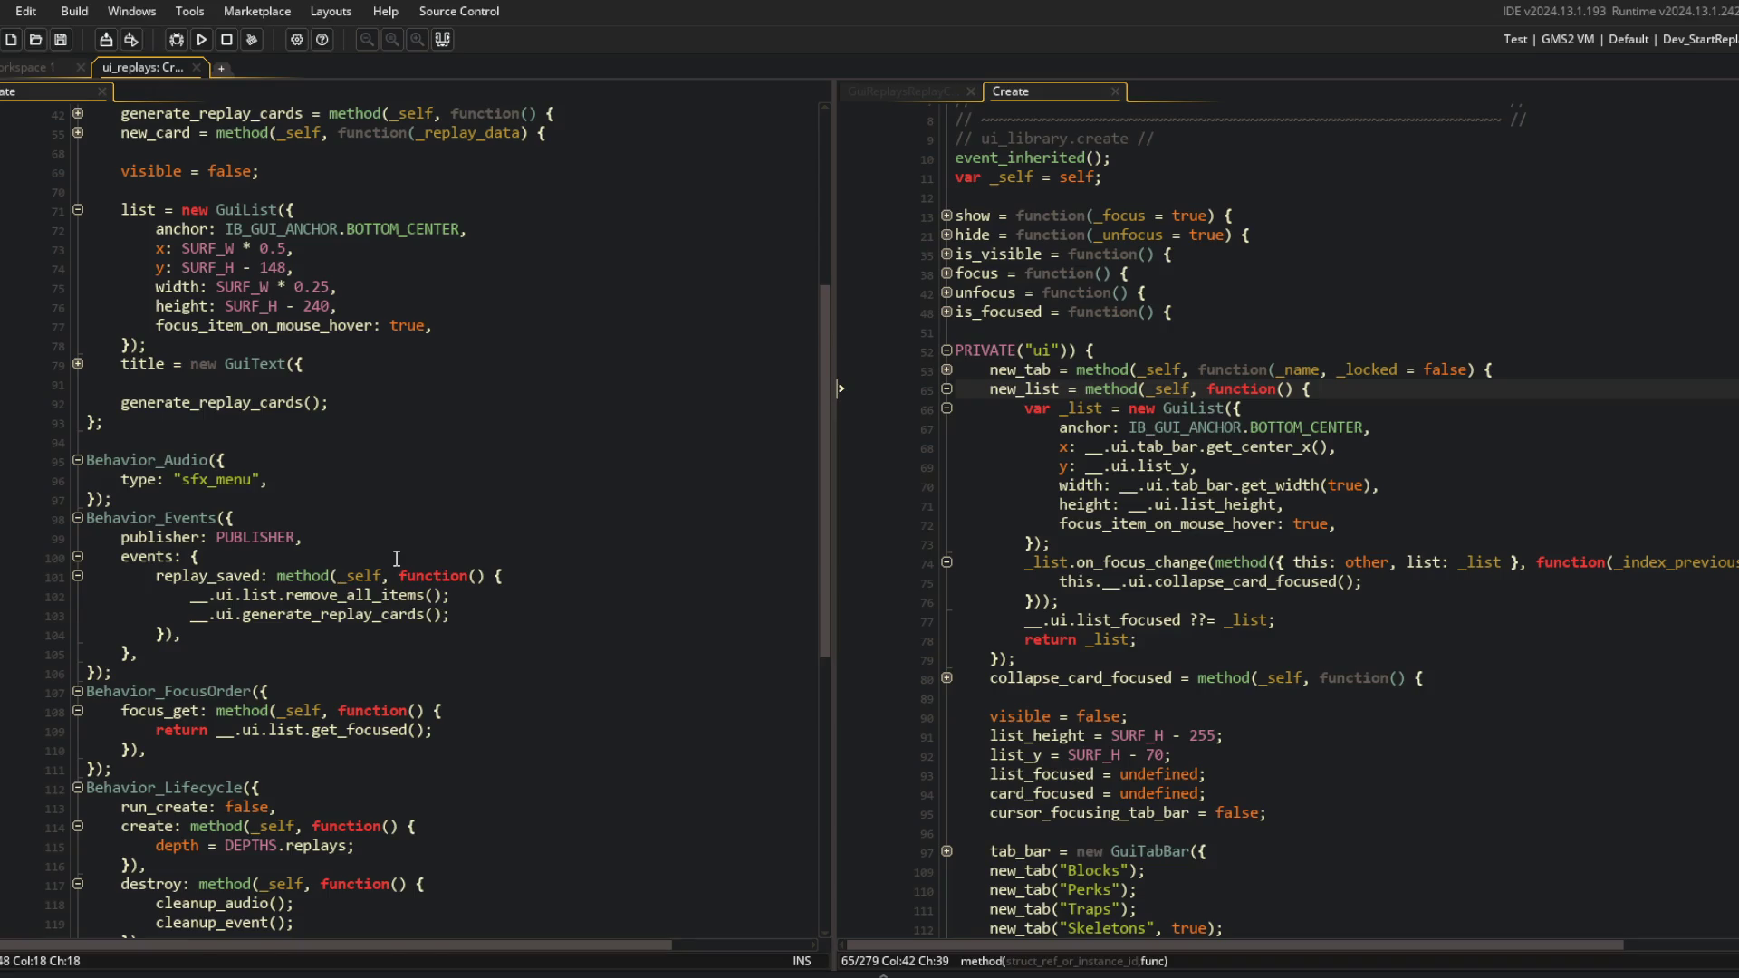
scroll(395, 558, down, 3)
click(77, 363)
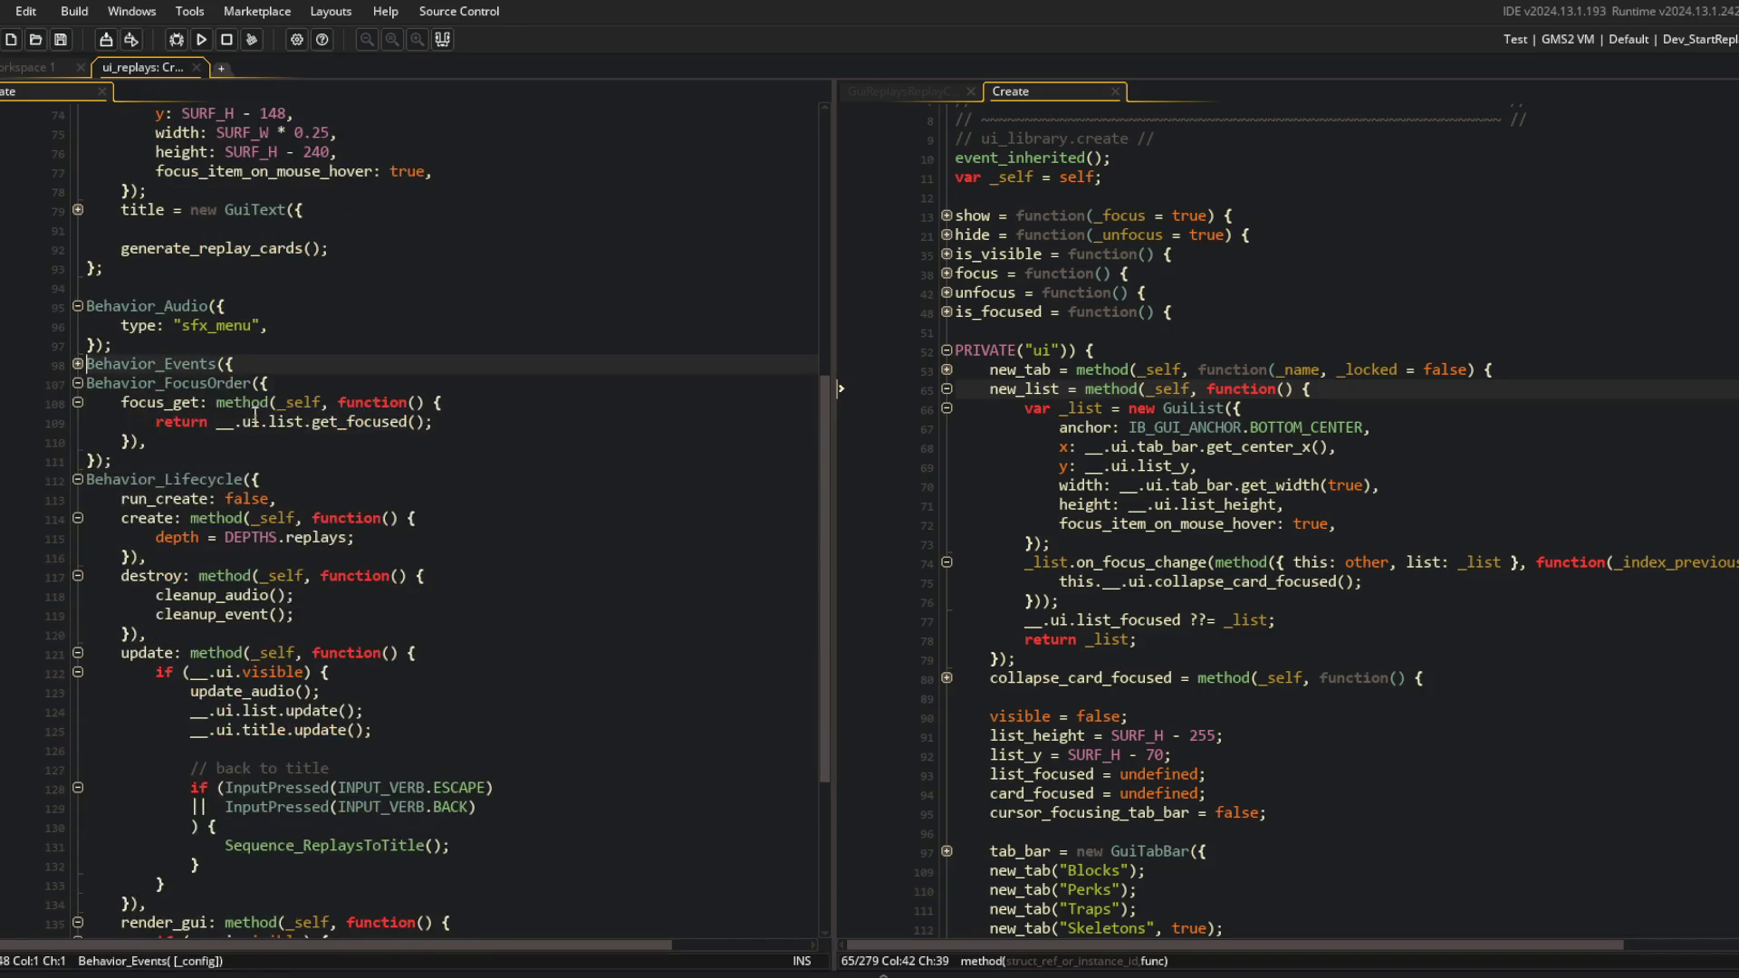
click(131, 401)
click(378, 458)
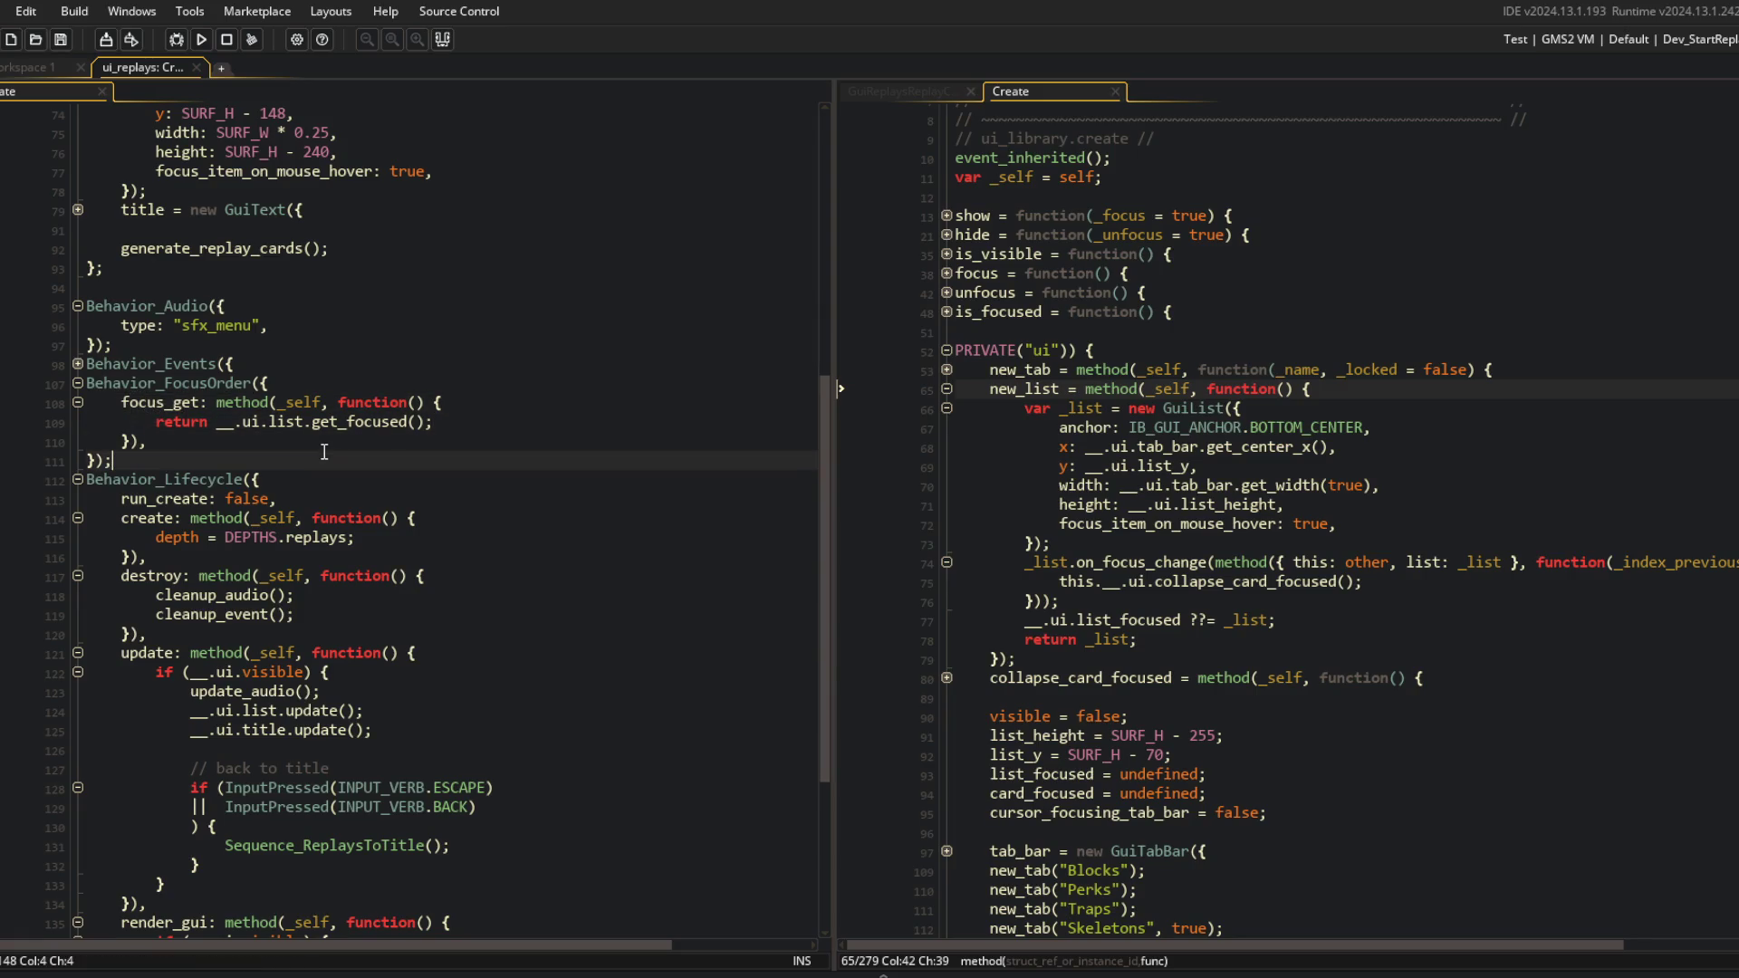
Scroll through the remaining ui_replays Create code and bring up the GuiReplaysReplayCard script.
scroll(324, 451, up, 3)
scroll(324, 451, up, 3)
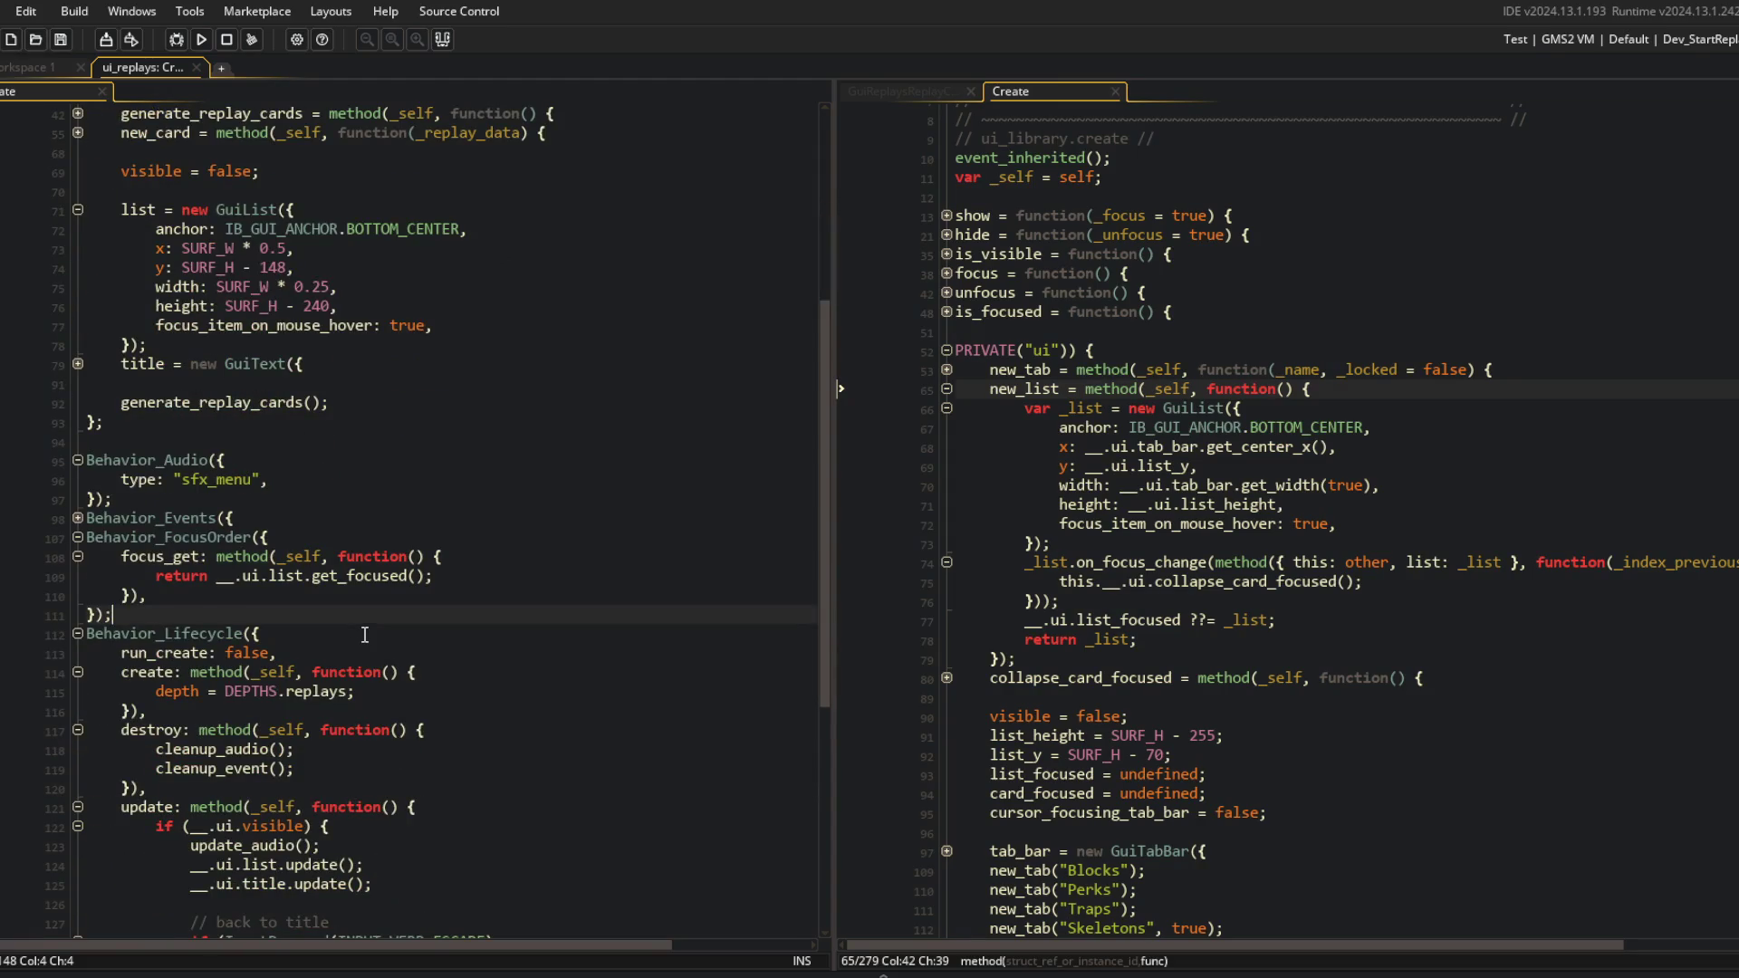
scroll(426, 614, down, 3)
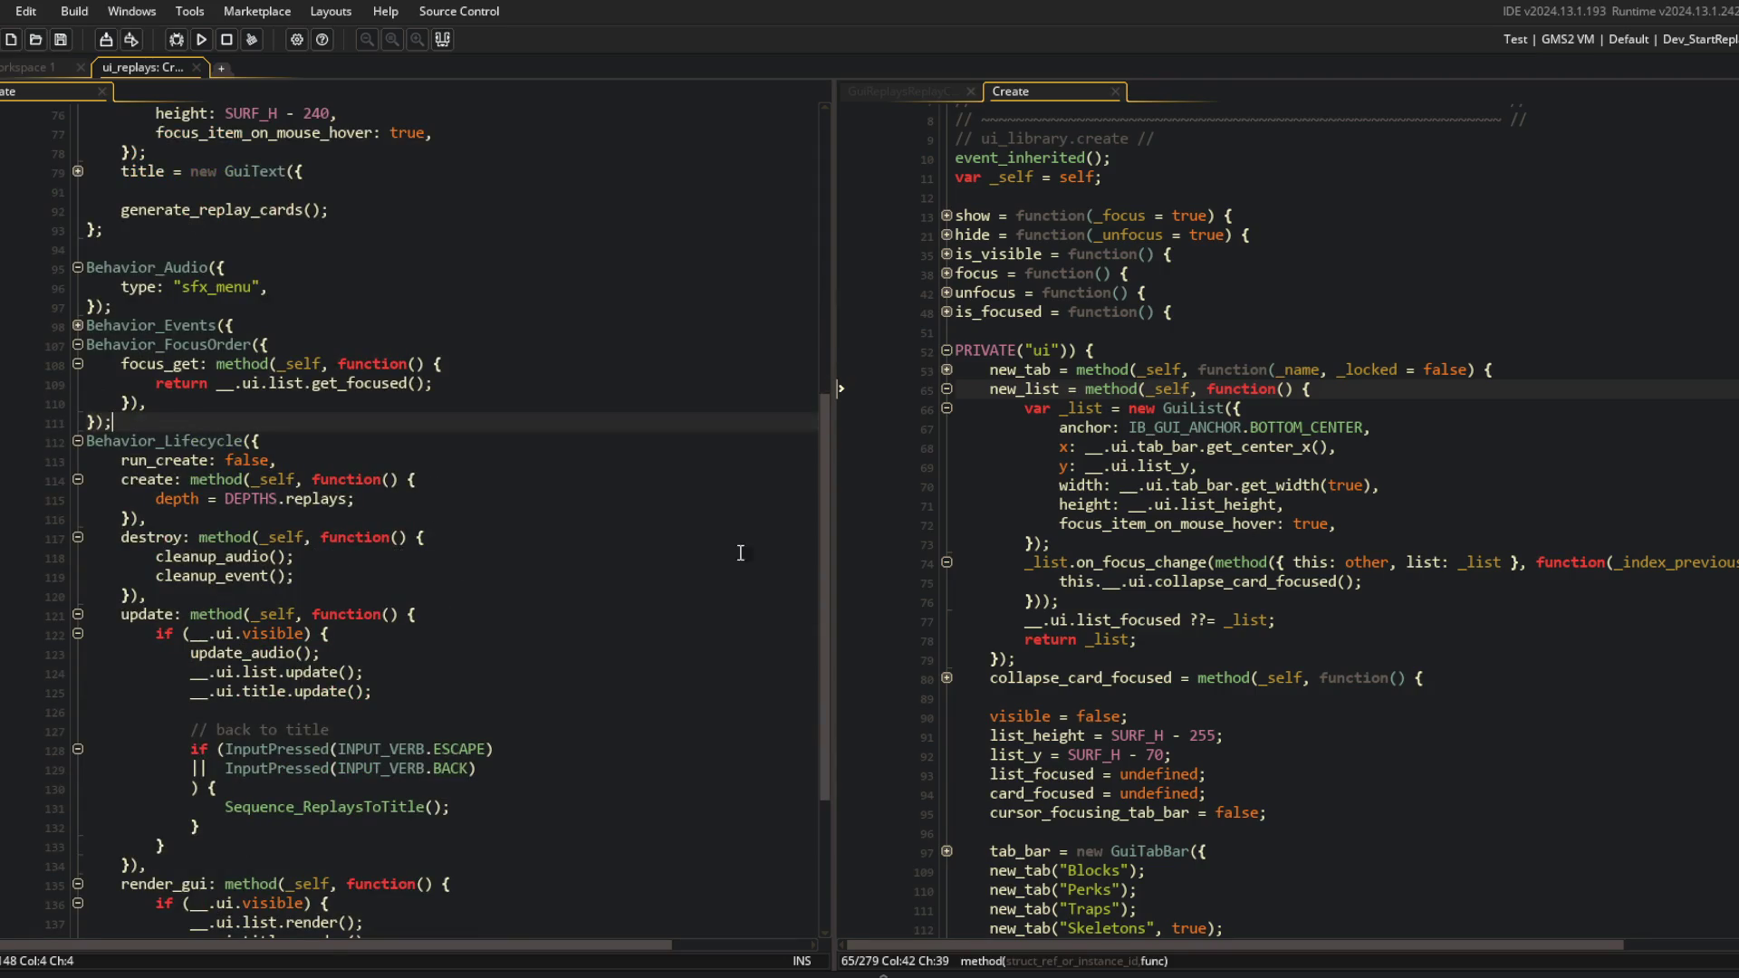
scroll(1259, 507, down, 20)
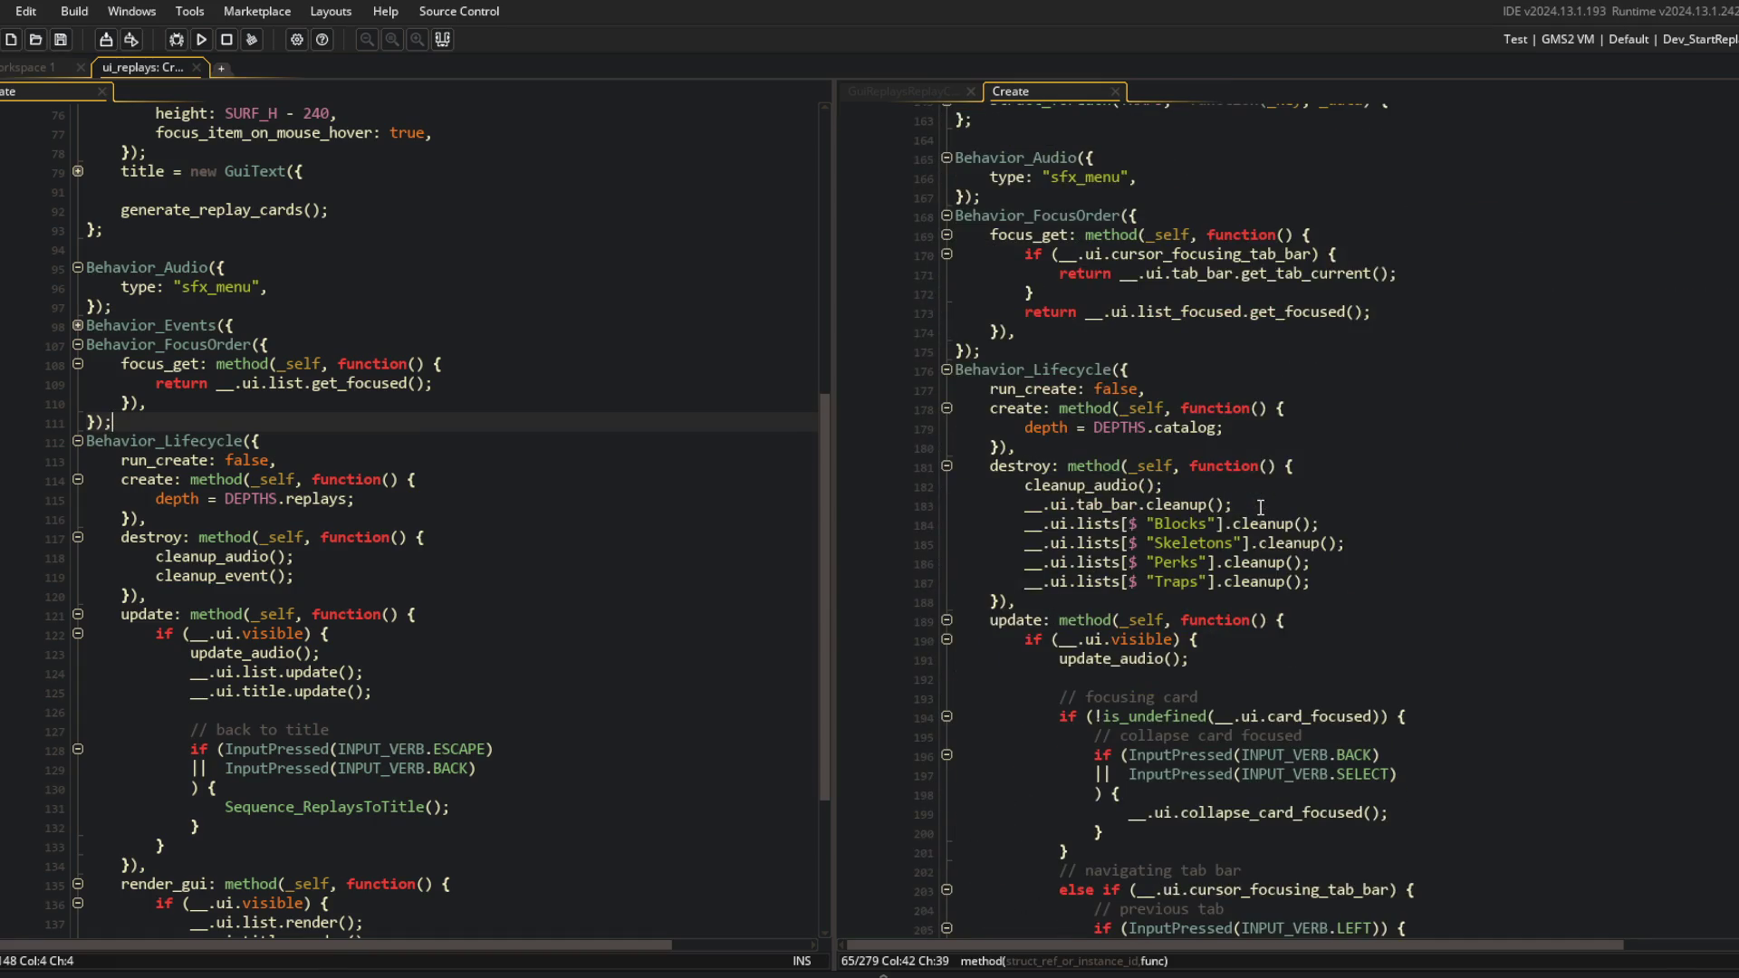
scroll(1259, 507, down, 20)
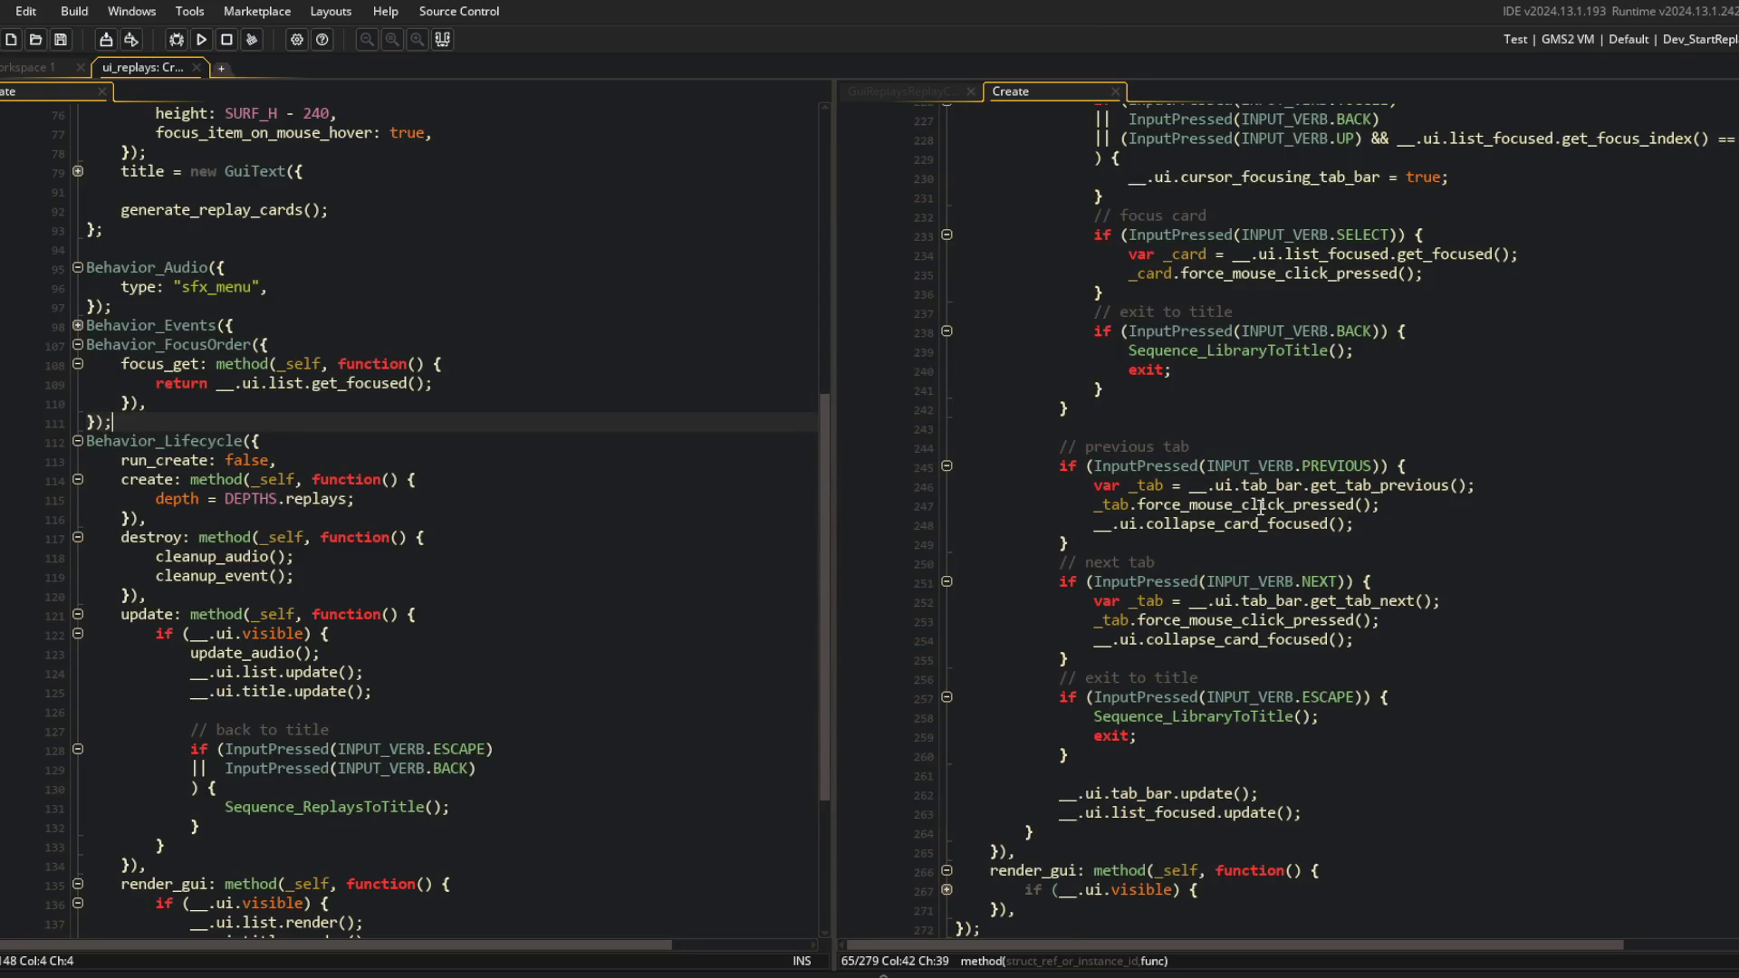
scroll(483, 640, down, 5)
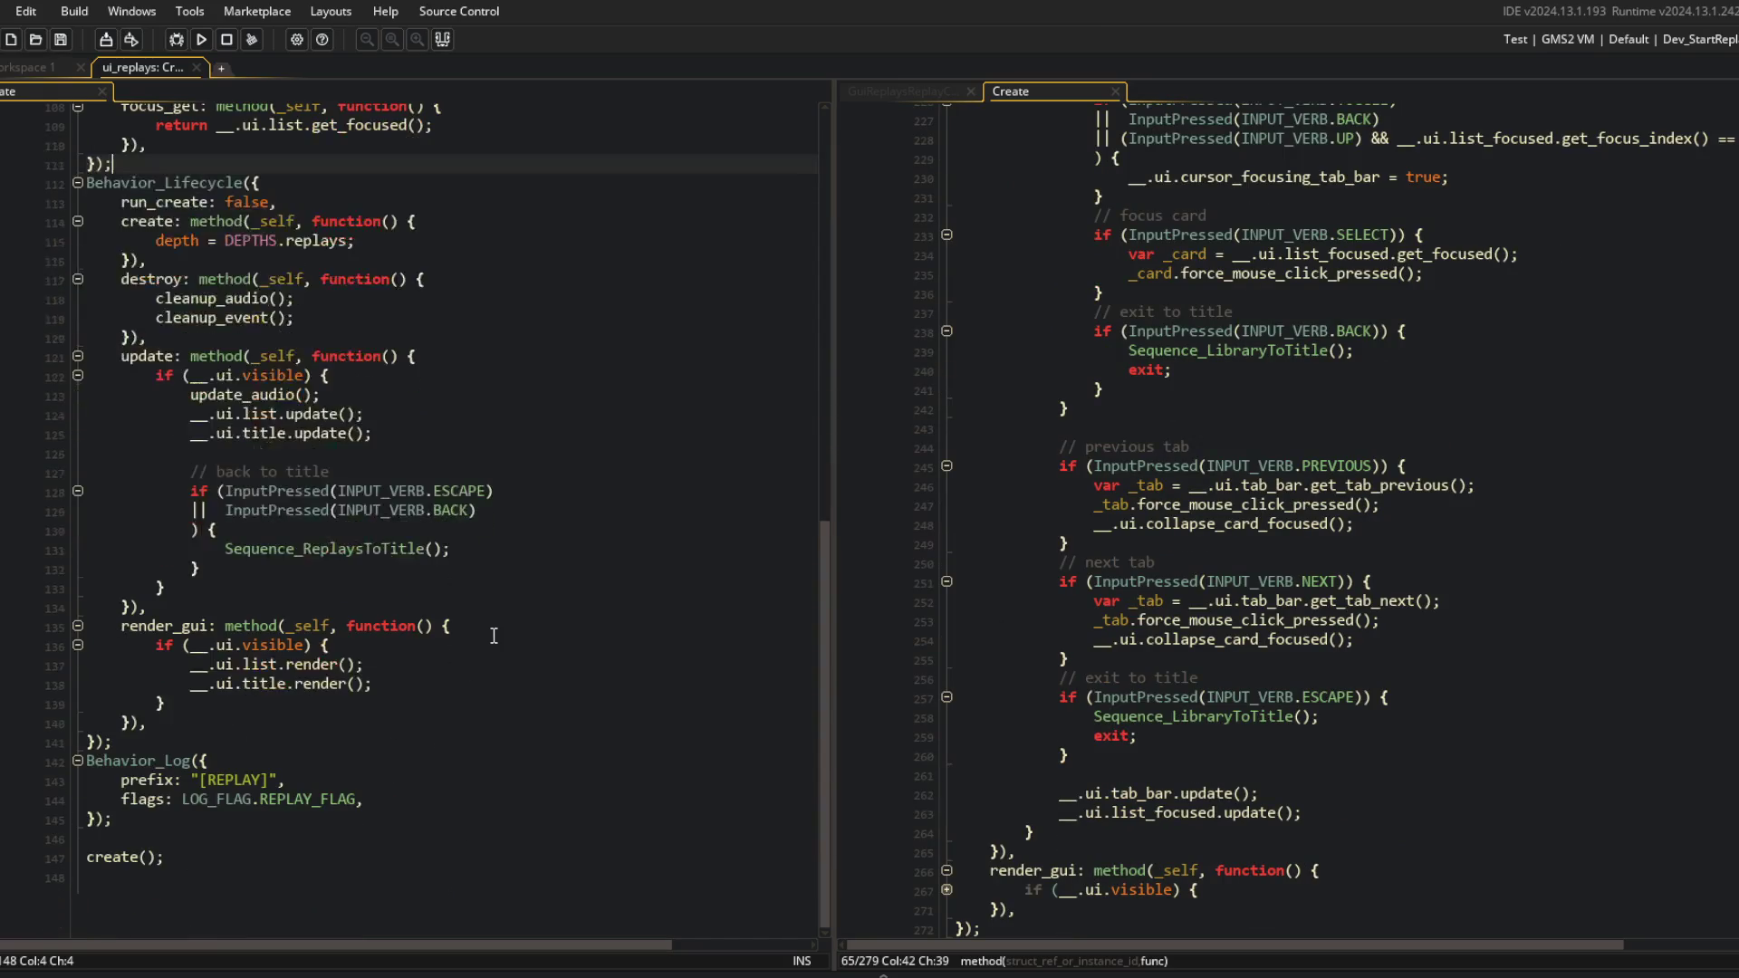
scroll(483, 640, up, 15)
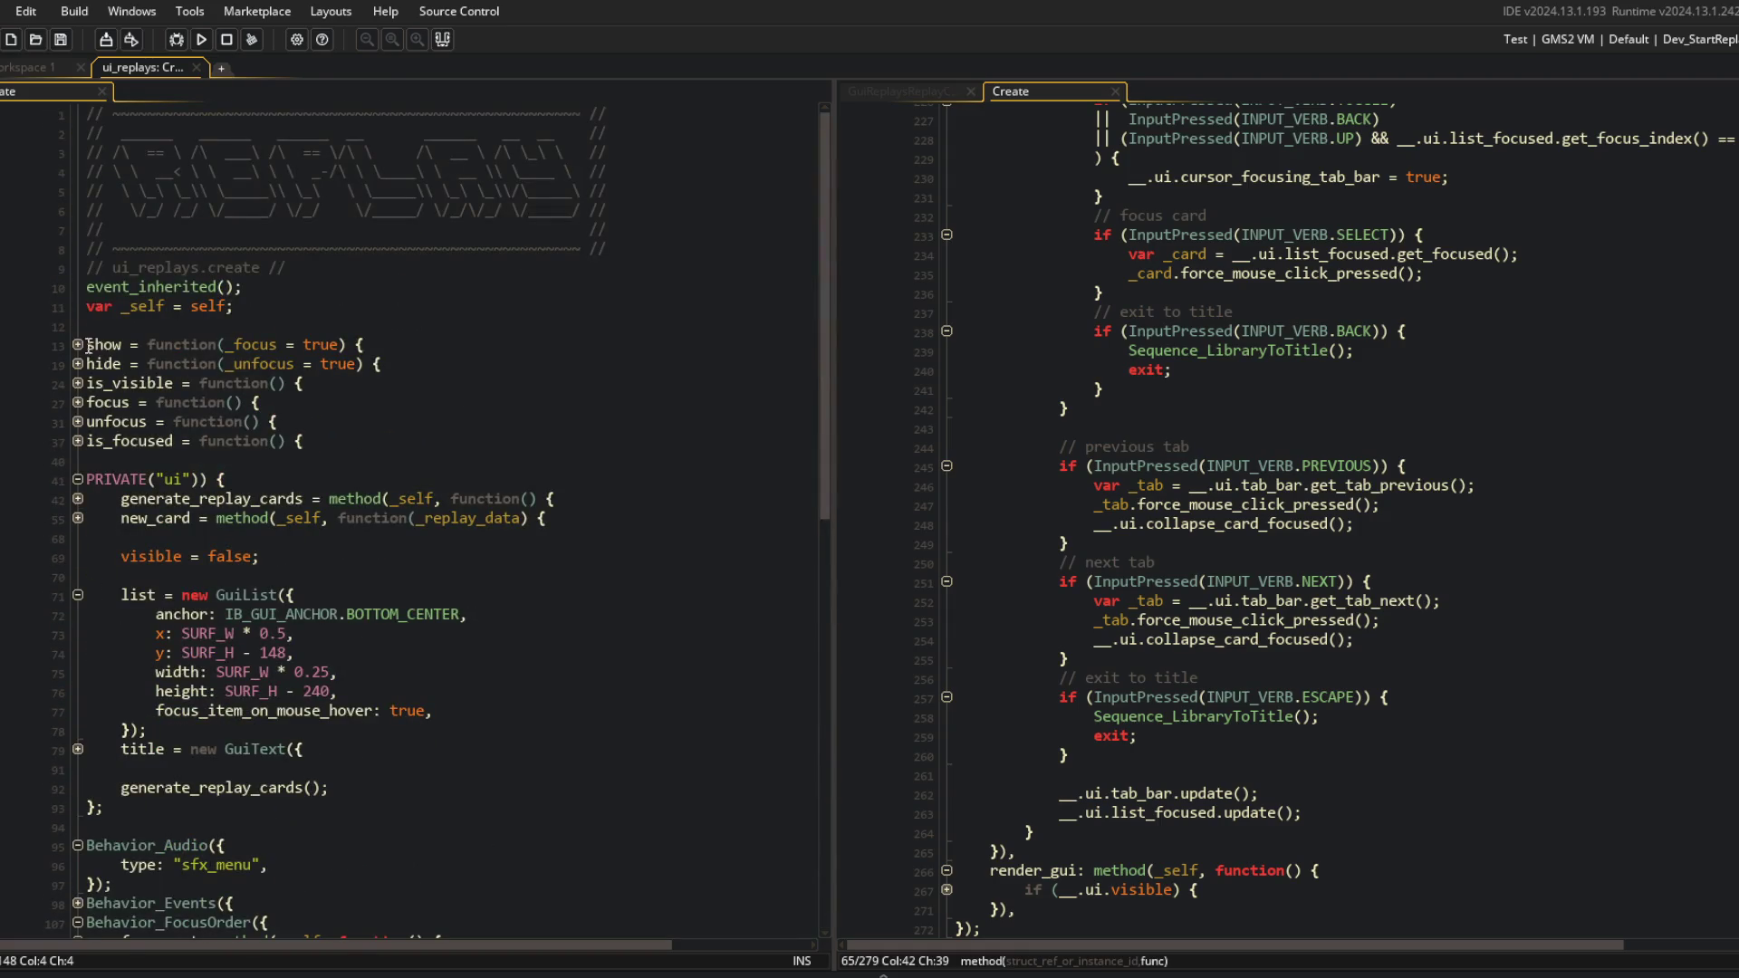
scroll(78, 344, down, 1)
click(898, 91)
Find and open SEQUENCING.gml through the asset search for 'sequence'.
click(1004, 91)
click(920, 94)
click(489, 282)
key(ctrl+t)
text(sequence)
key(Return)
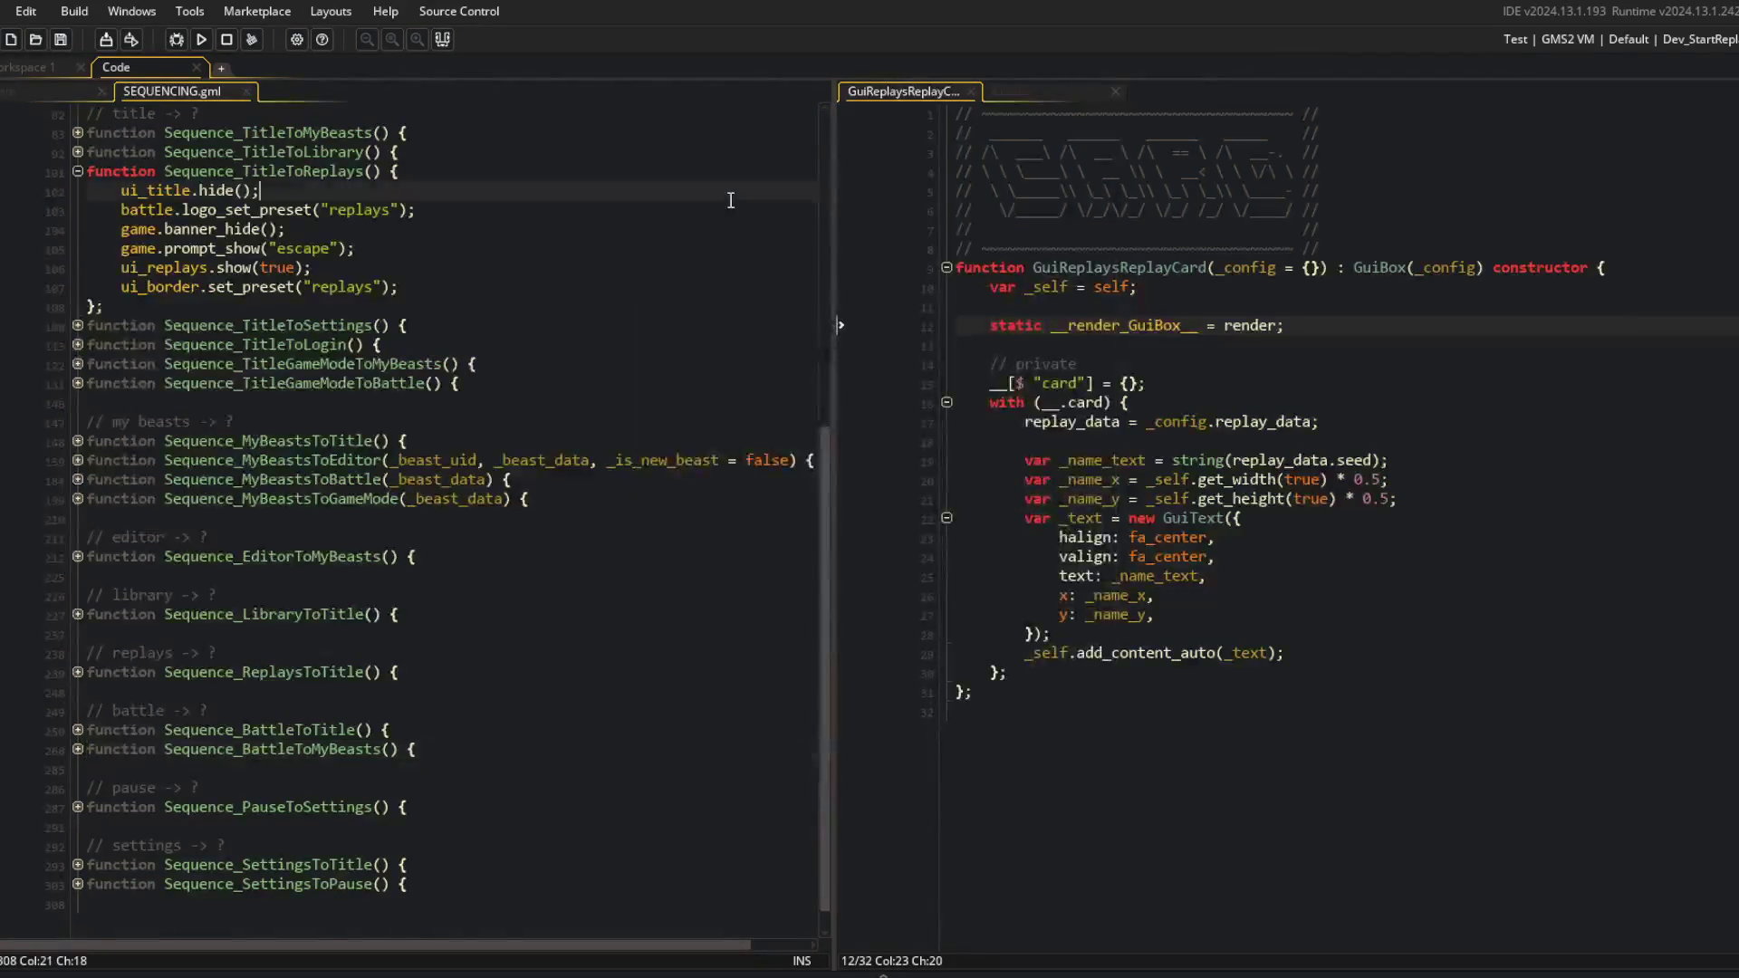
Compare Sequence_DebugToReplays with the DebugToLibrary and TitleToLibrary sequence bodies.
scroll(216, 331, up, 10)
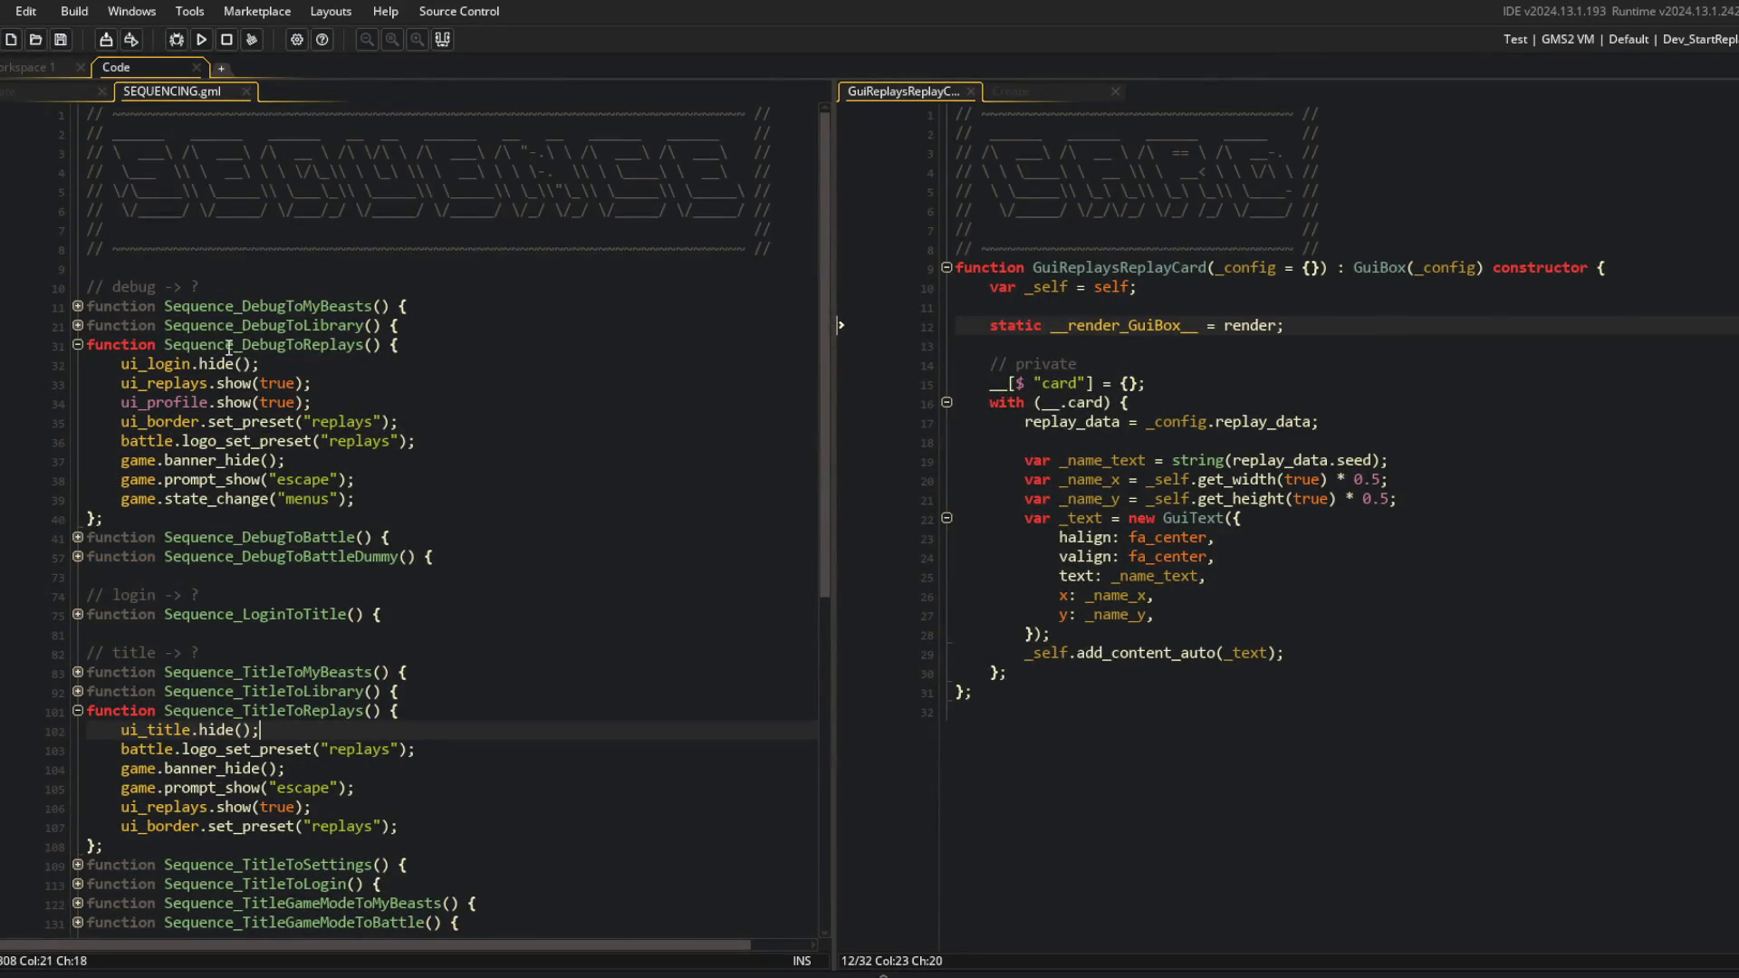
click(178, 384)
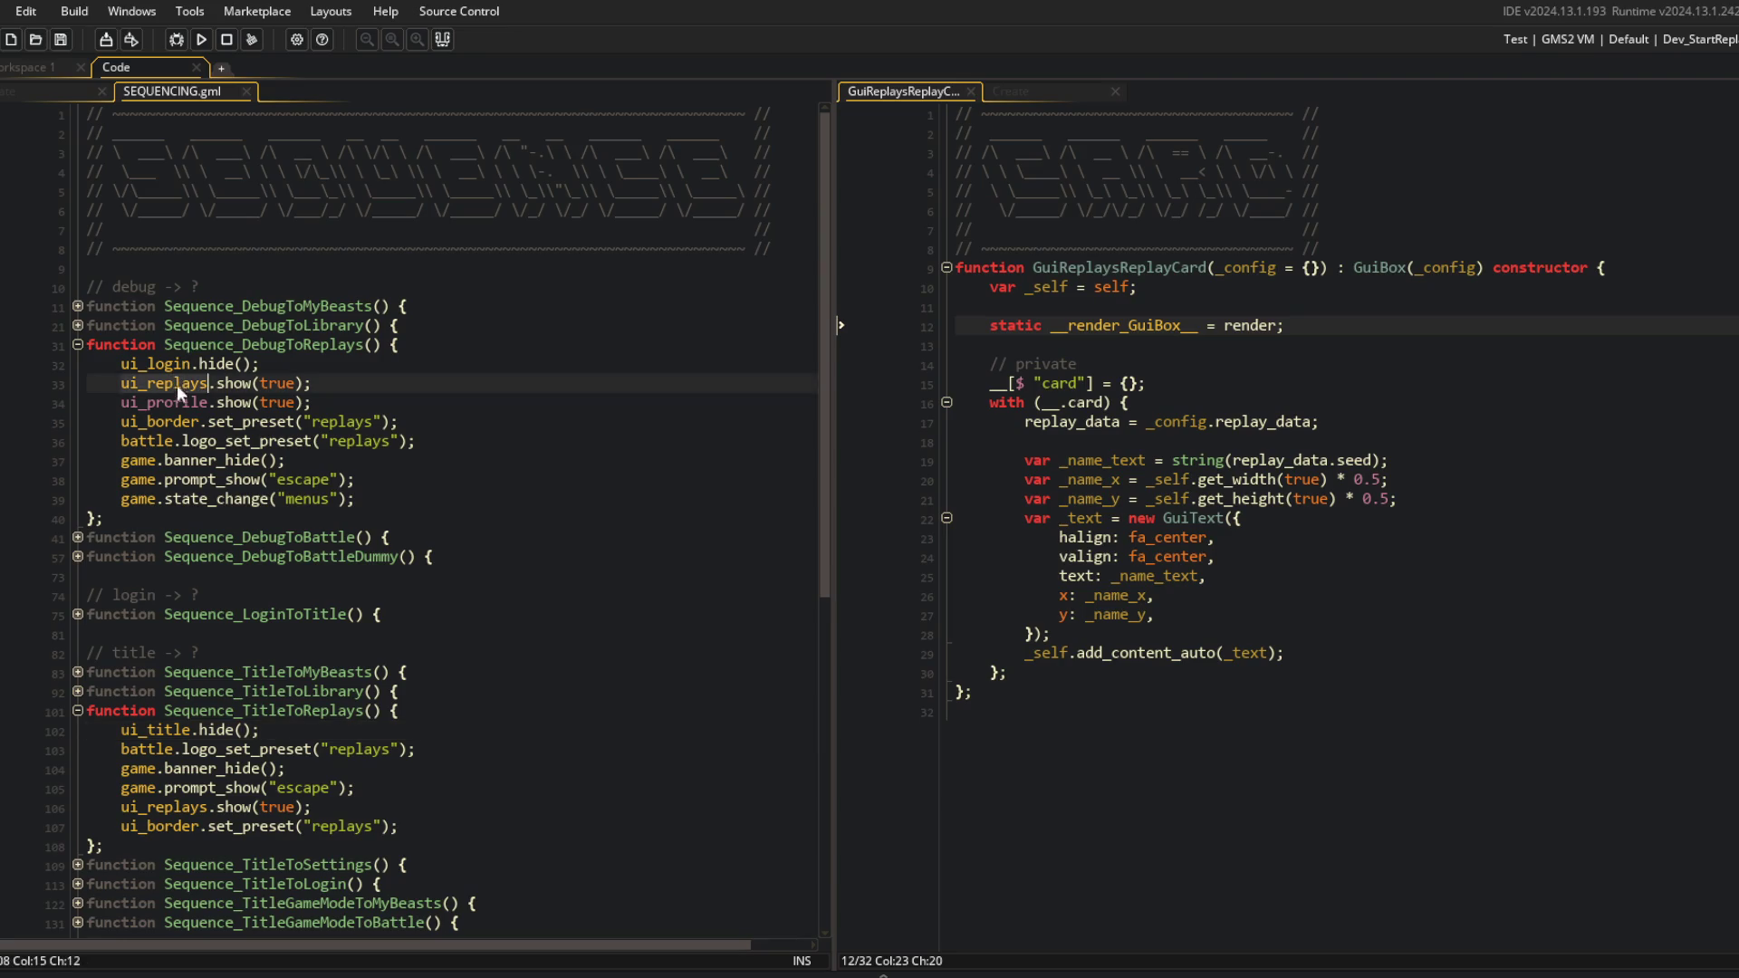
double_click(178, 402)
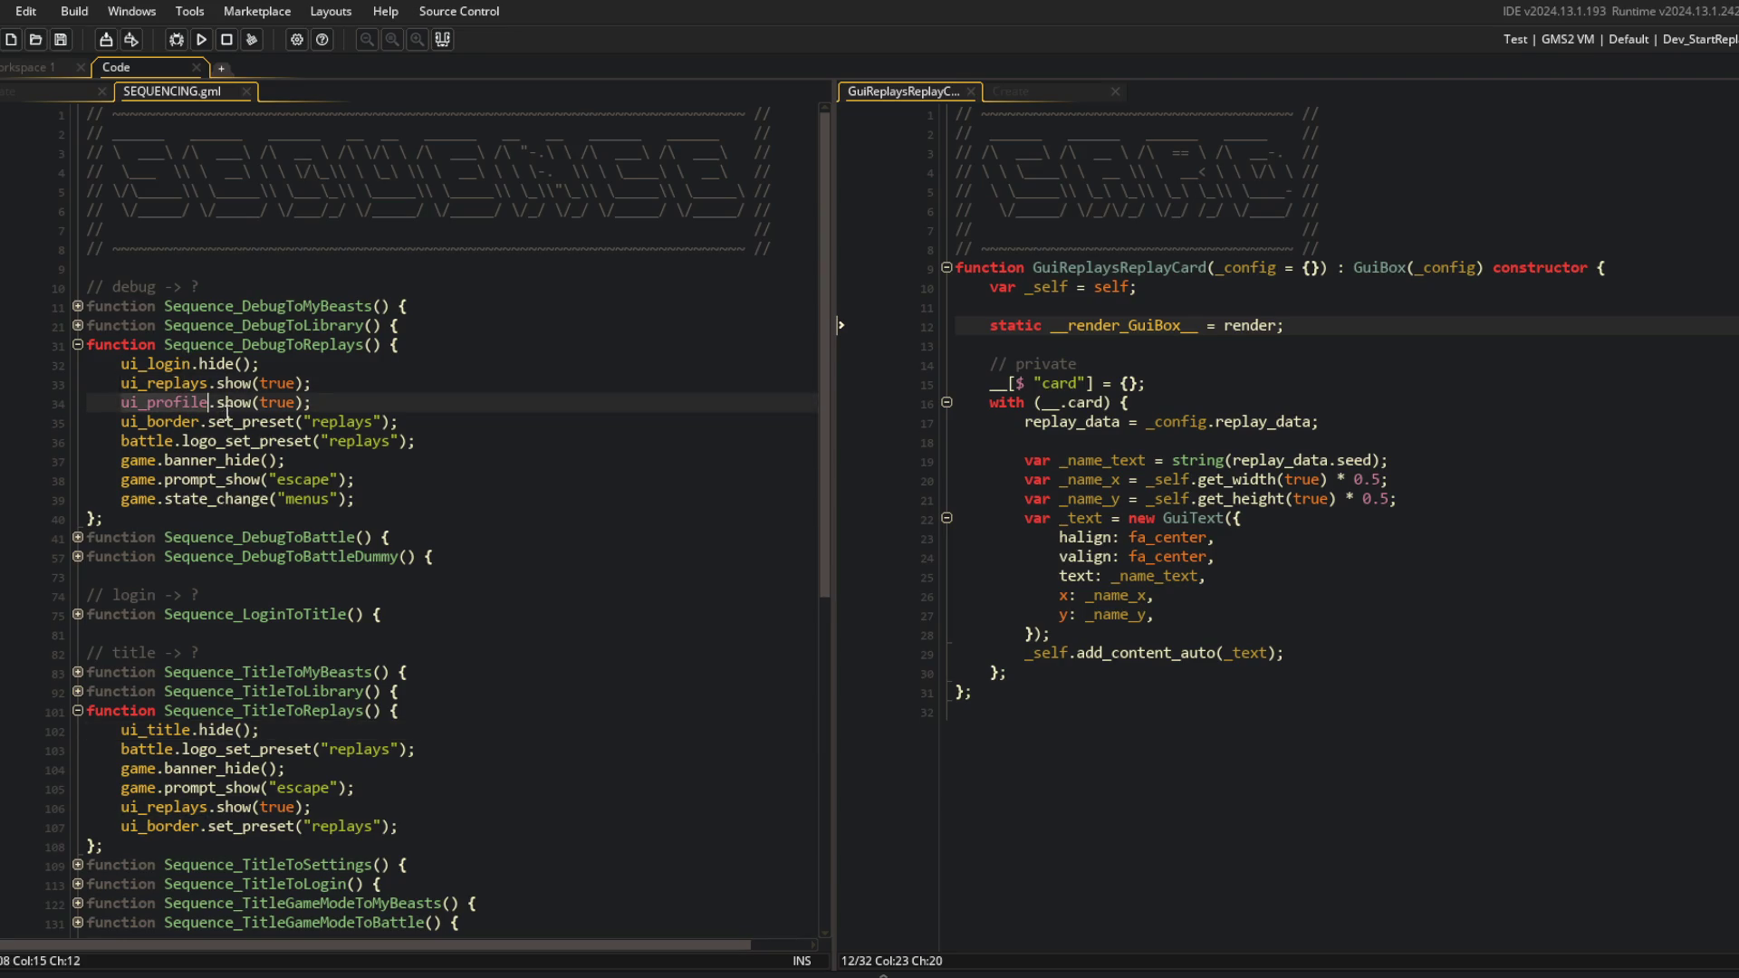
click(78, 325)
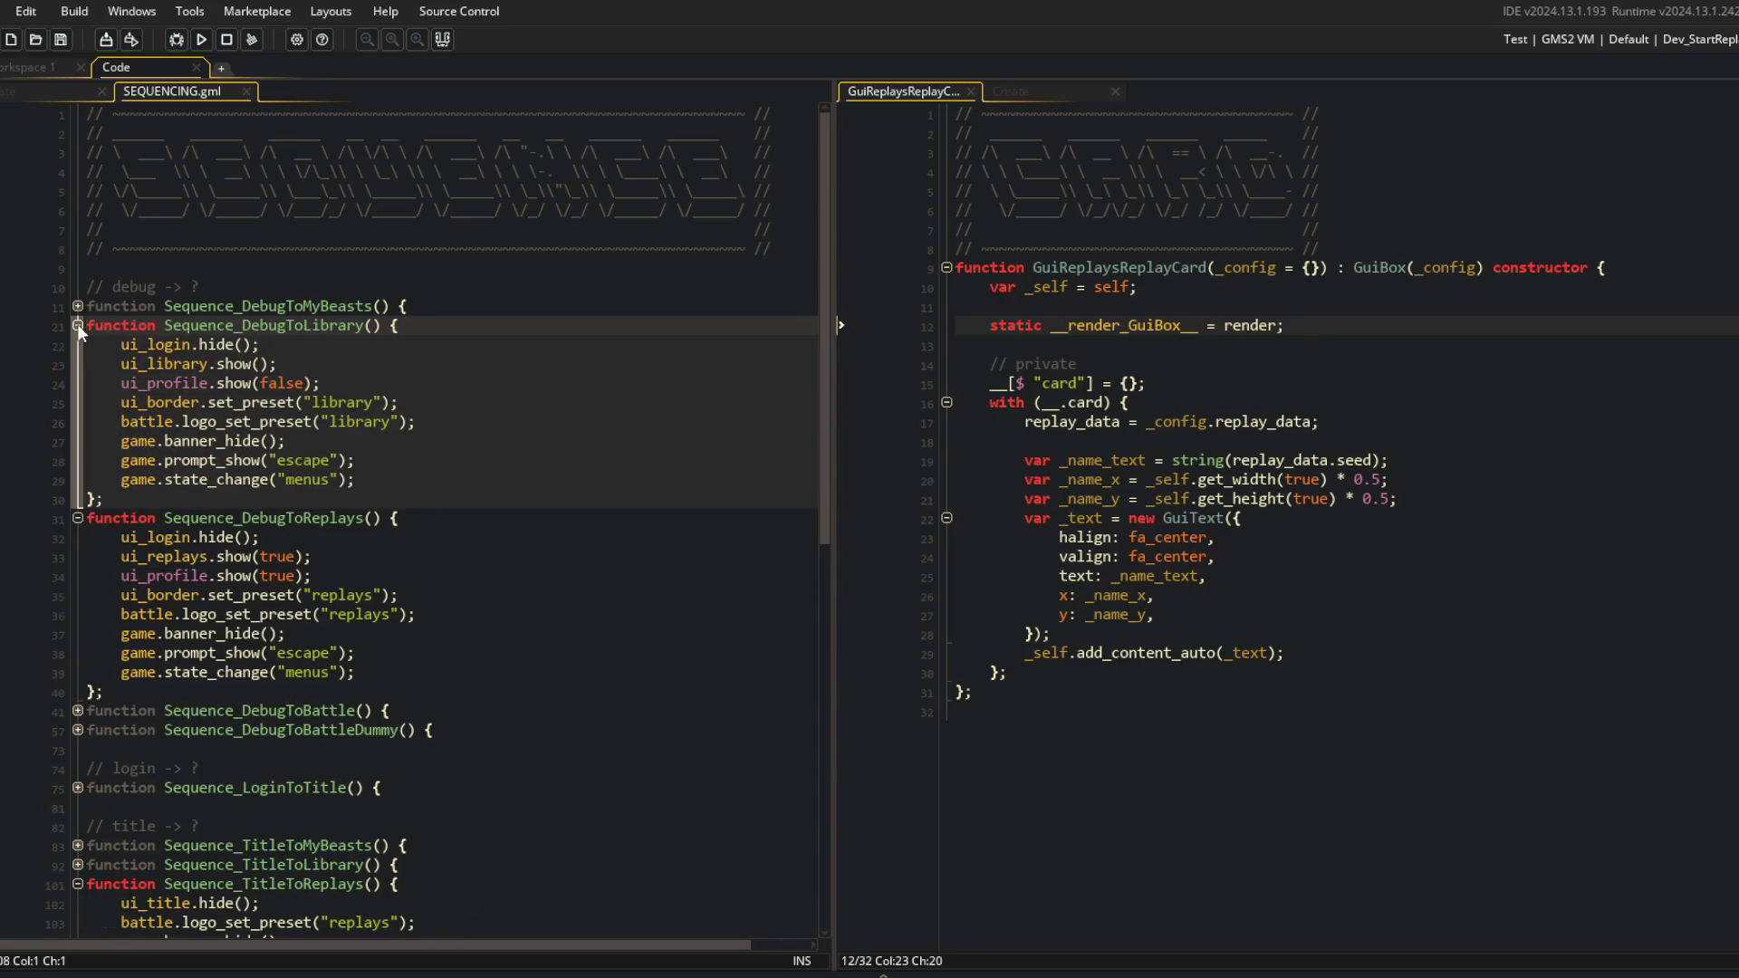
scroll(314, 623, down, 3)
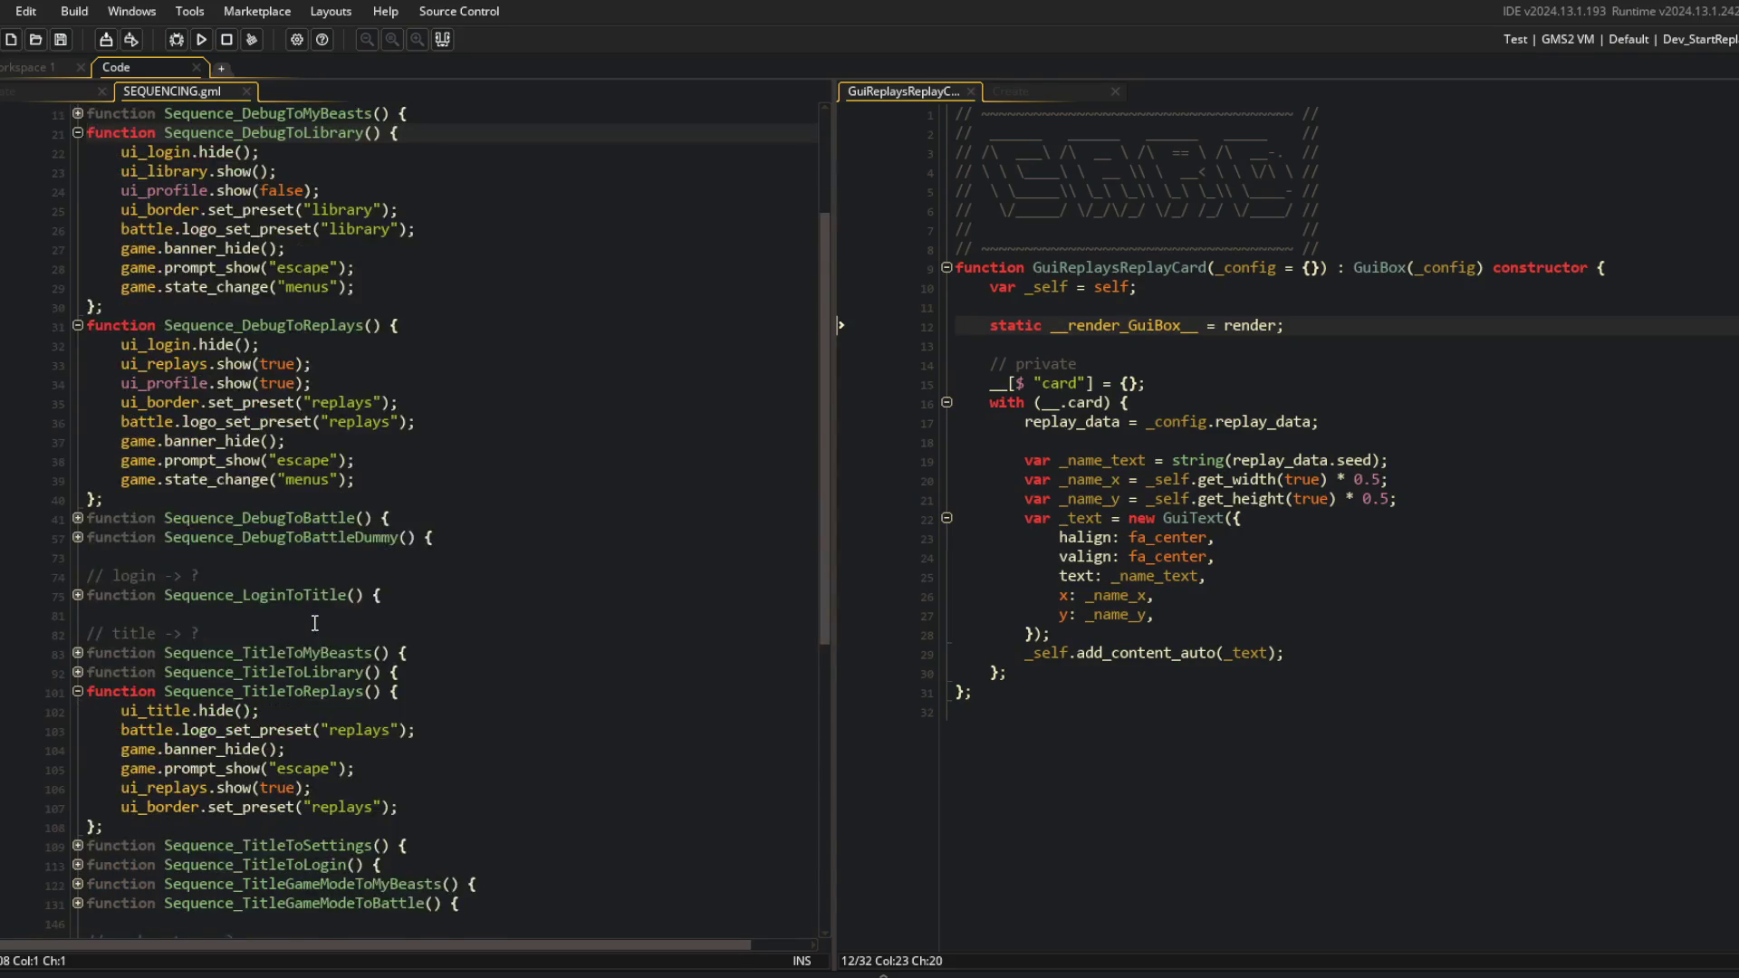
scroll(314, 623, down, 1)
click(78, 595)
click(334, 691)
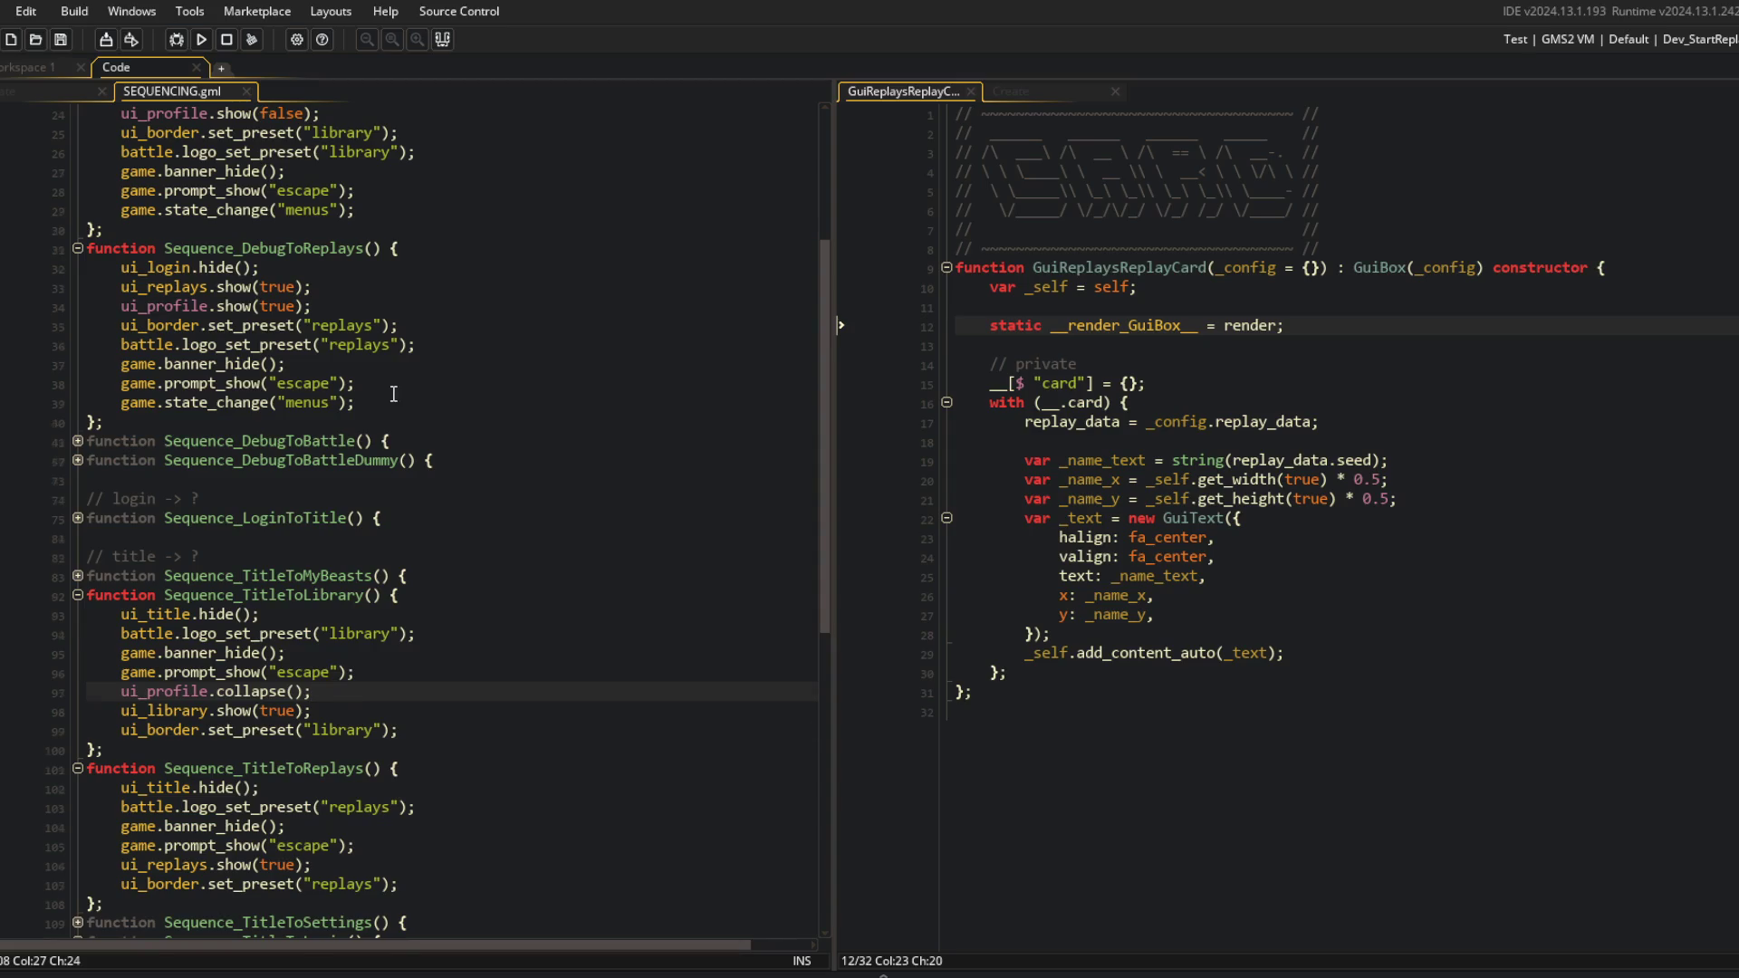
Copy 'false' from line 24 over 'true' in ui_profile.show on line 34, then run the game.
scroll(394, 393, up, 2)
click(345, 227)
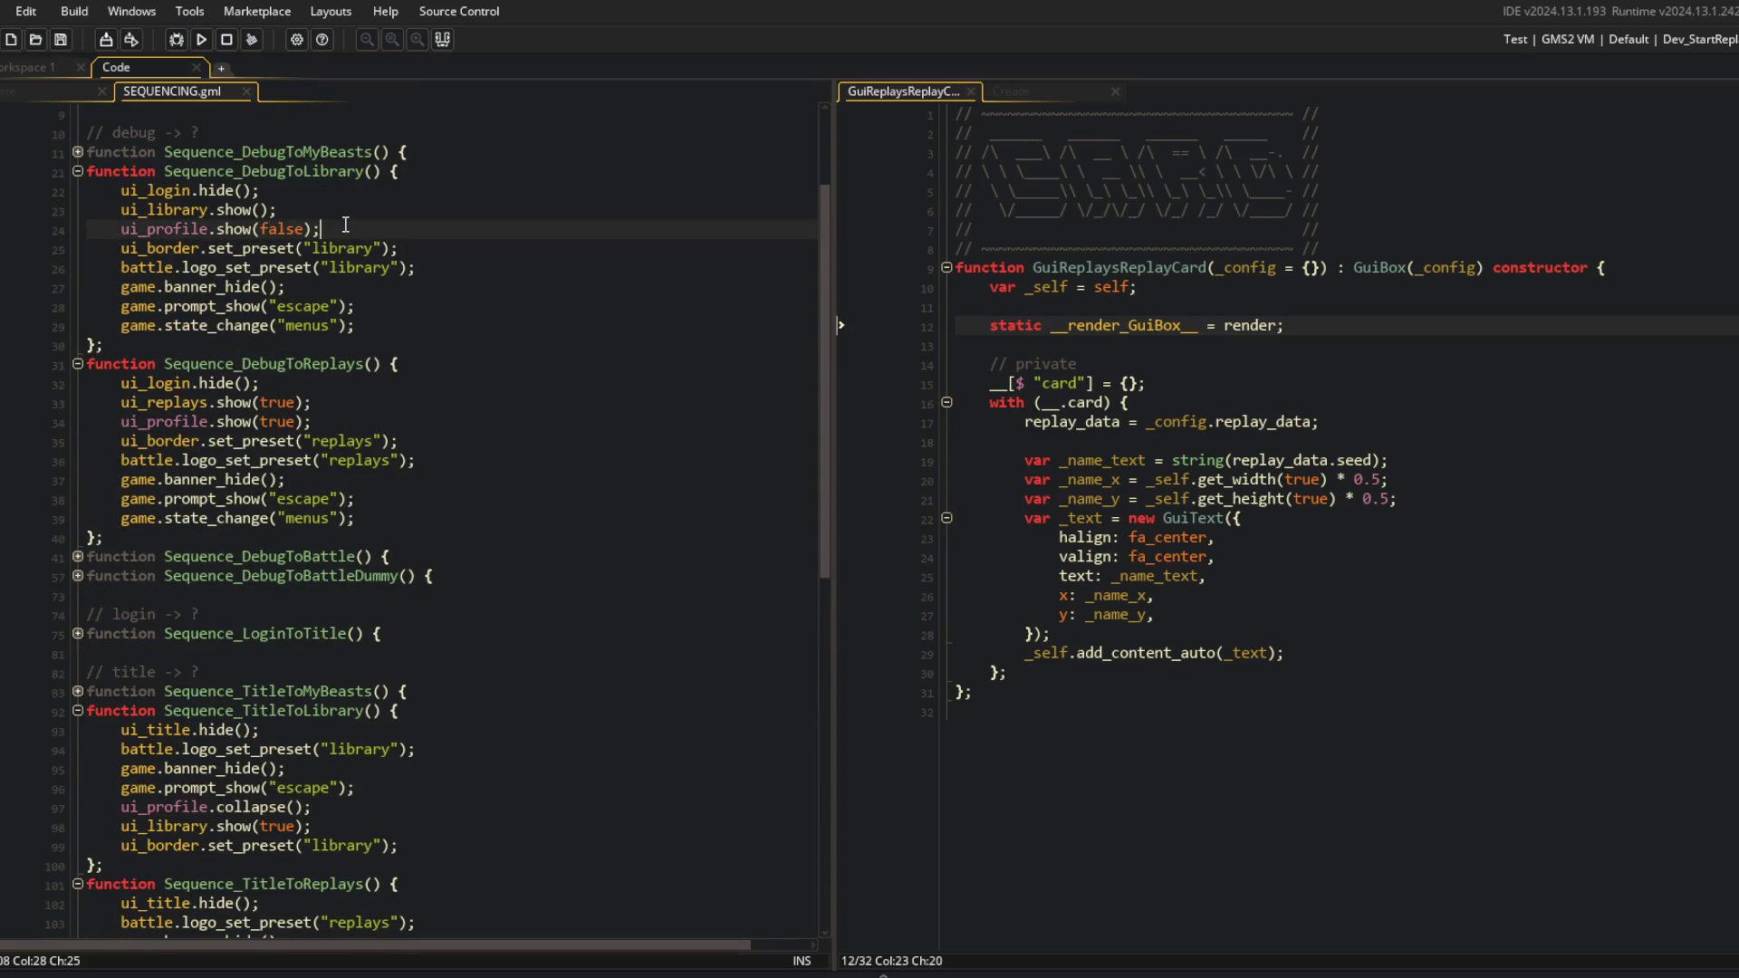
scroll(345, 224, up, 2)
key(Up)
key(Up)
key(Up)
key(Down)
key(Down)
key(Down)
key(Down)
click(284, 306)
double_click(284, 306)
key(ctrl+c)
double_click(274, 498)
key(ctrl+v)
key(F5)
click(470, 422)
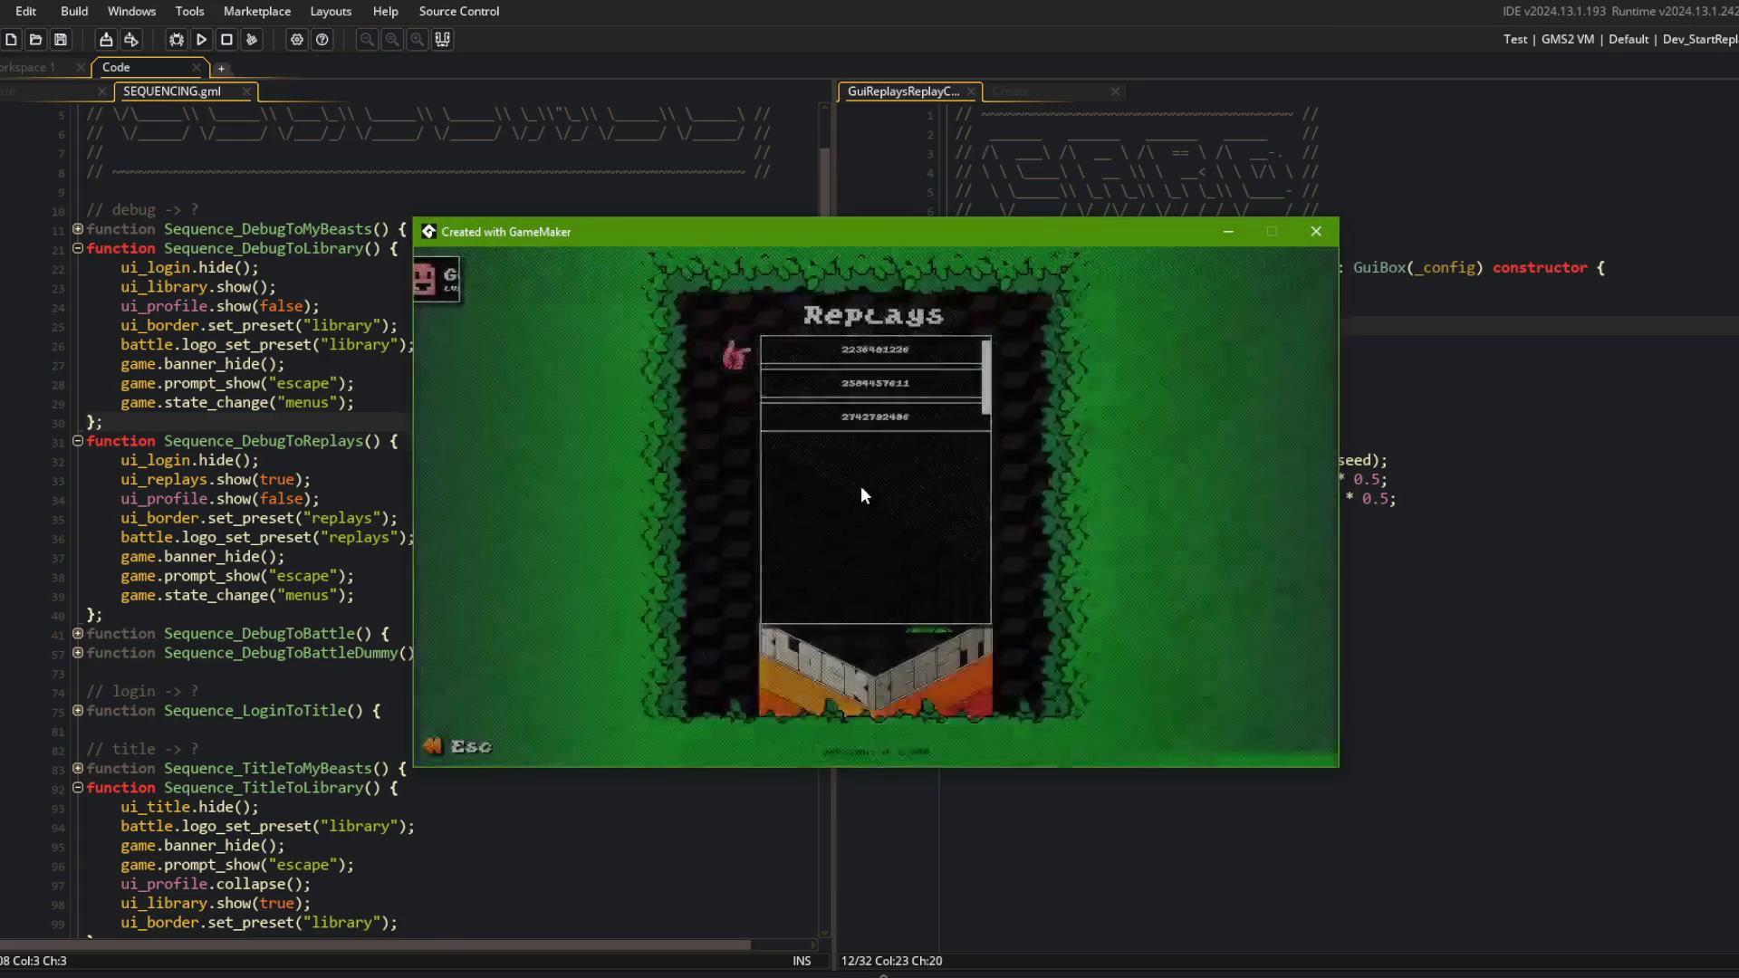
Close the game and move ui_profile.show(false) above ui_library.show() in Sequence_DebugToLibrary, then save.
click(218, 305)
click(420, 324)
key(Up)
key(shift+Home)
key(ctrl+x)
key(Up)
key(ctrl+v)
key(Down)
key(Down)
key(BackSpace)
key(ctrl+s)
Move ui_profile.show(false) above ui_replays.show(true) and pass true to ui_library.show().
key(Down)
key(Down)
key(Down)
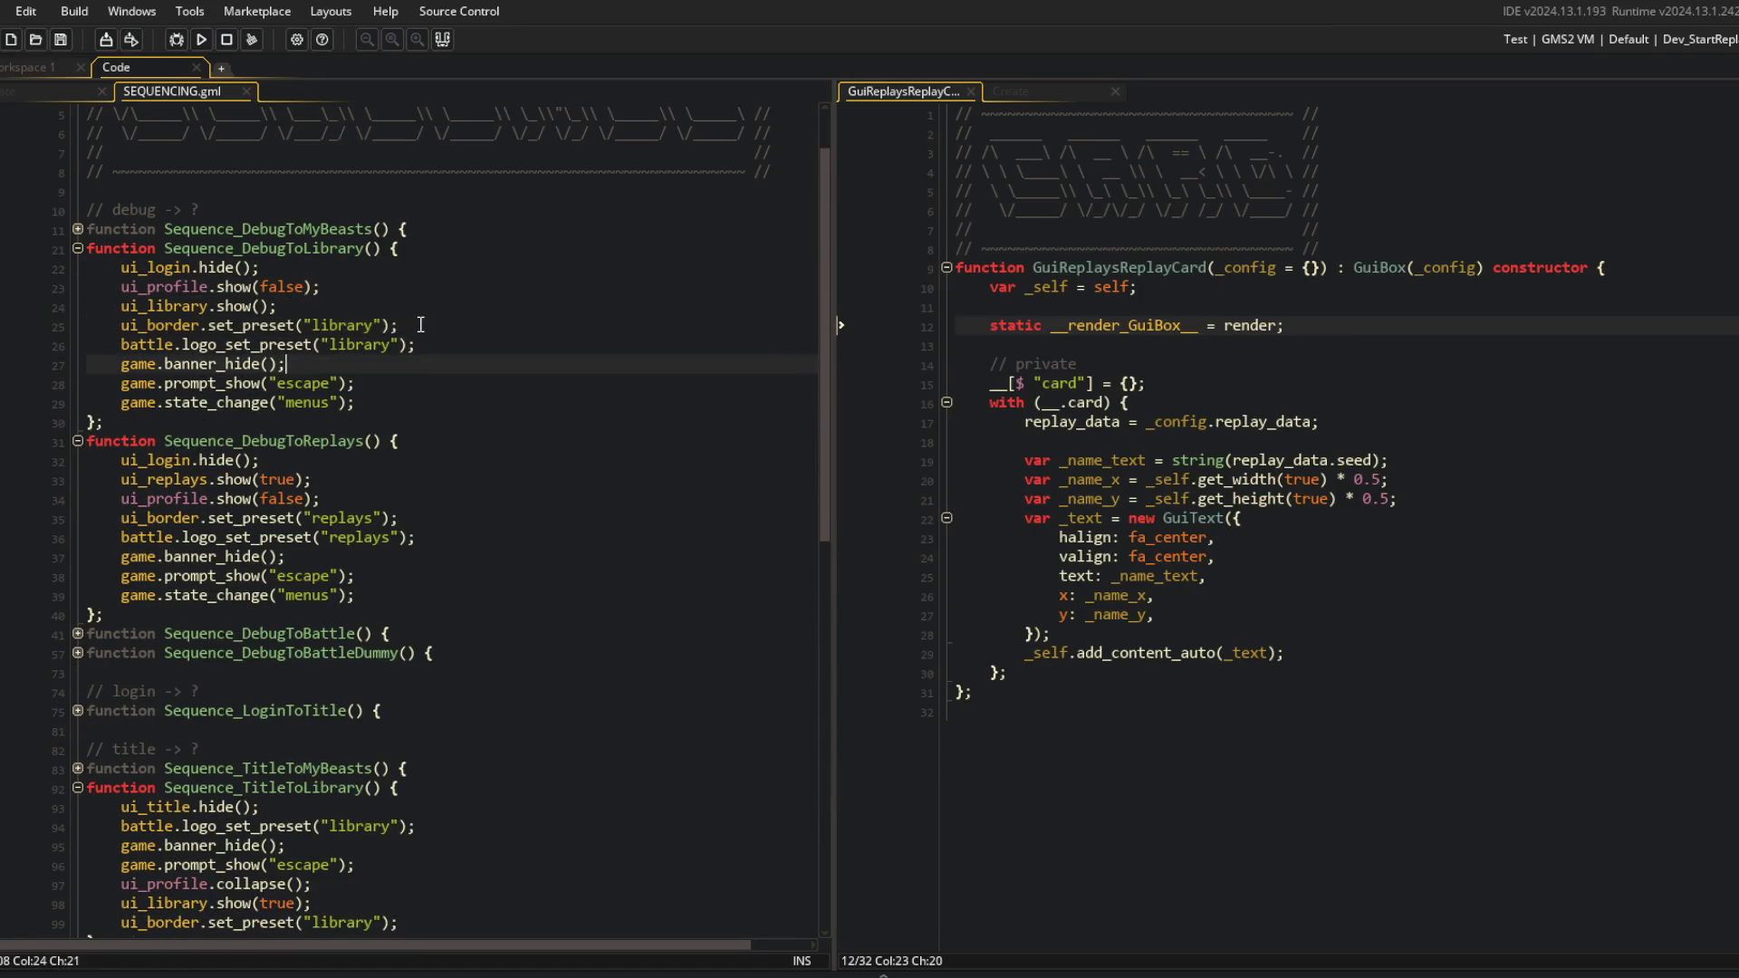
key(Home)
key(ctrl+x)
key(Up)
key(ctrl+v)
key(Up)
key(Up)
key(Up)
key(Up)
key(Up)
key(Up)
key(Left)
key(Left)
text(true)
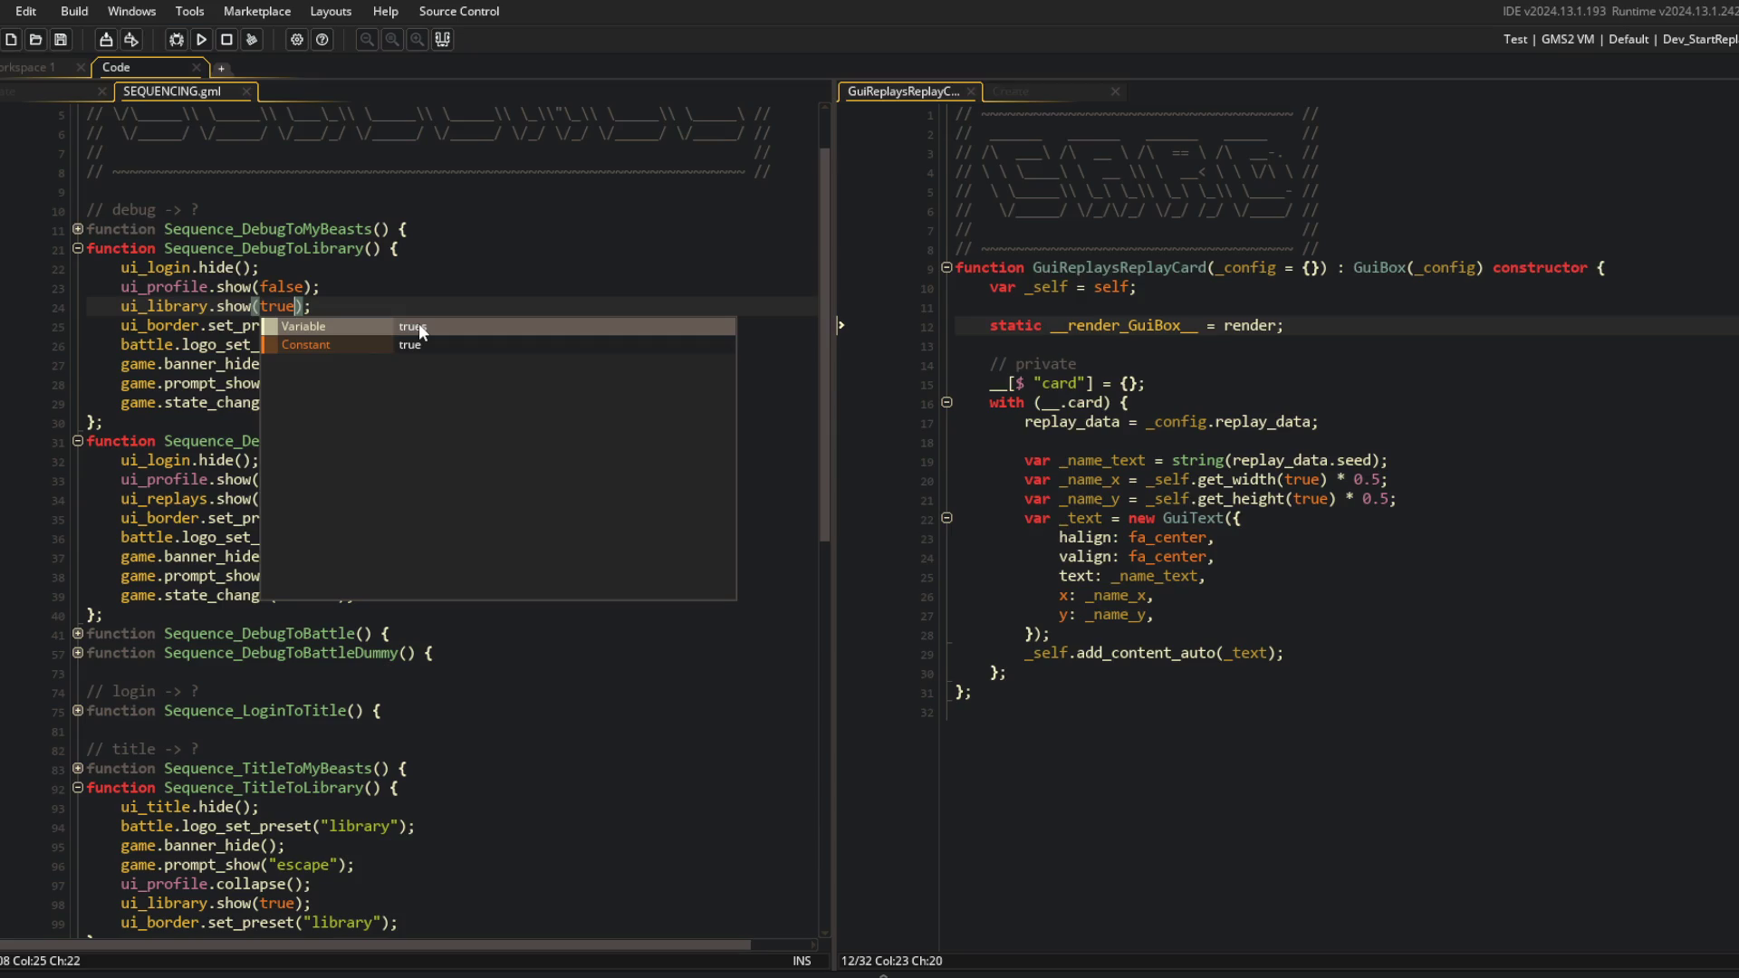
Dismiss the code suggestions and briefly toggle the Streamlabs stream preview on and off.
click(431, 246)
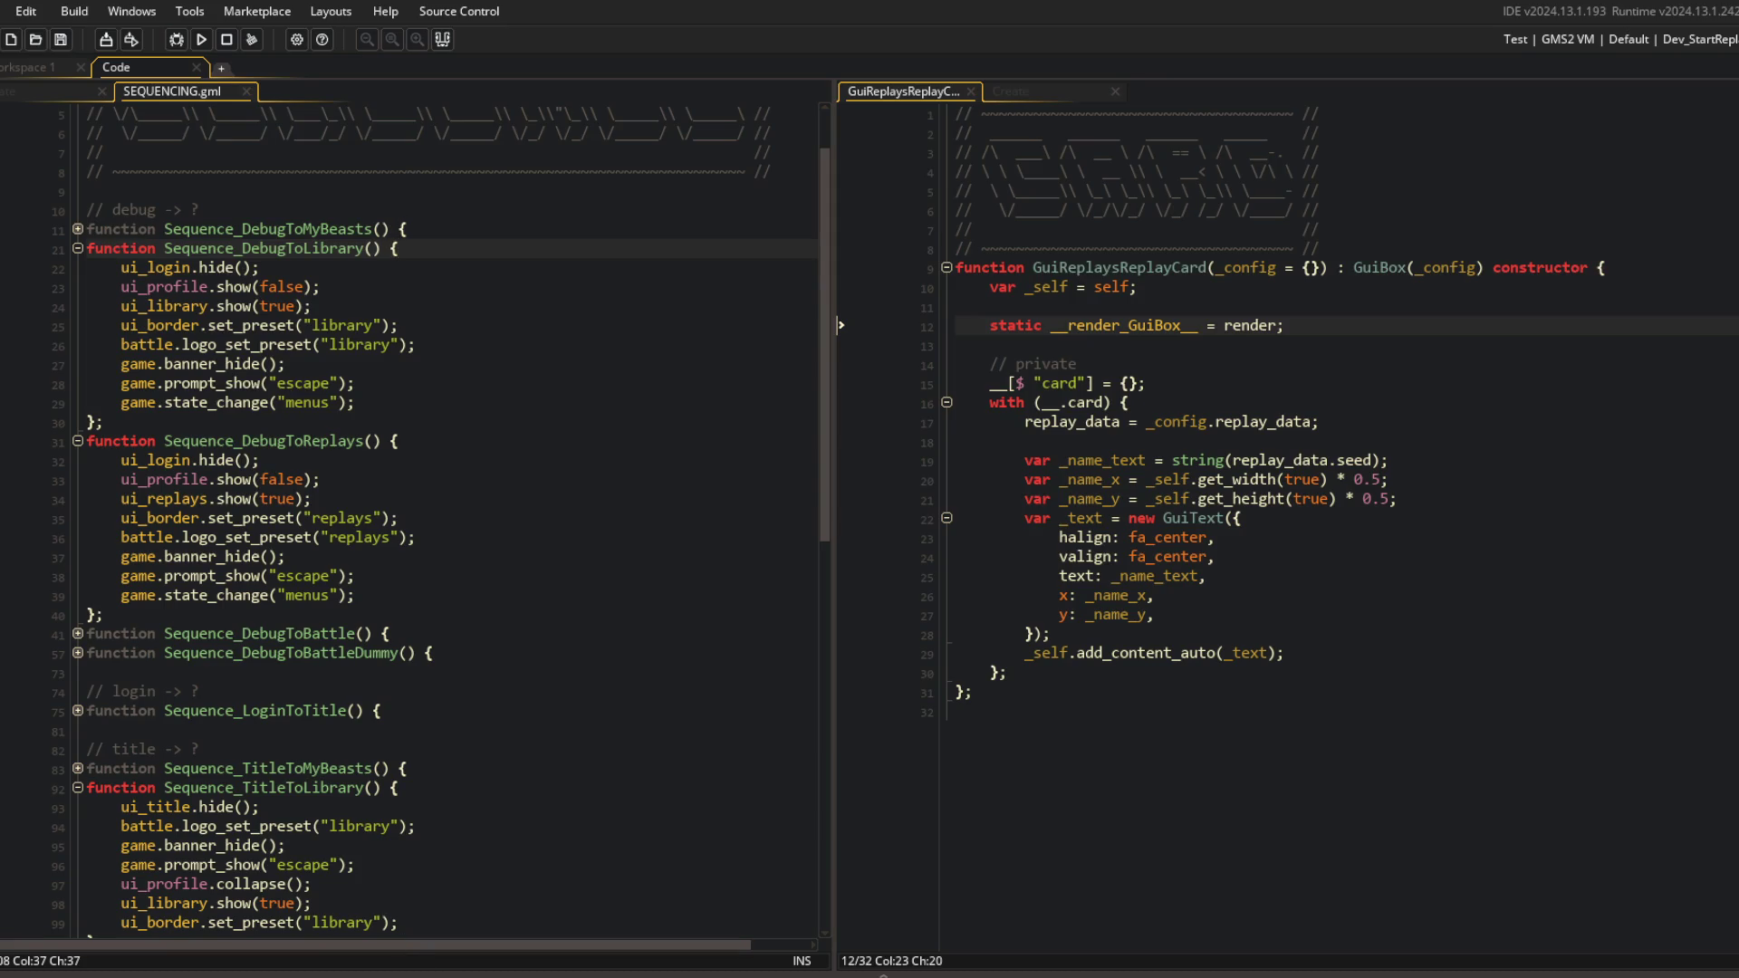
click(882, 974)
click(639, 377)
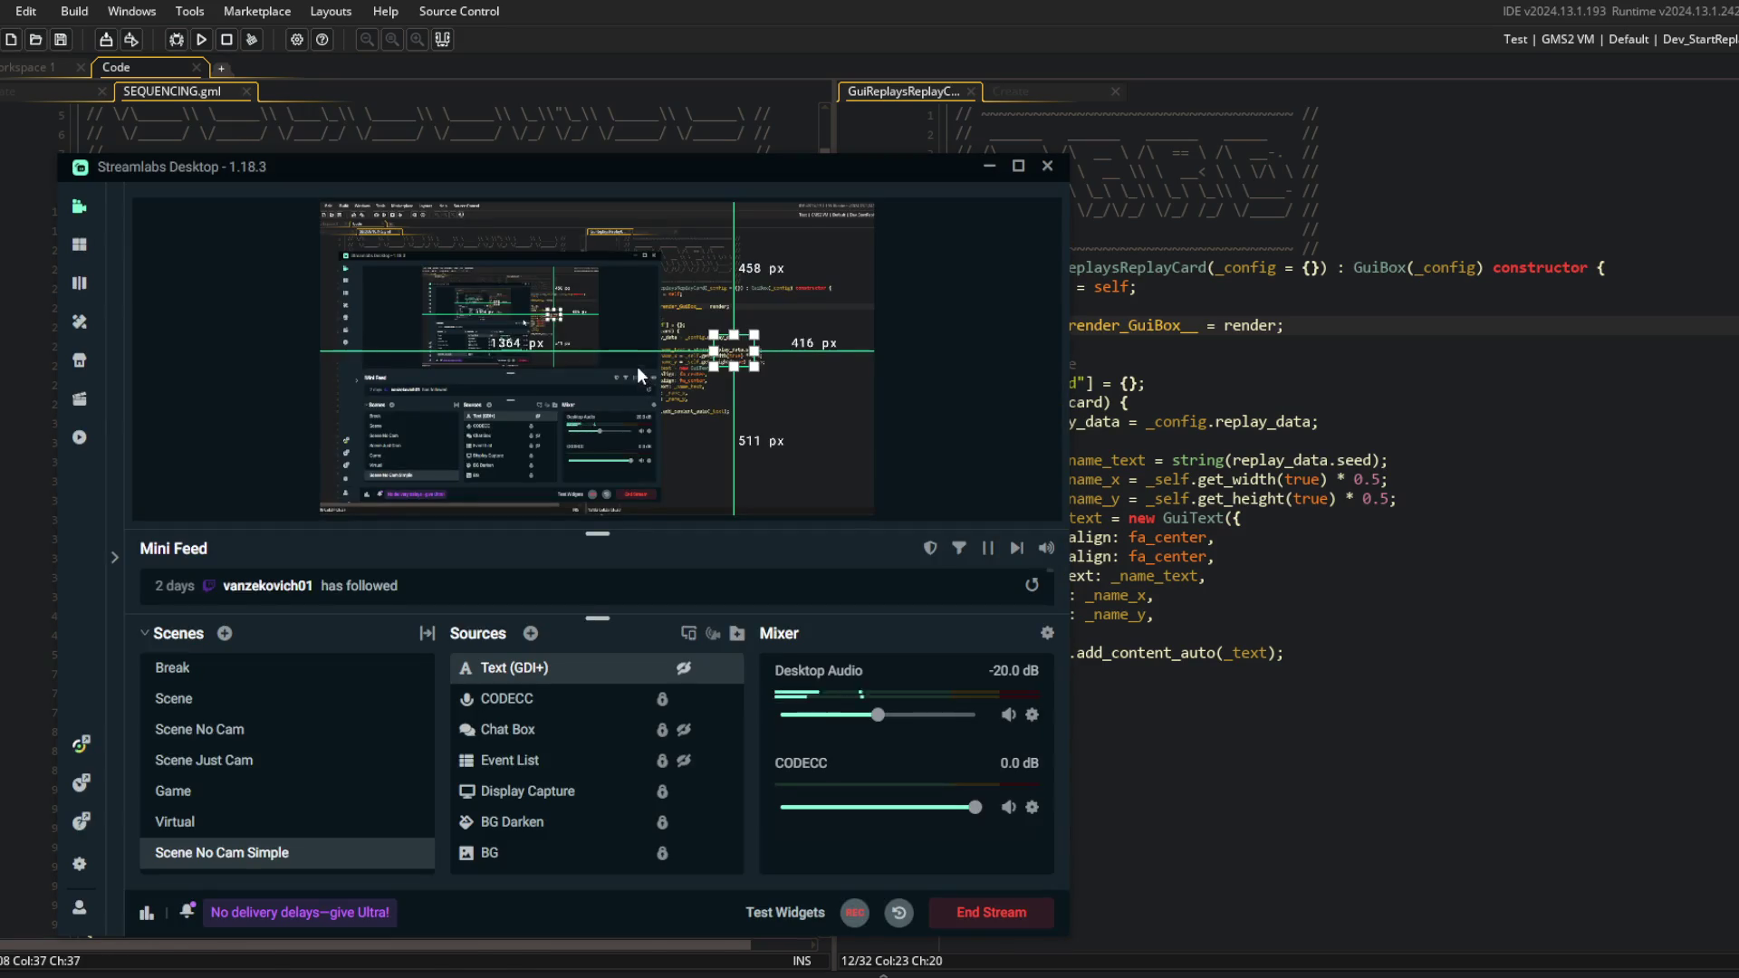
right_click(638, 375)
click(706, 496)
click(628, 314)
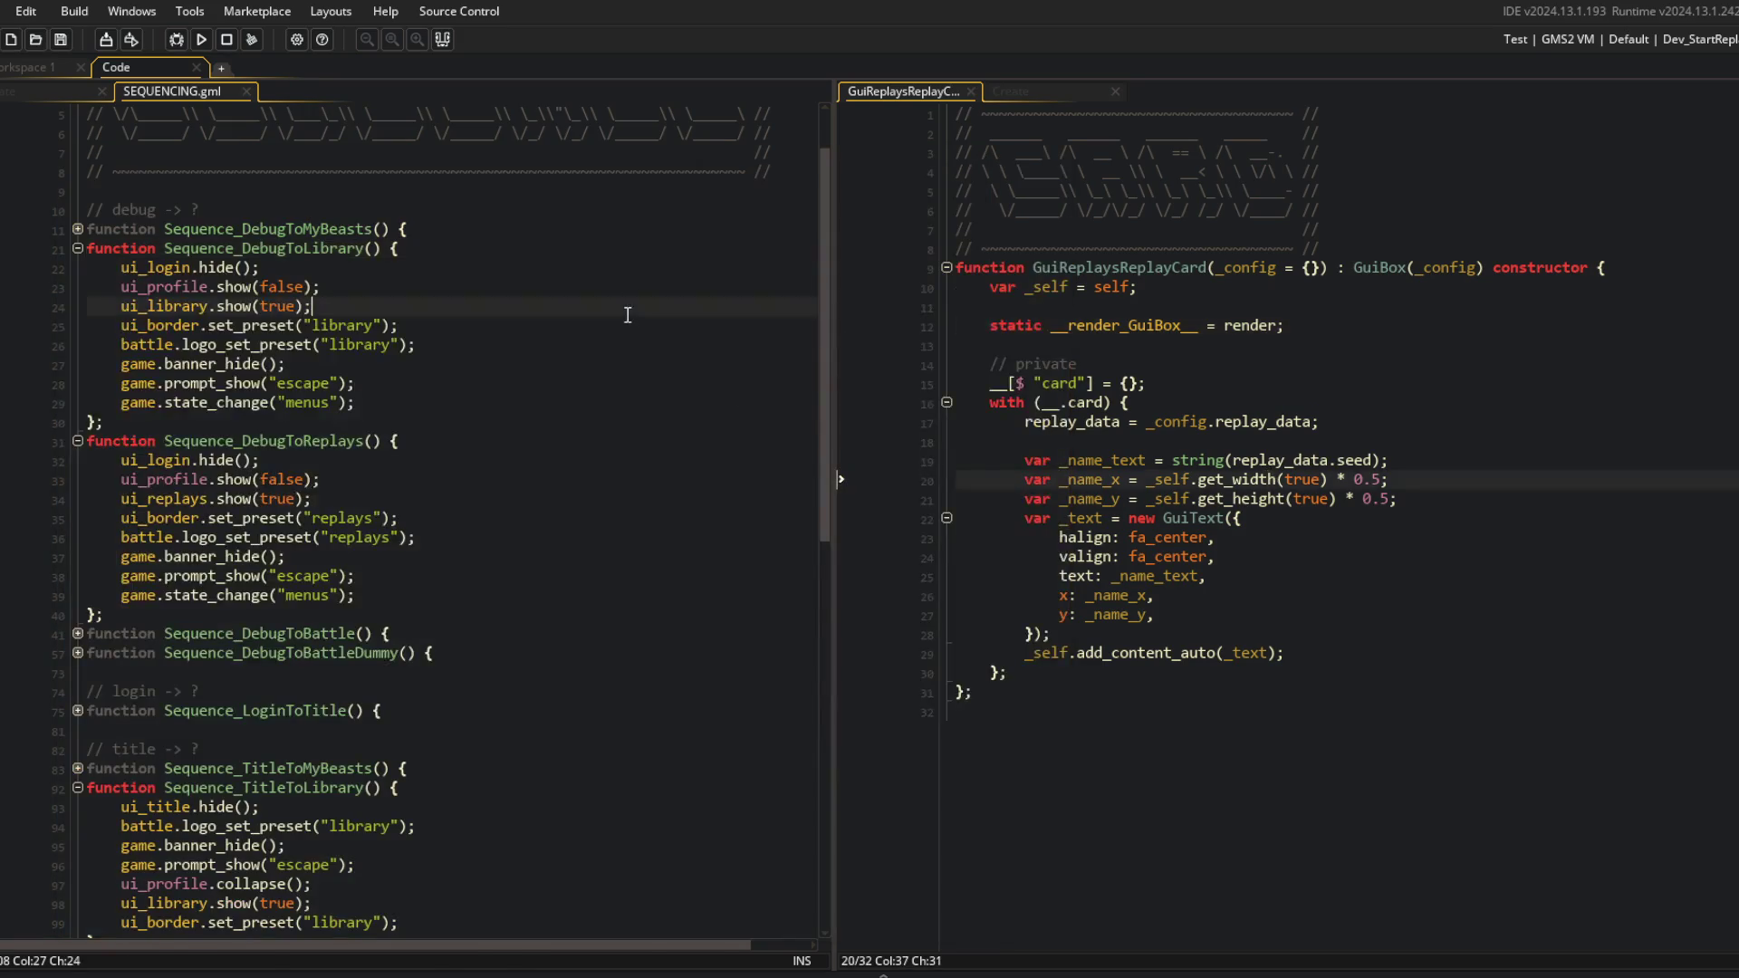
Fold Sequence_DebugToLibrary and Sequence_DebugToReplays, then show the ui_replays Create event code.
click(78, 248)
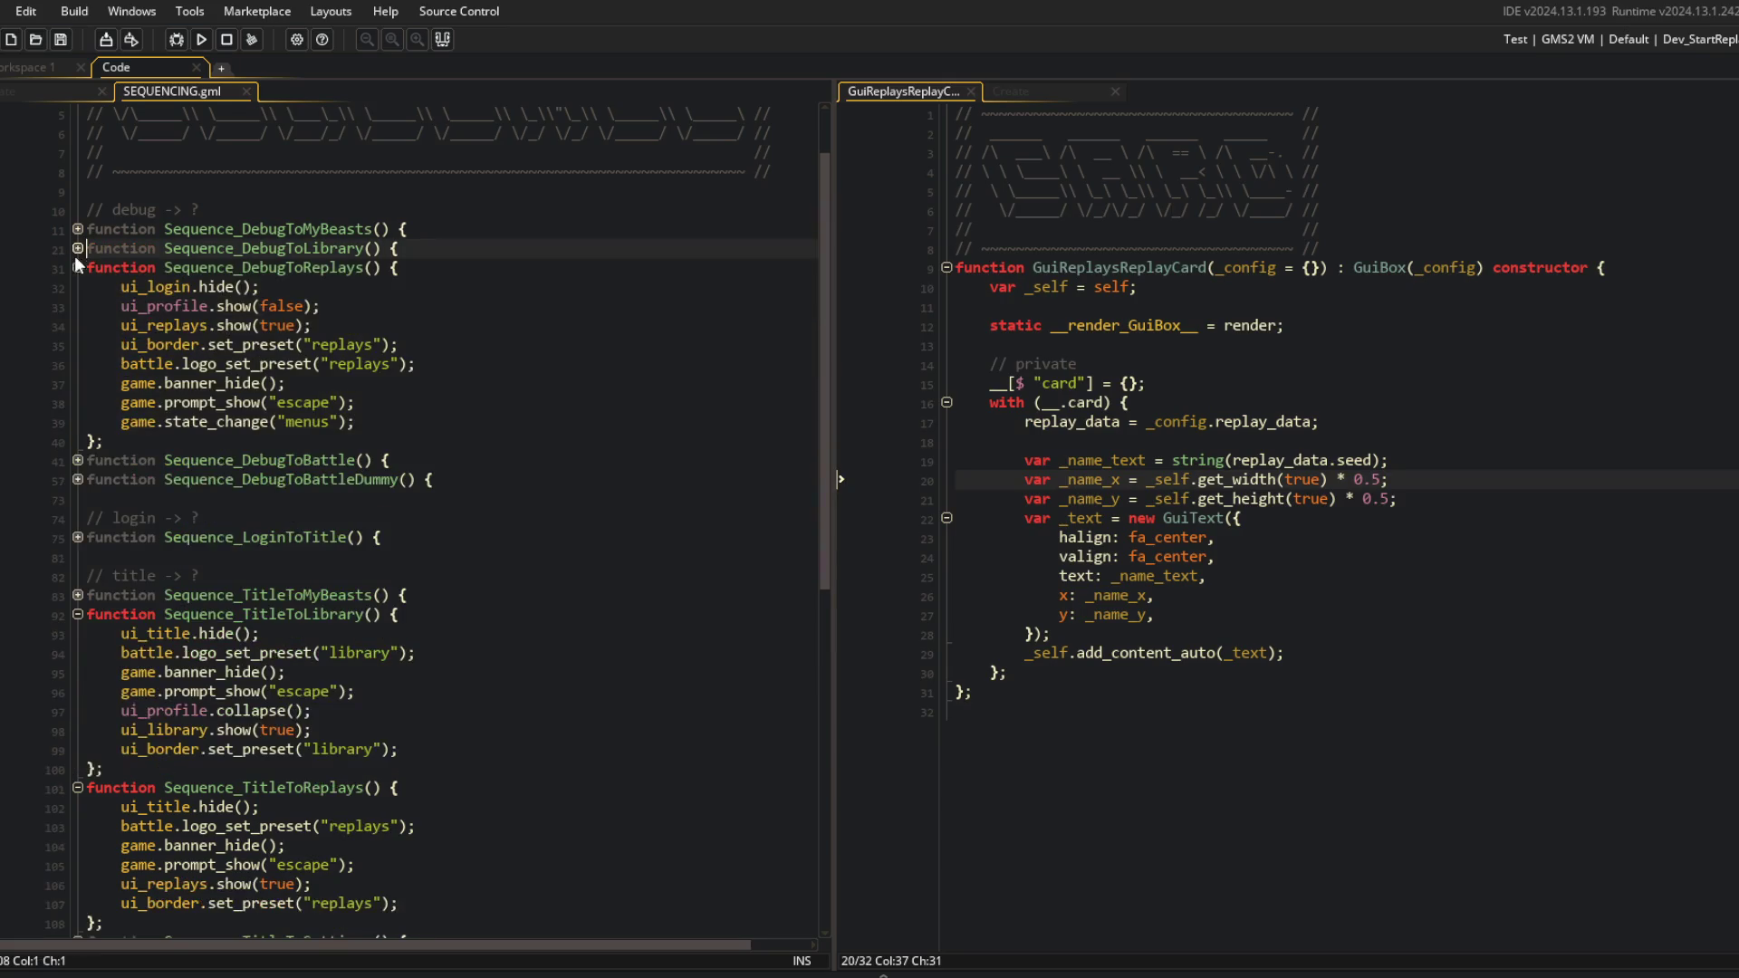
click(77, 267)
click(51, 91)
click(691, 376)
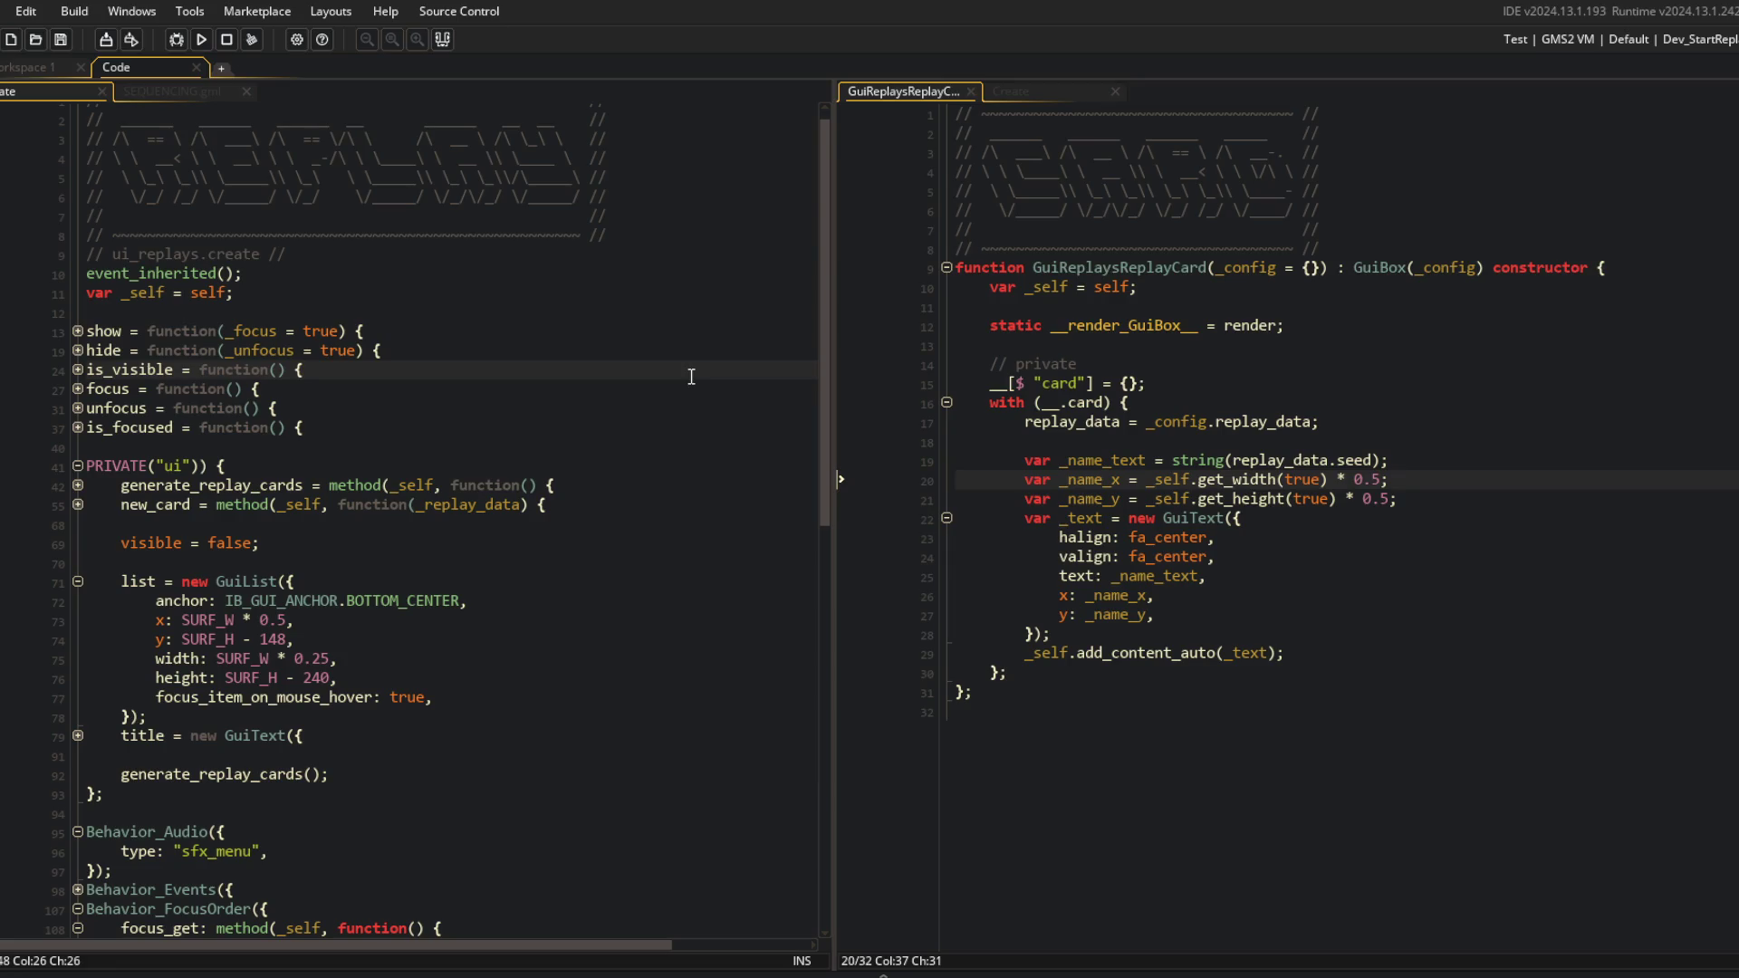
key(alt+Tab)
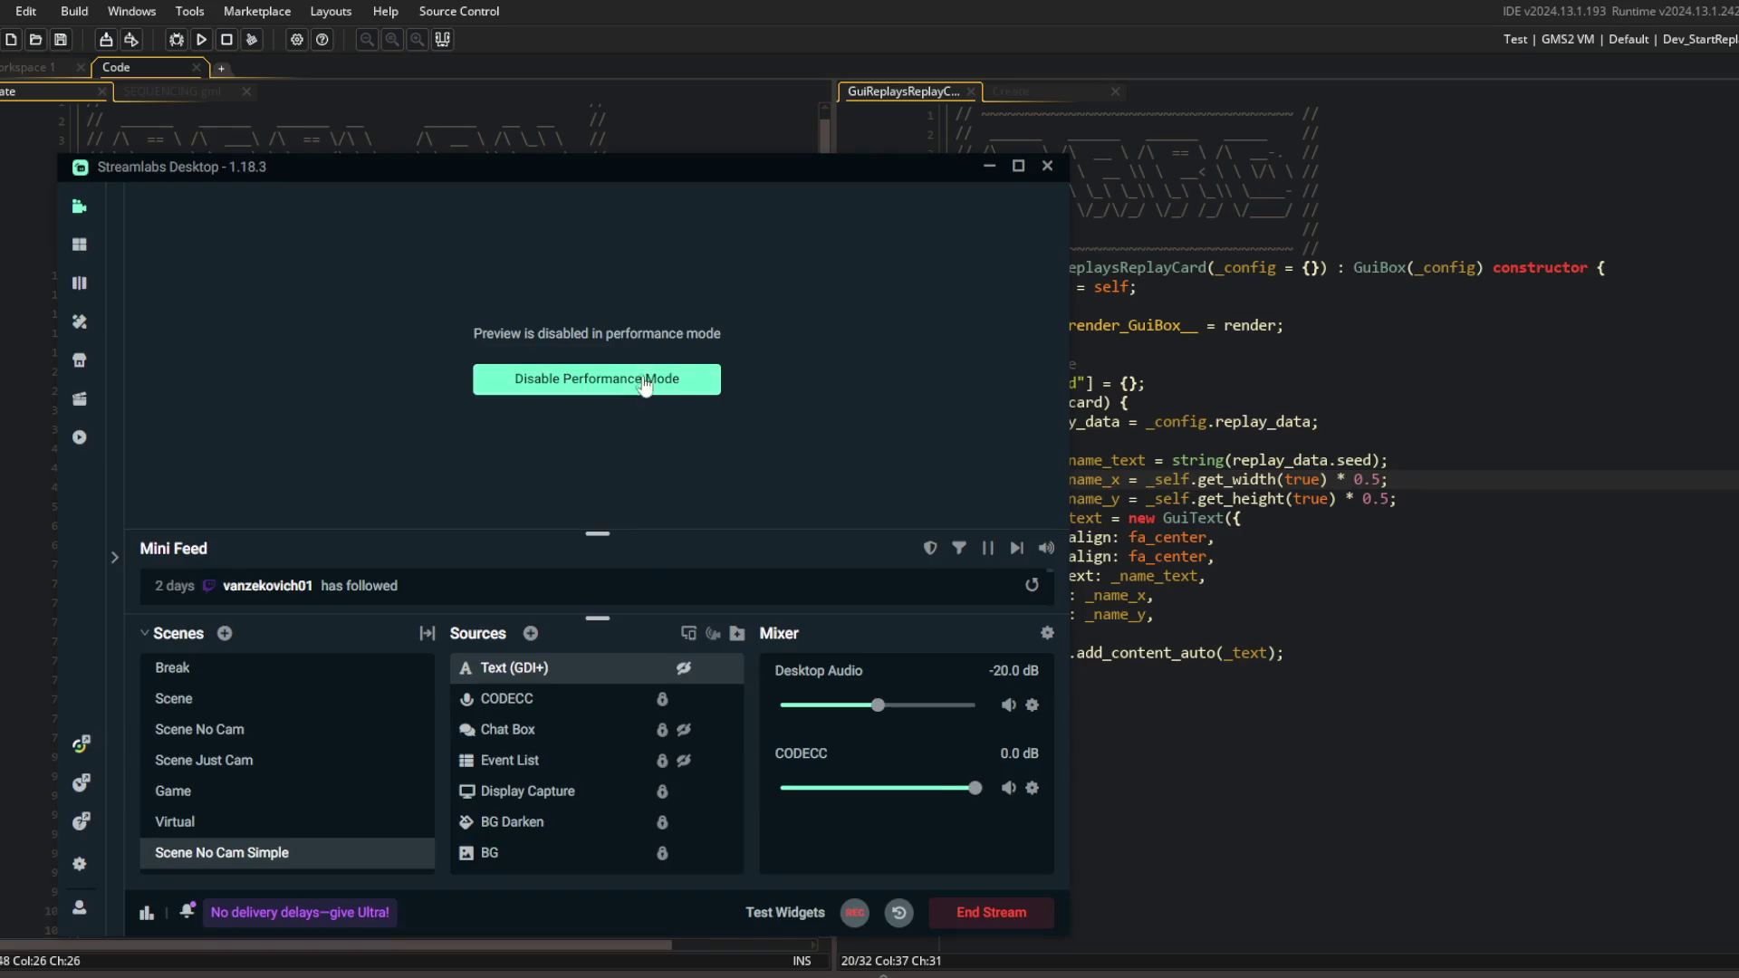
Unhide the brb Text (GDI+) source, drag it lower right, then turn the preview off.
click(683, 667)
right_click(802, 410)
click(772, 366)
drag(735, 353, 802, 419)
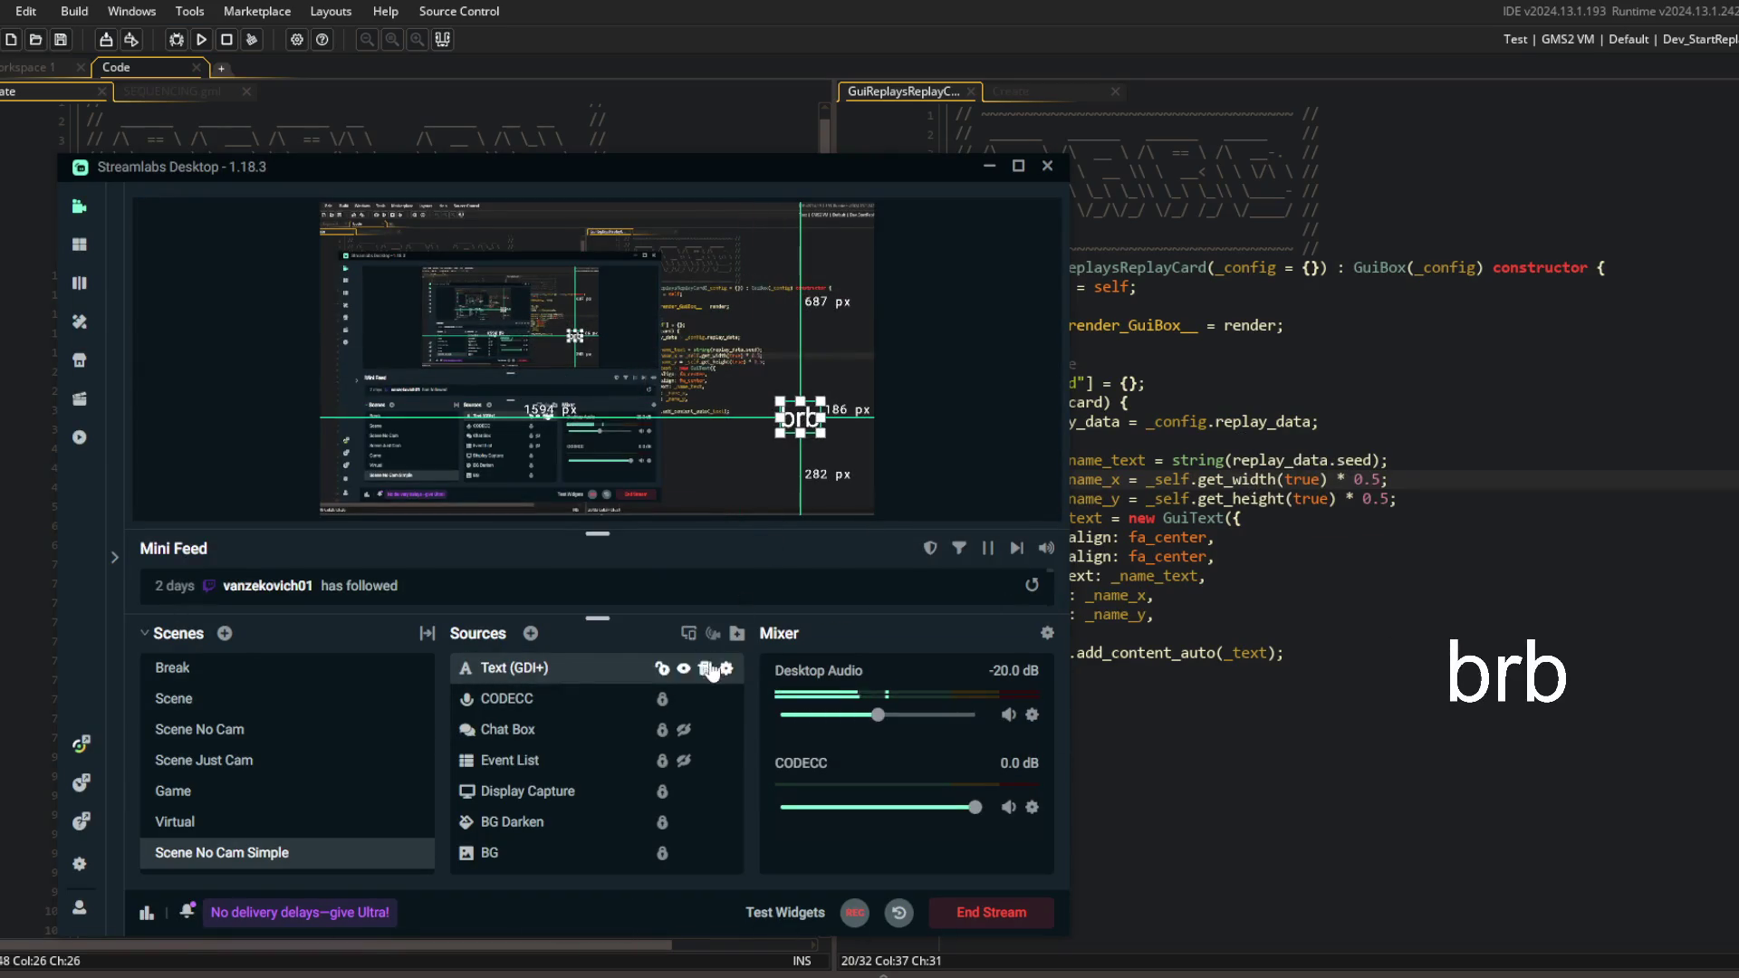
right_click(781, 460)
click(786, 591)
click(1304, 520)
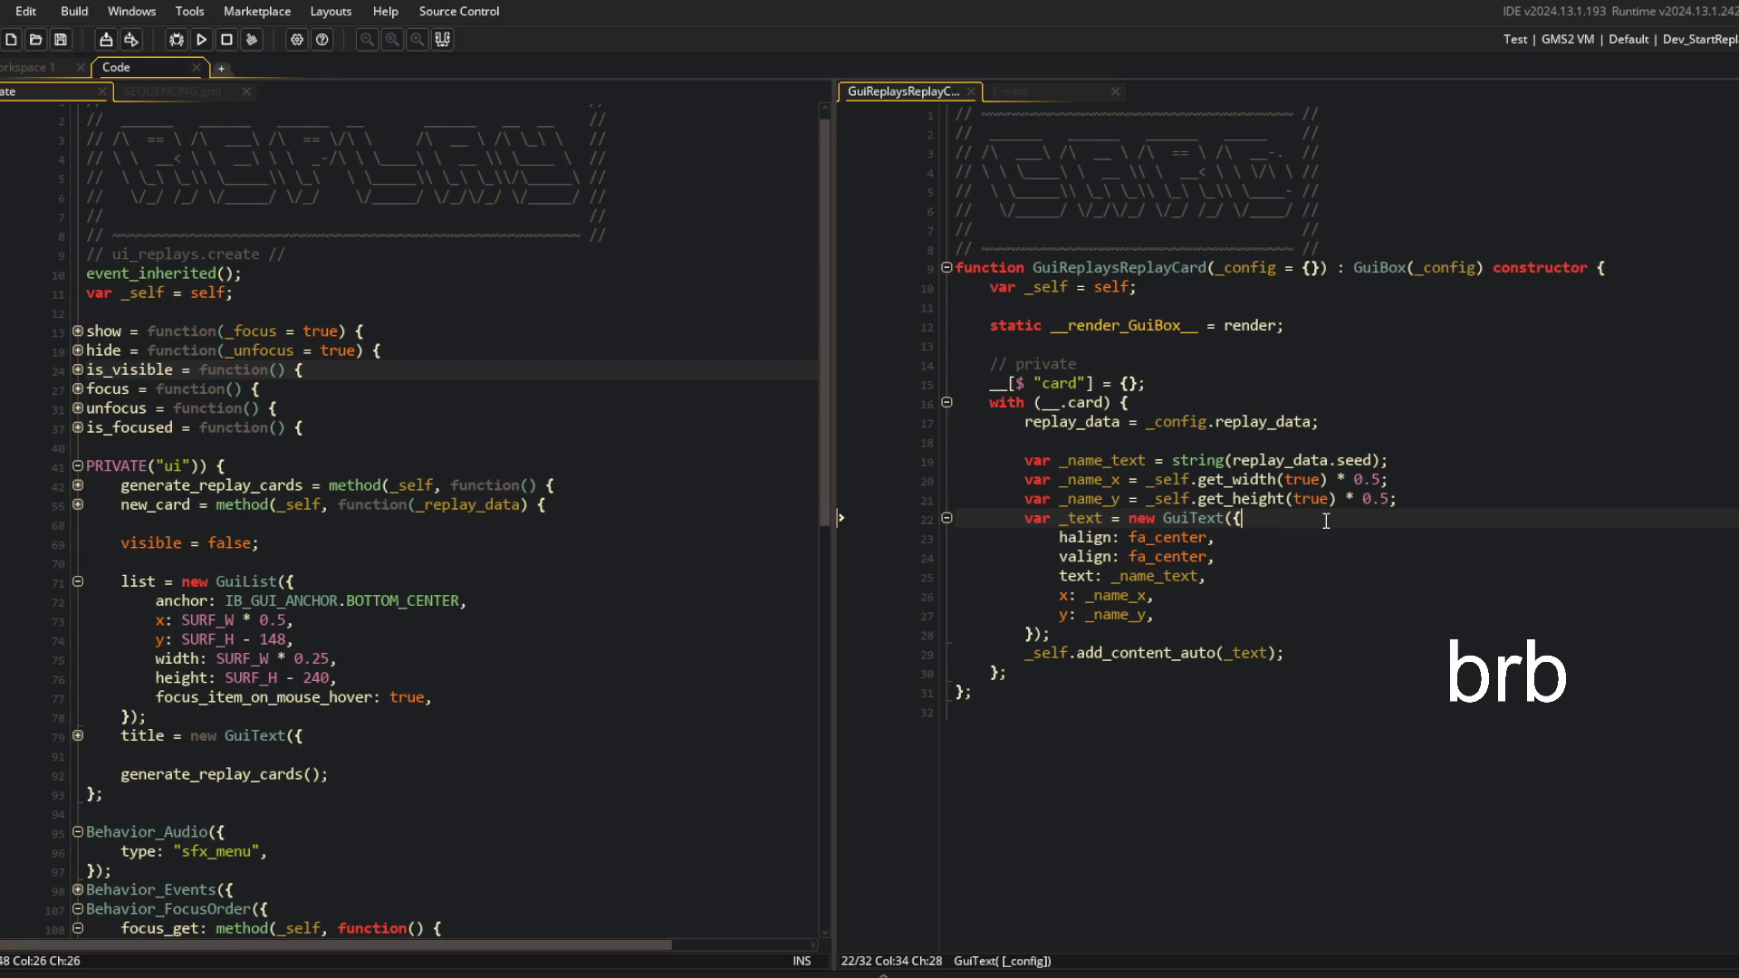
Hide the brb Text (GDI+) overlay in Streamlabs and return to the GameMaker code.
mouse_move(644, 975)
click(644, 916)
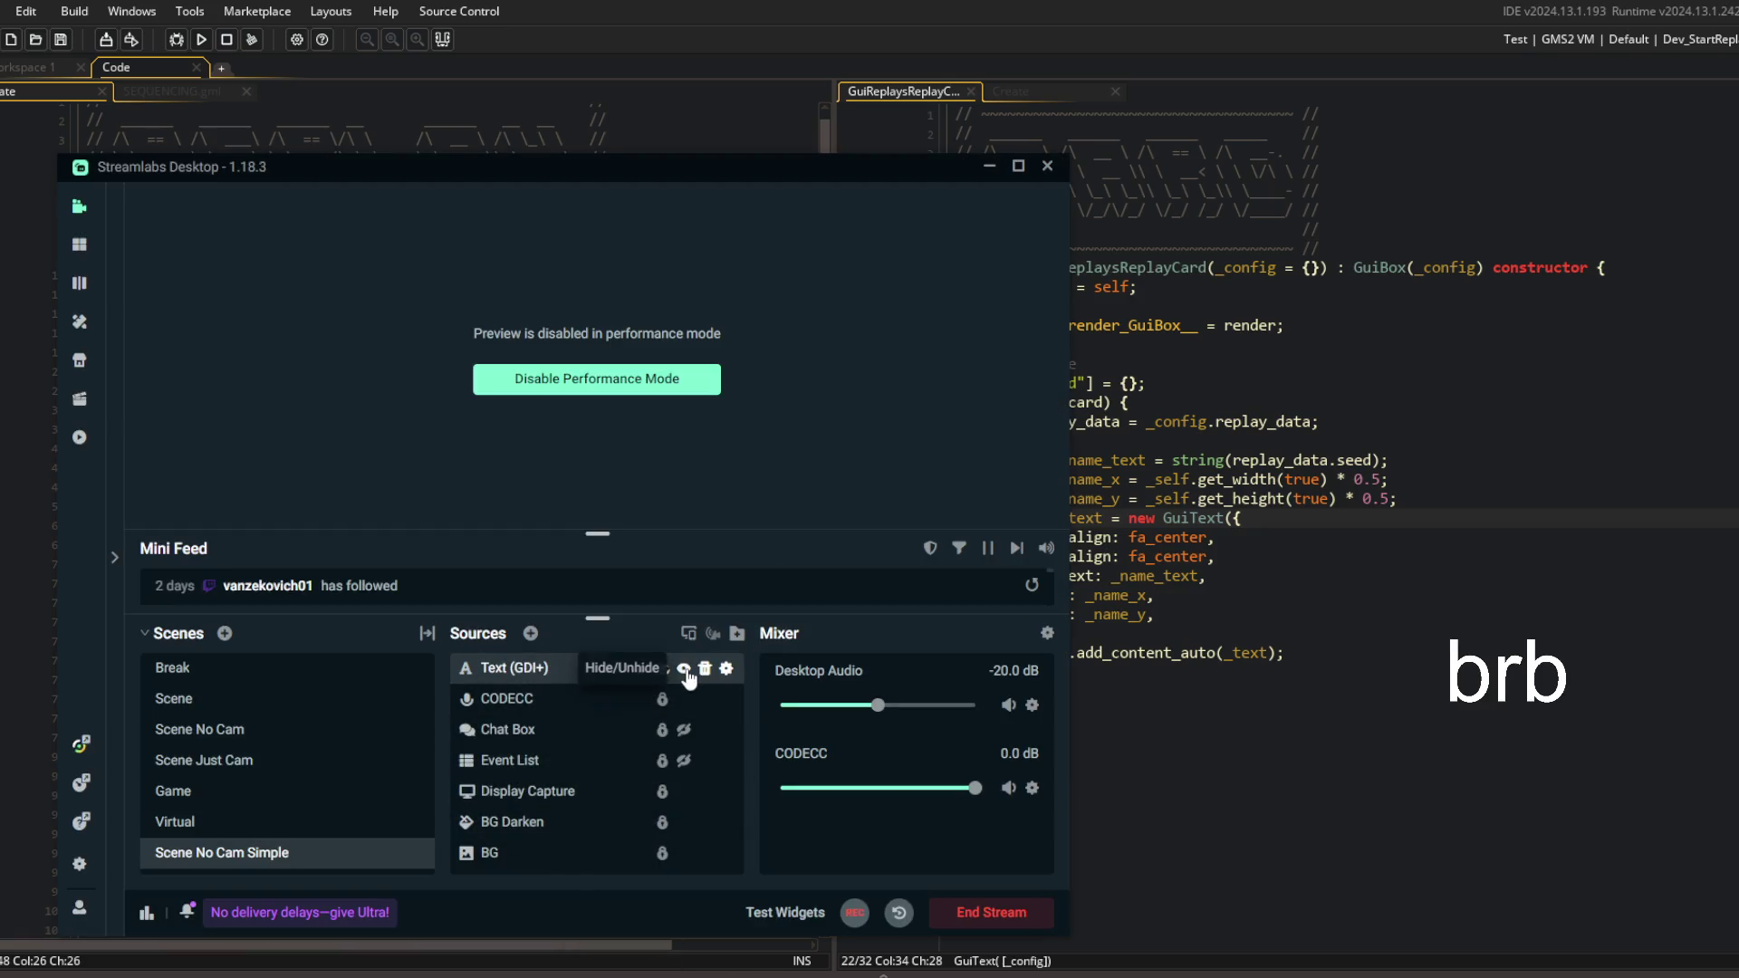
click(1292, 449)
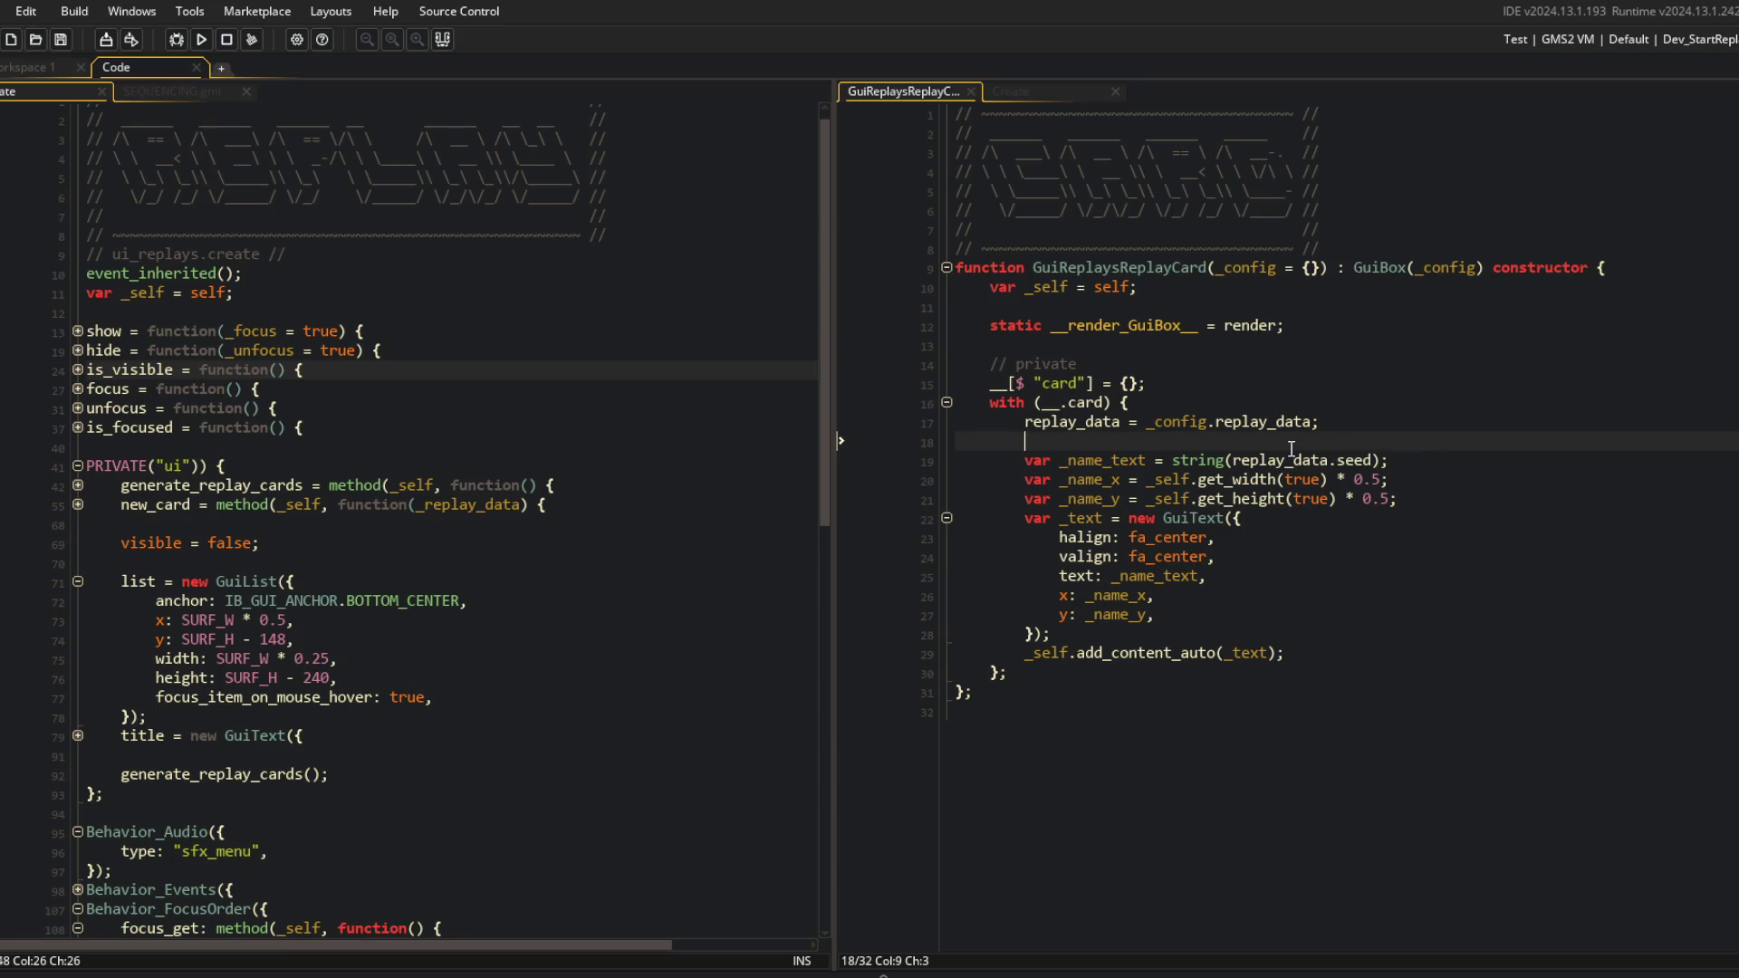
Wrap new_card's card creation code in a repeat (3) { } loop and run with F5.
click(420, 480)
click(78, 505)
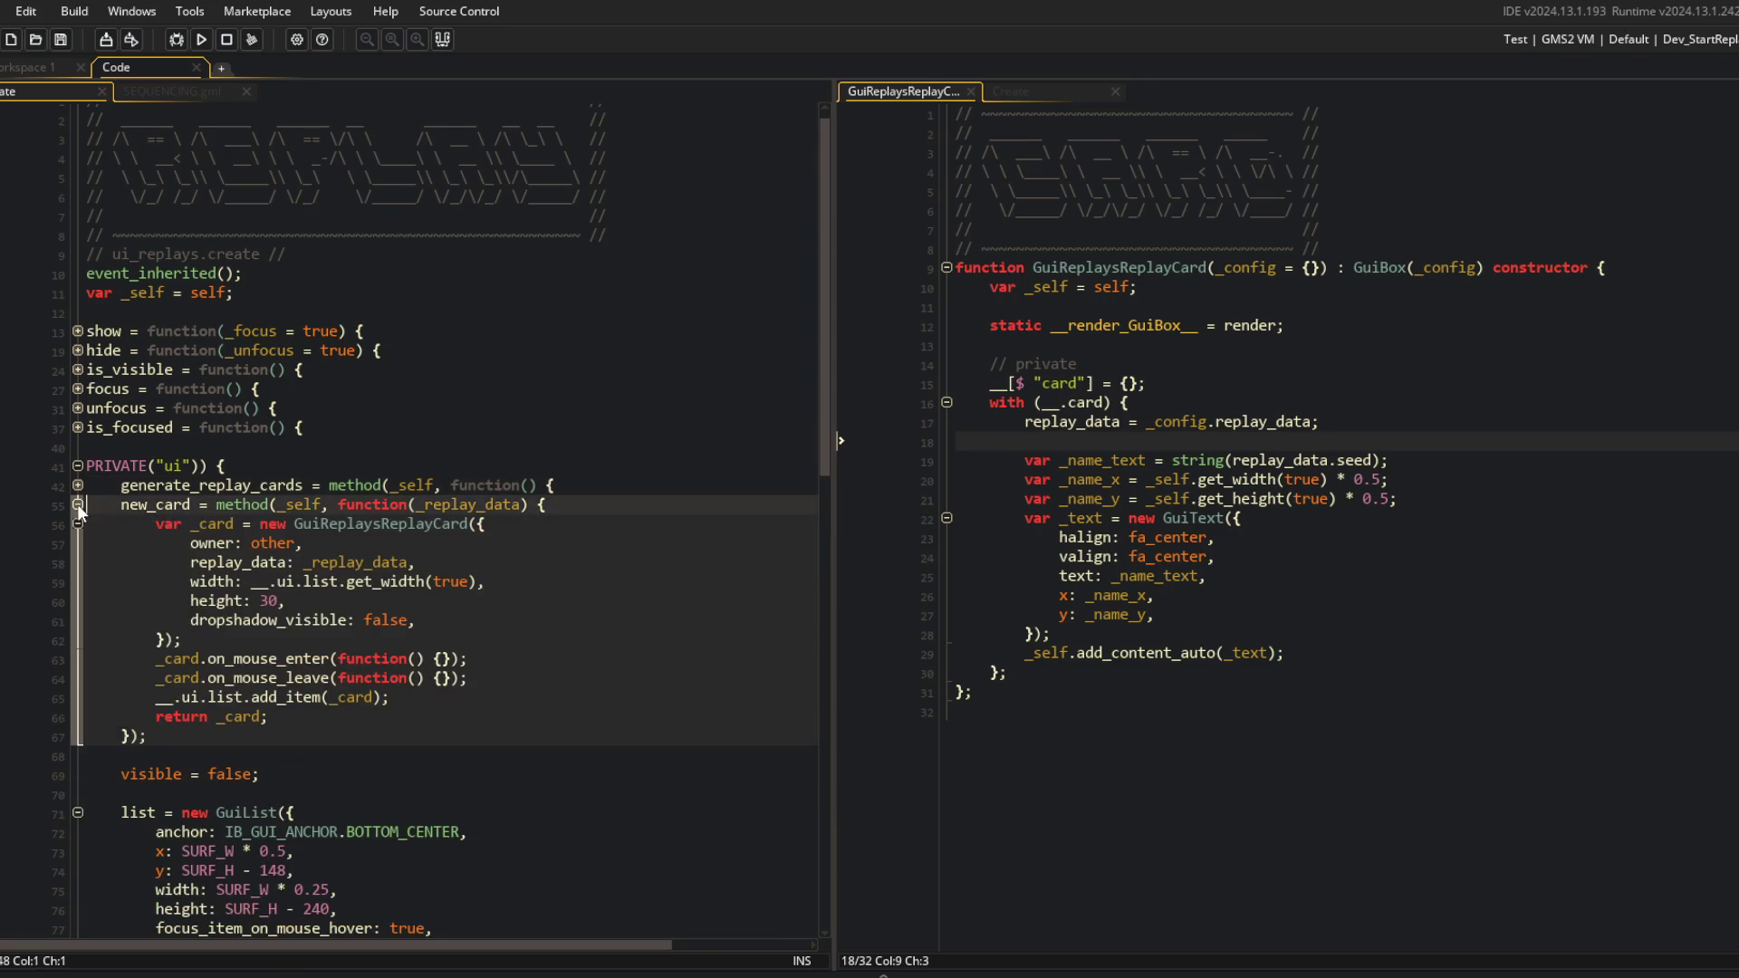
click(572, 501)
key(Return)
text(repeat (3) {)
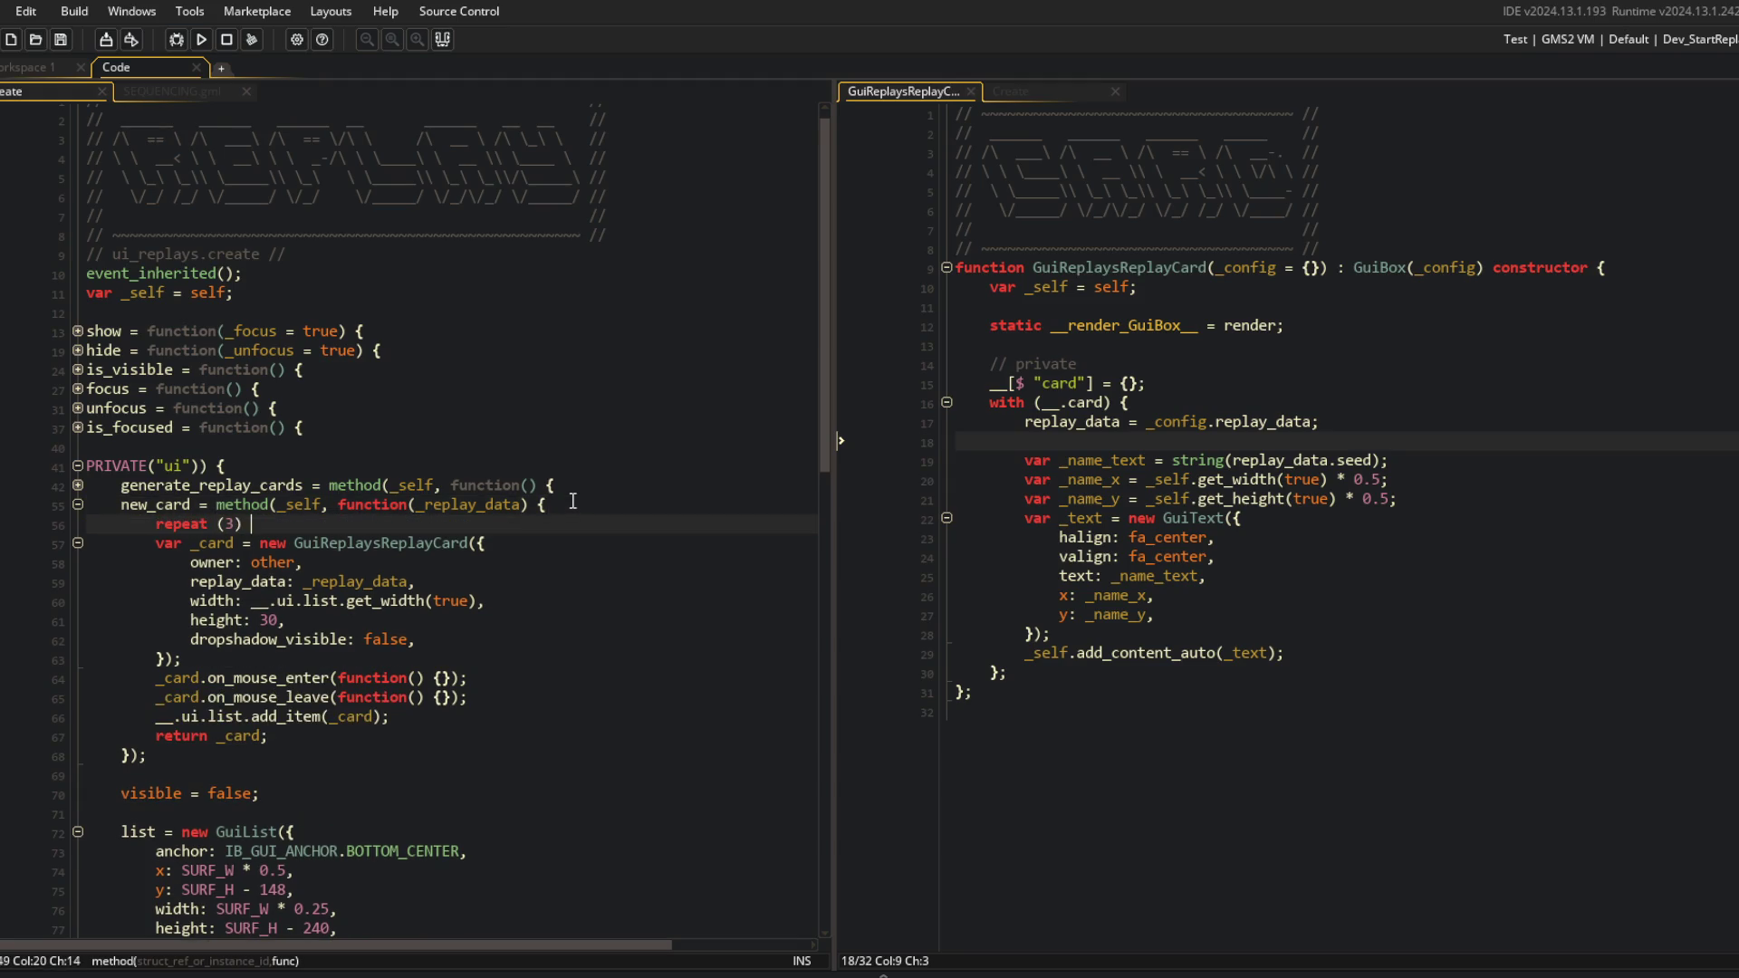
key(shift+Down)
key(shift+Down)
key(shift+Down)
key(Tab)
key(Return)
text(})
key(F5)
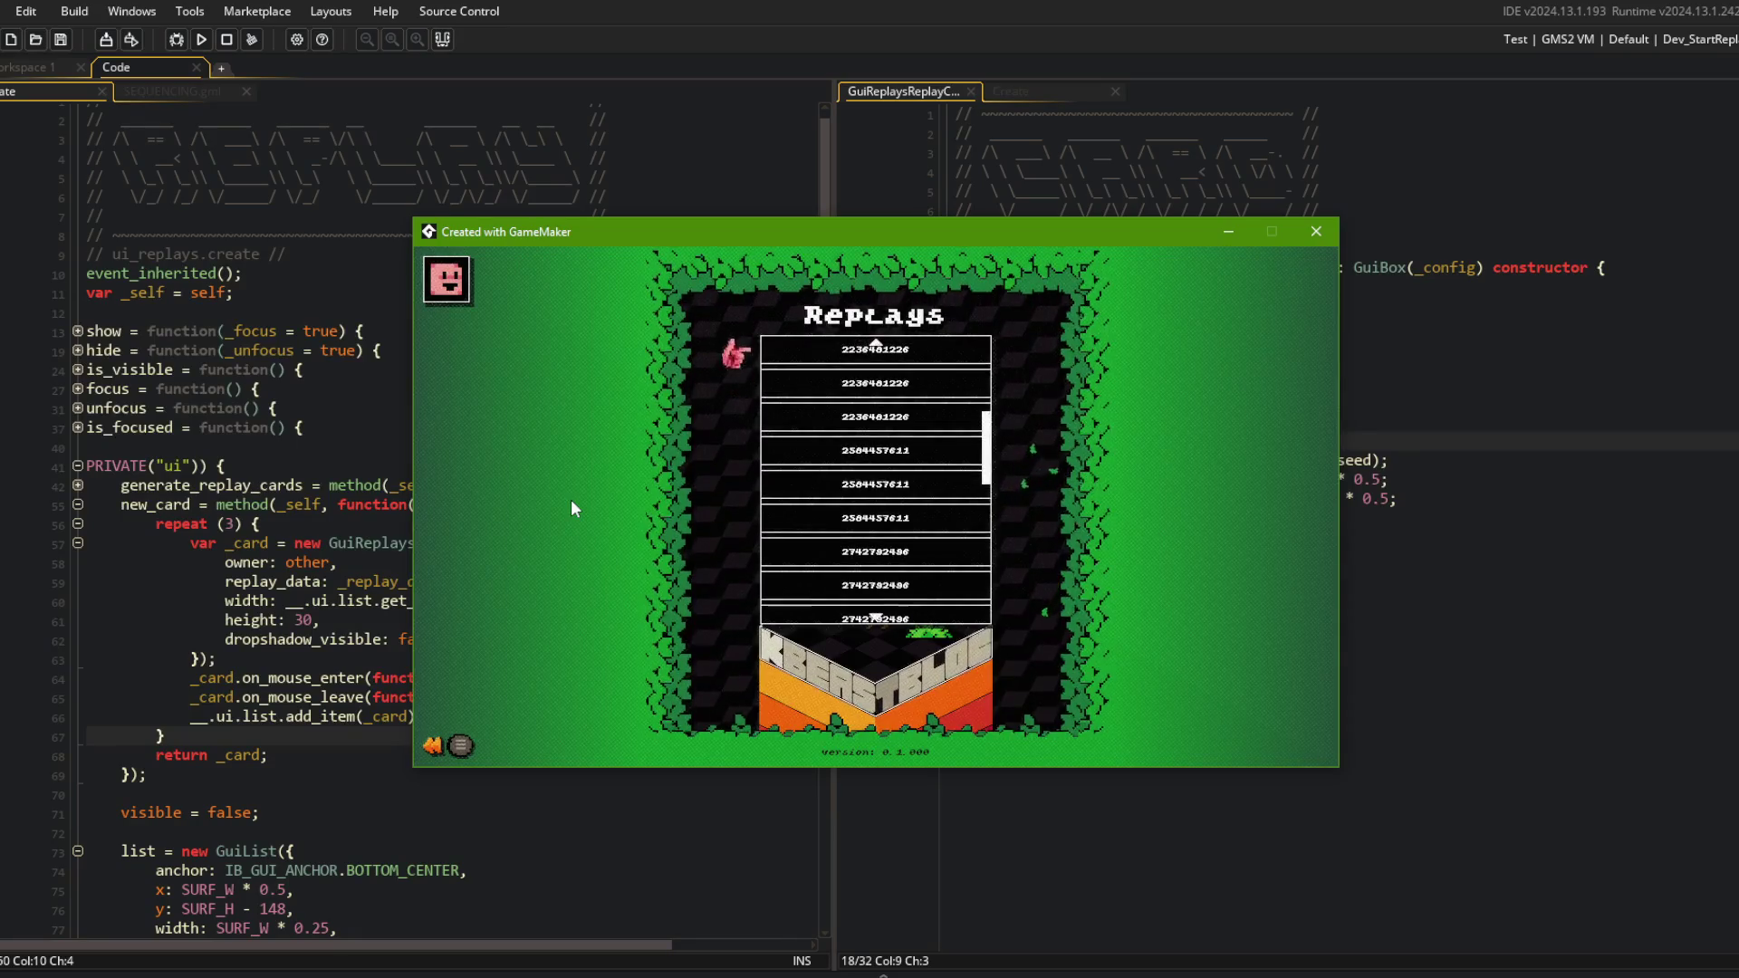
Close the game, change the loop to repeat (5), and rebuild the game.
key(Escape)
click(245, 523)
key(Left)
key(BackSpace)
text(5)
click(268, 235)
click(201, 39)
click(567, 373)
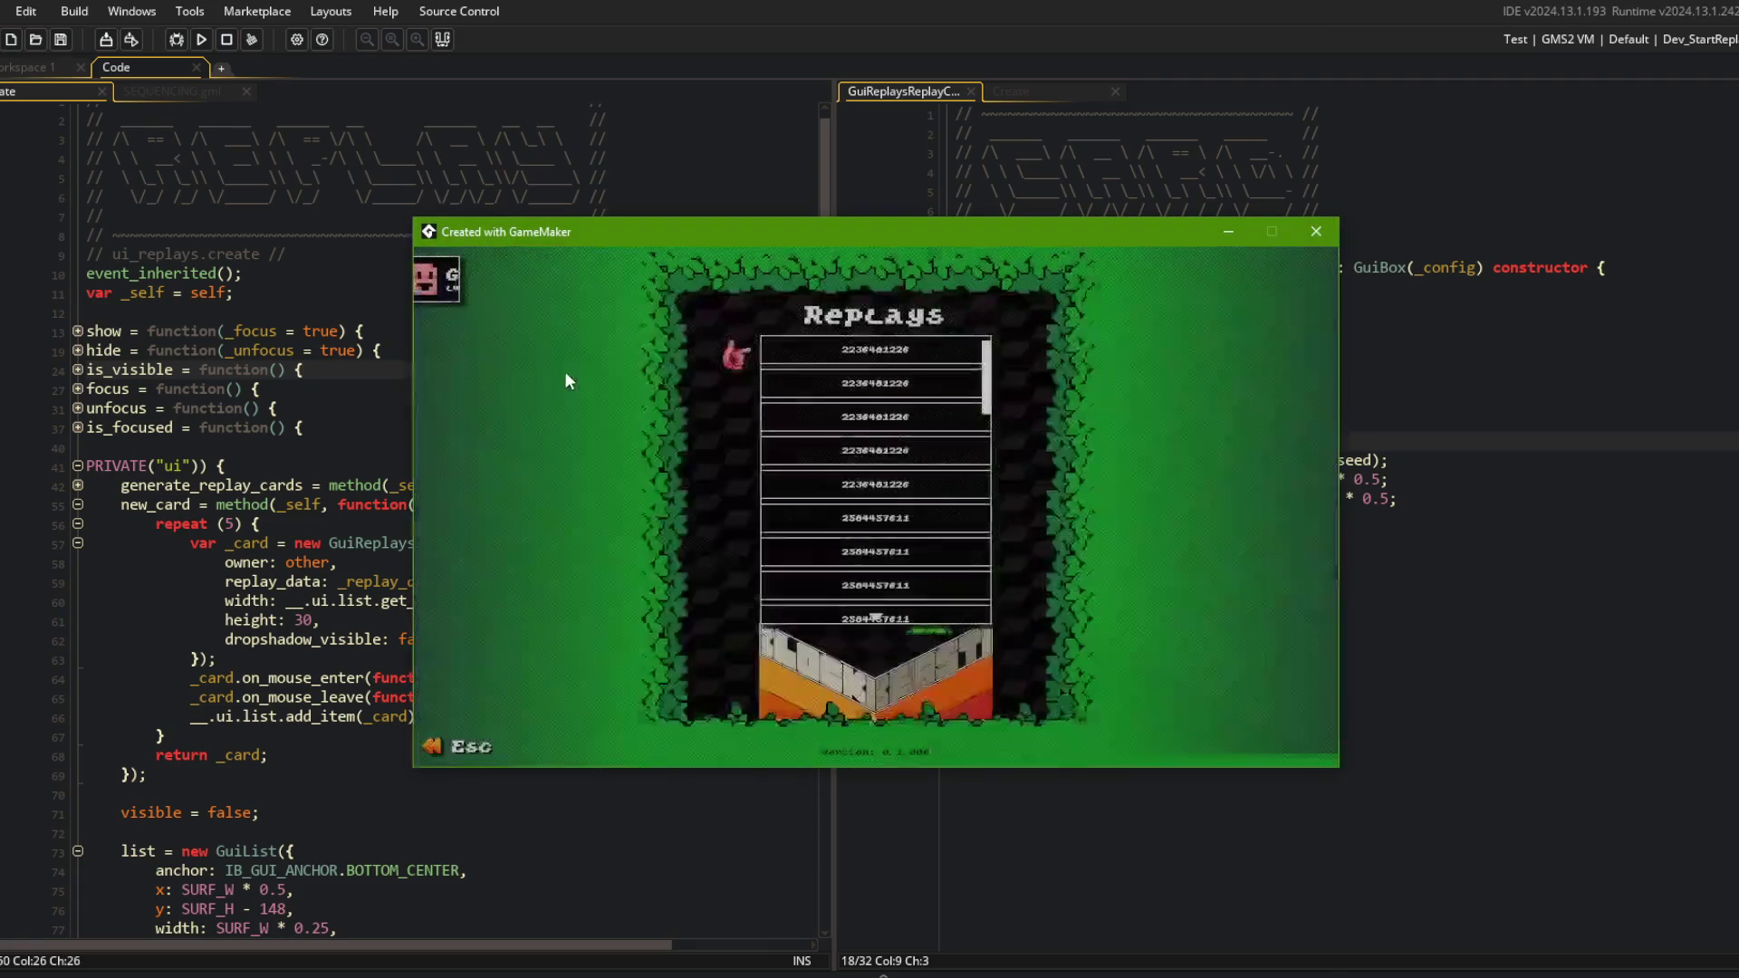
Browse the Replays list of seed cards, each shown five times.
scroll(567, 380, down, 2)
scroll(567, 380, up, 5)
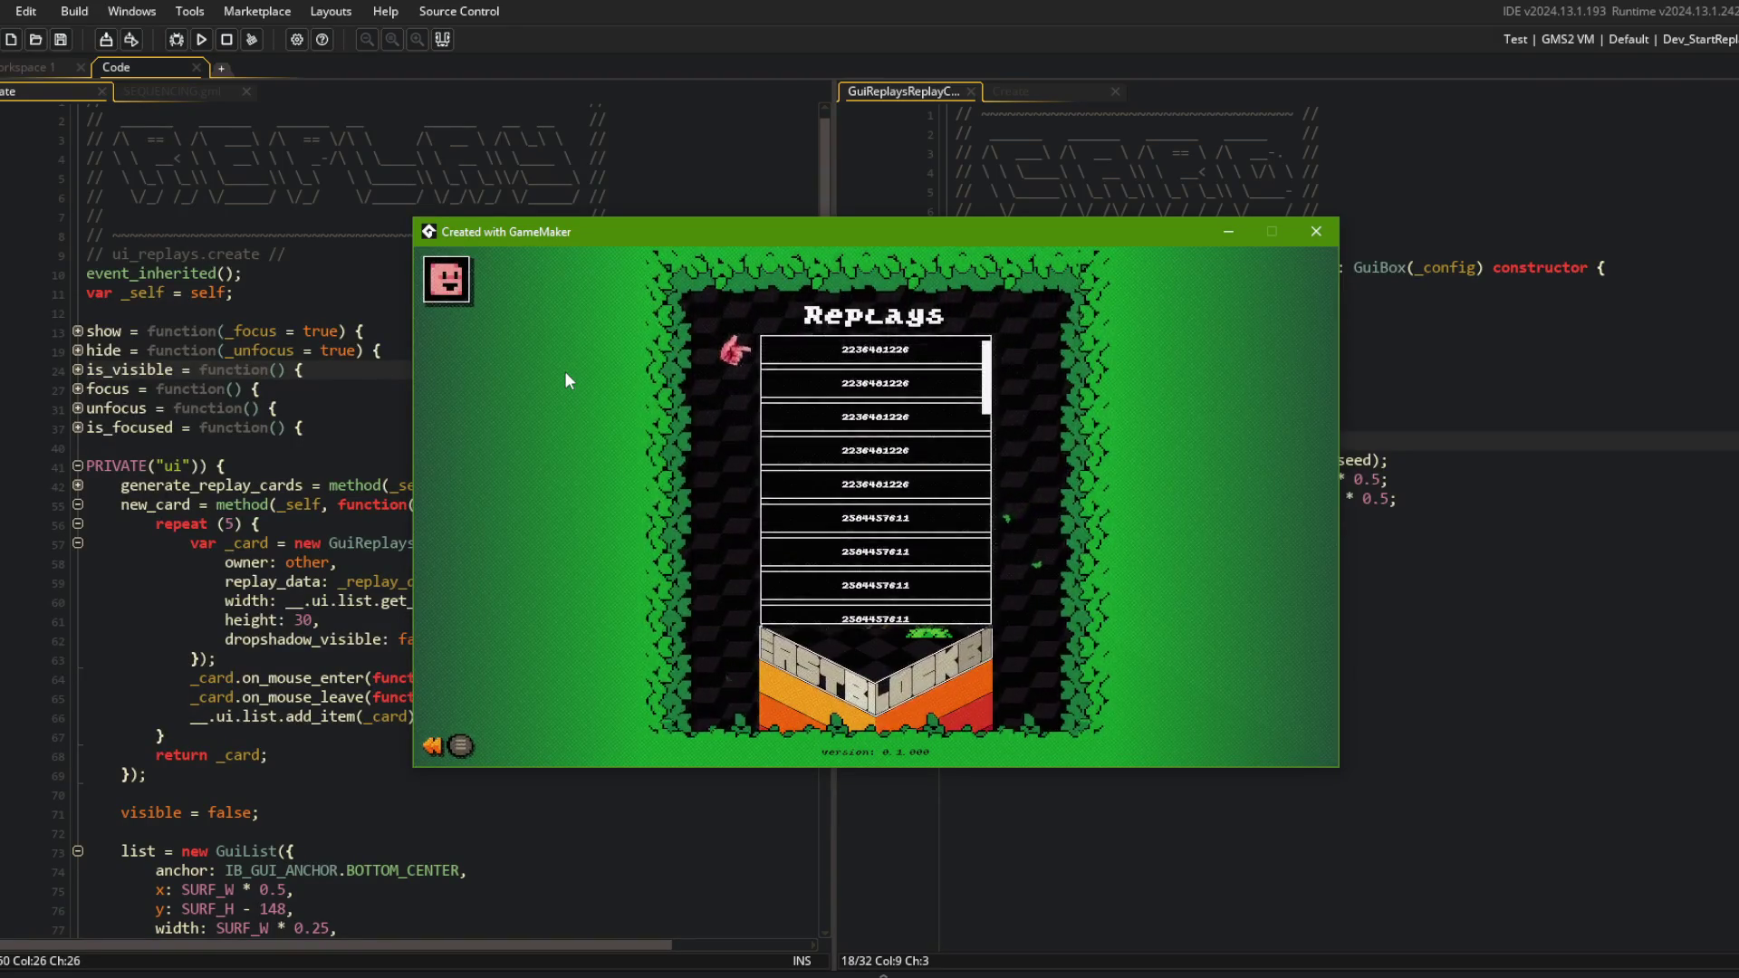
key(Up)
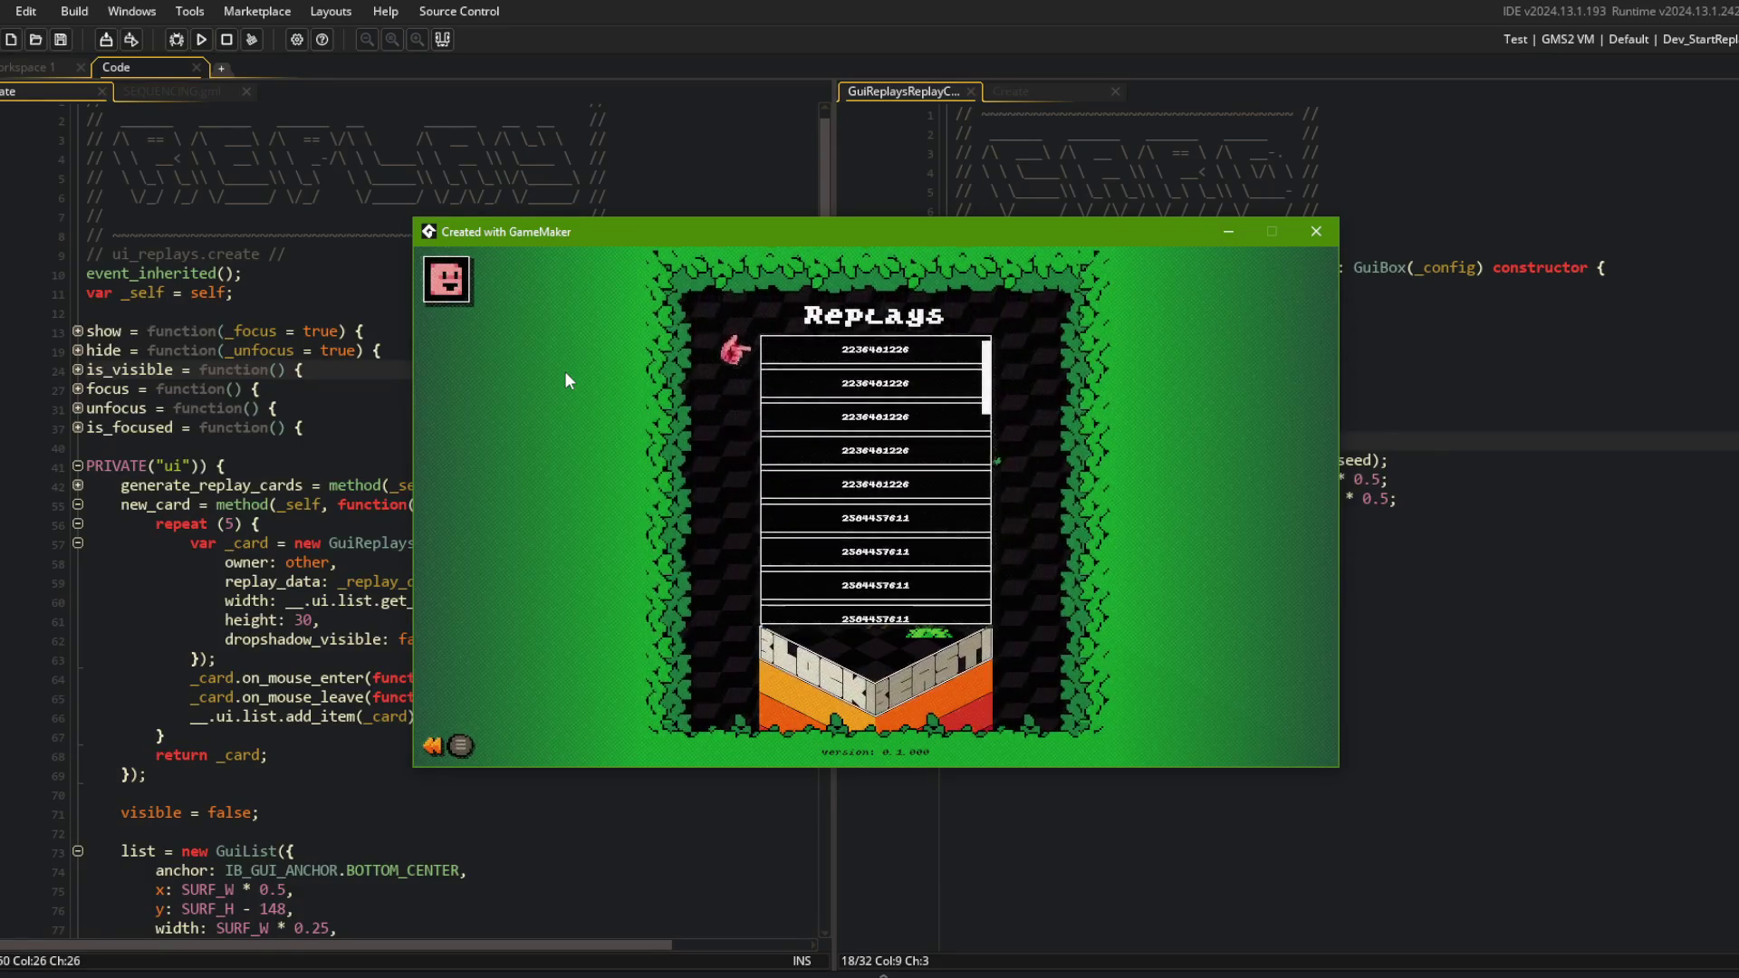
key(Down)
key(Down)
key(Down)
key(Down)
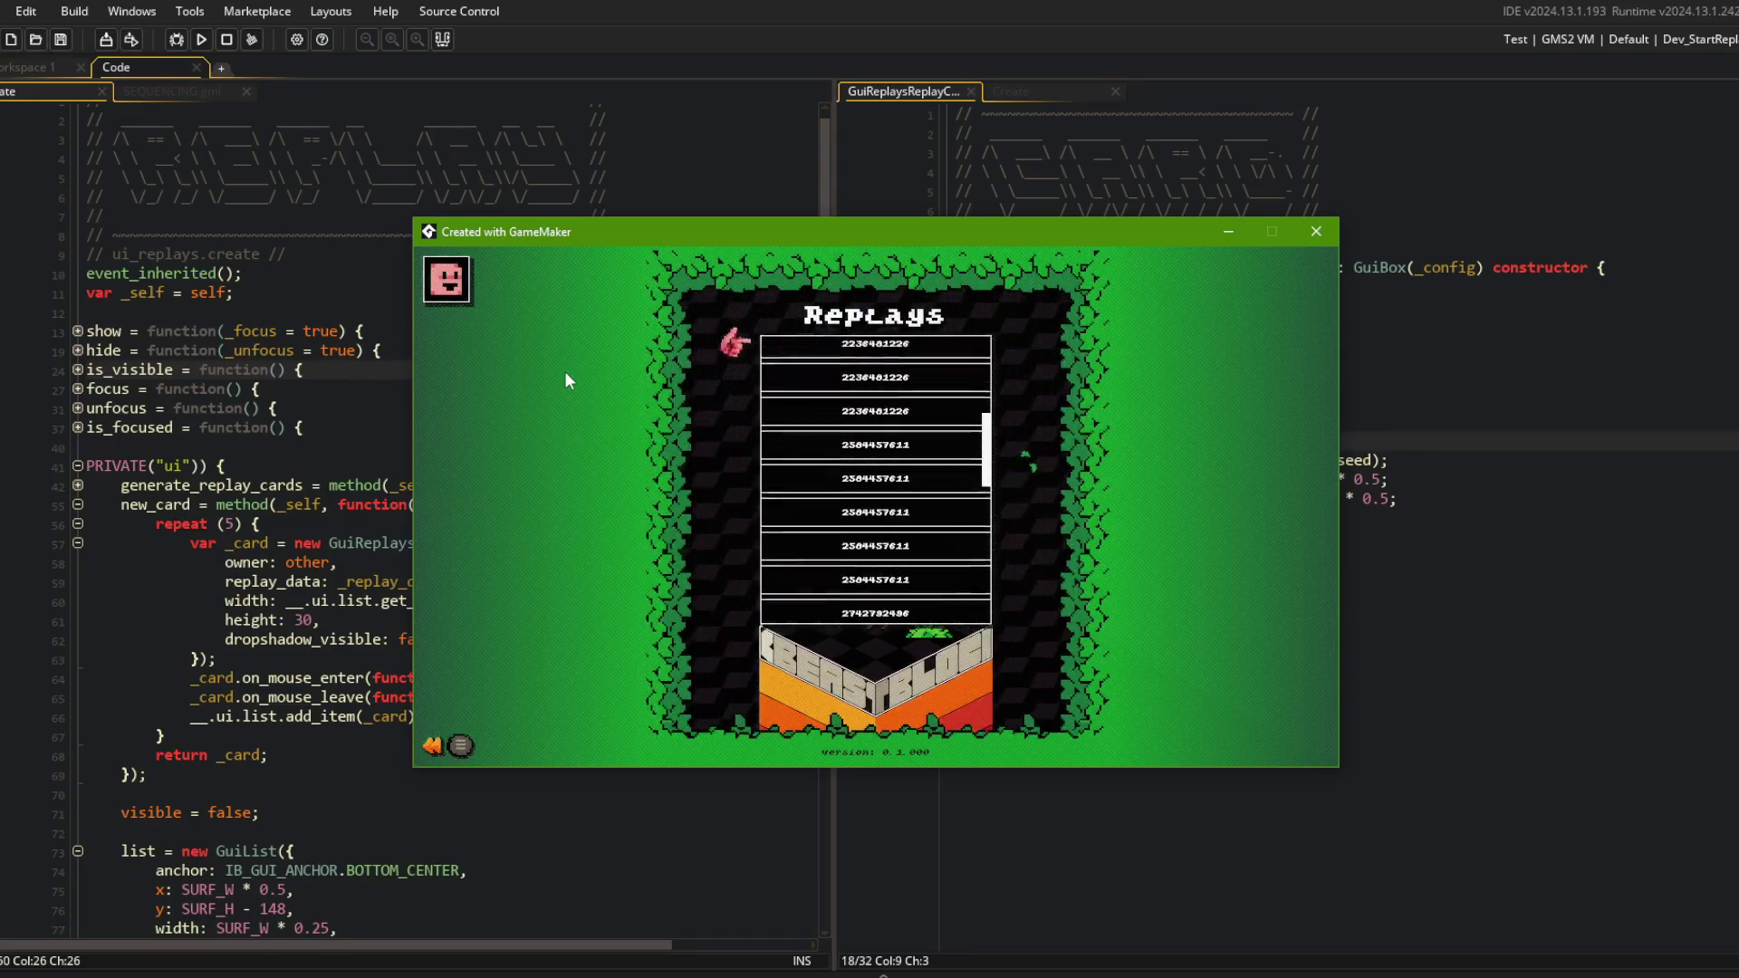
key(Down)
key(Down)
key(Down)
key(Down)
key(Up)
key(Up)
key(Up)
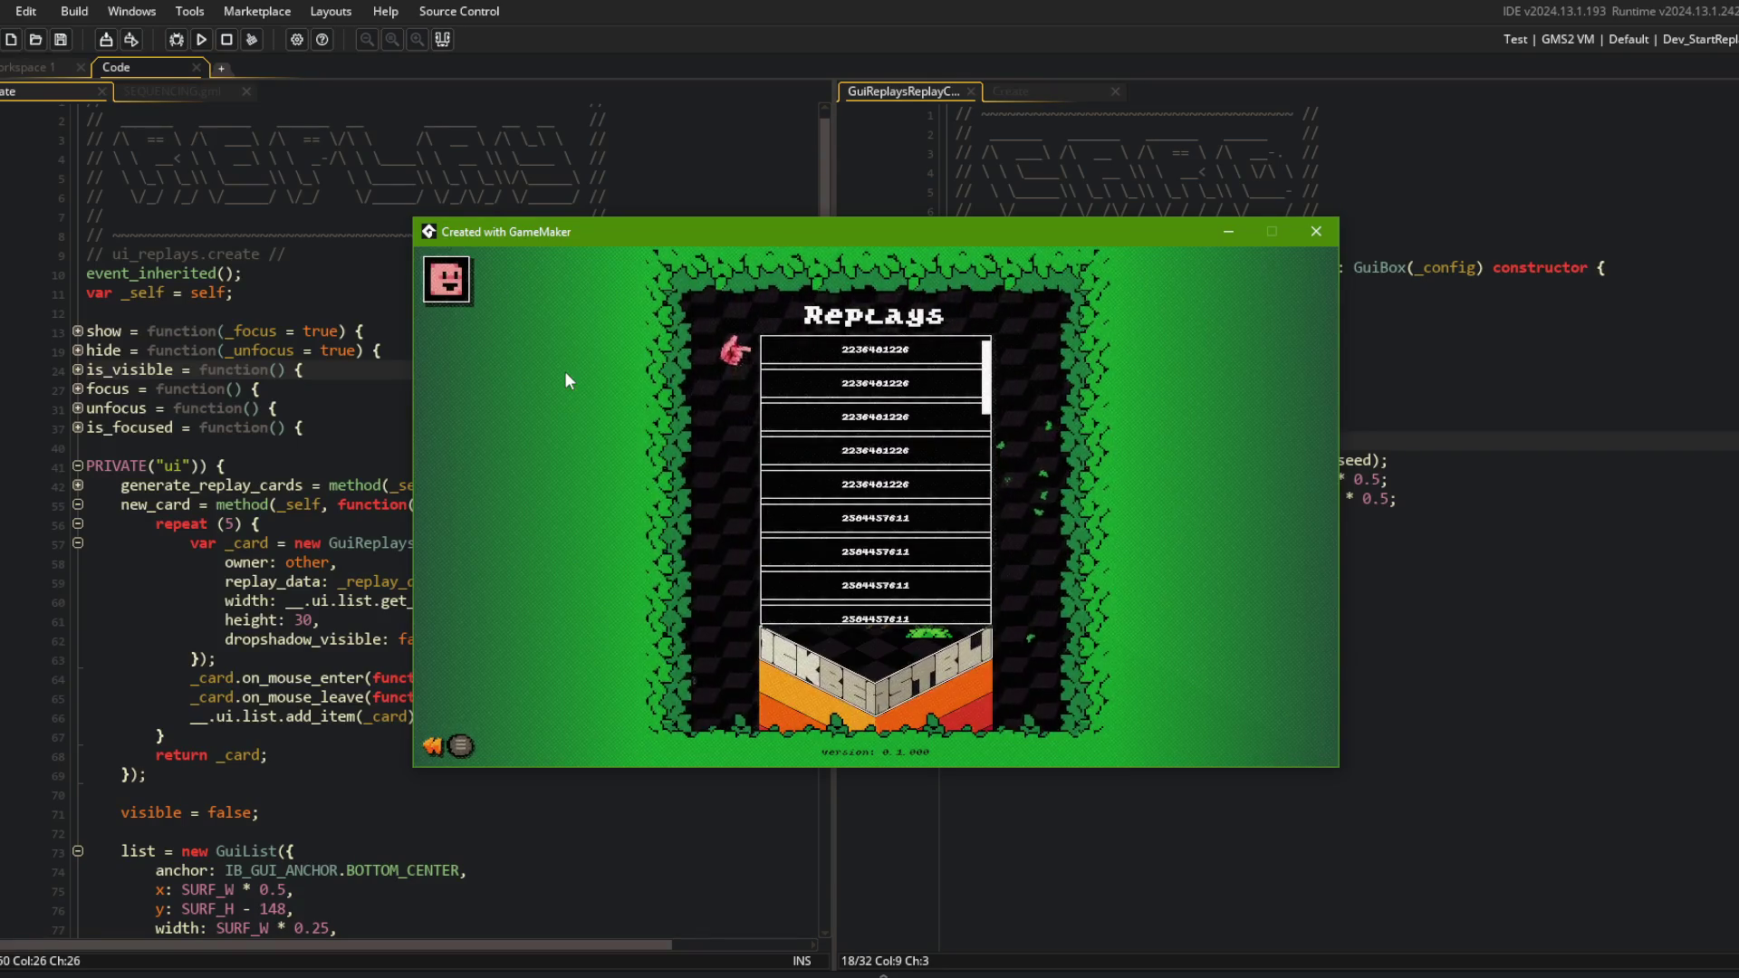
Close the running game and delete the repeat count of 5.
click(1329, 232)
click(670, 527)
key(Left)
key(Left)
key(Left)
key(BackSpace)
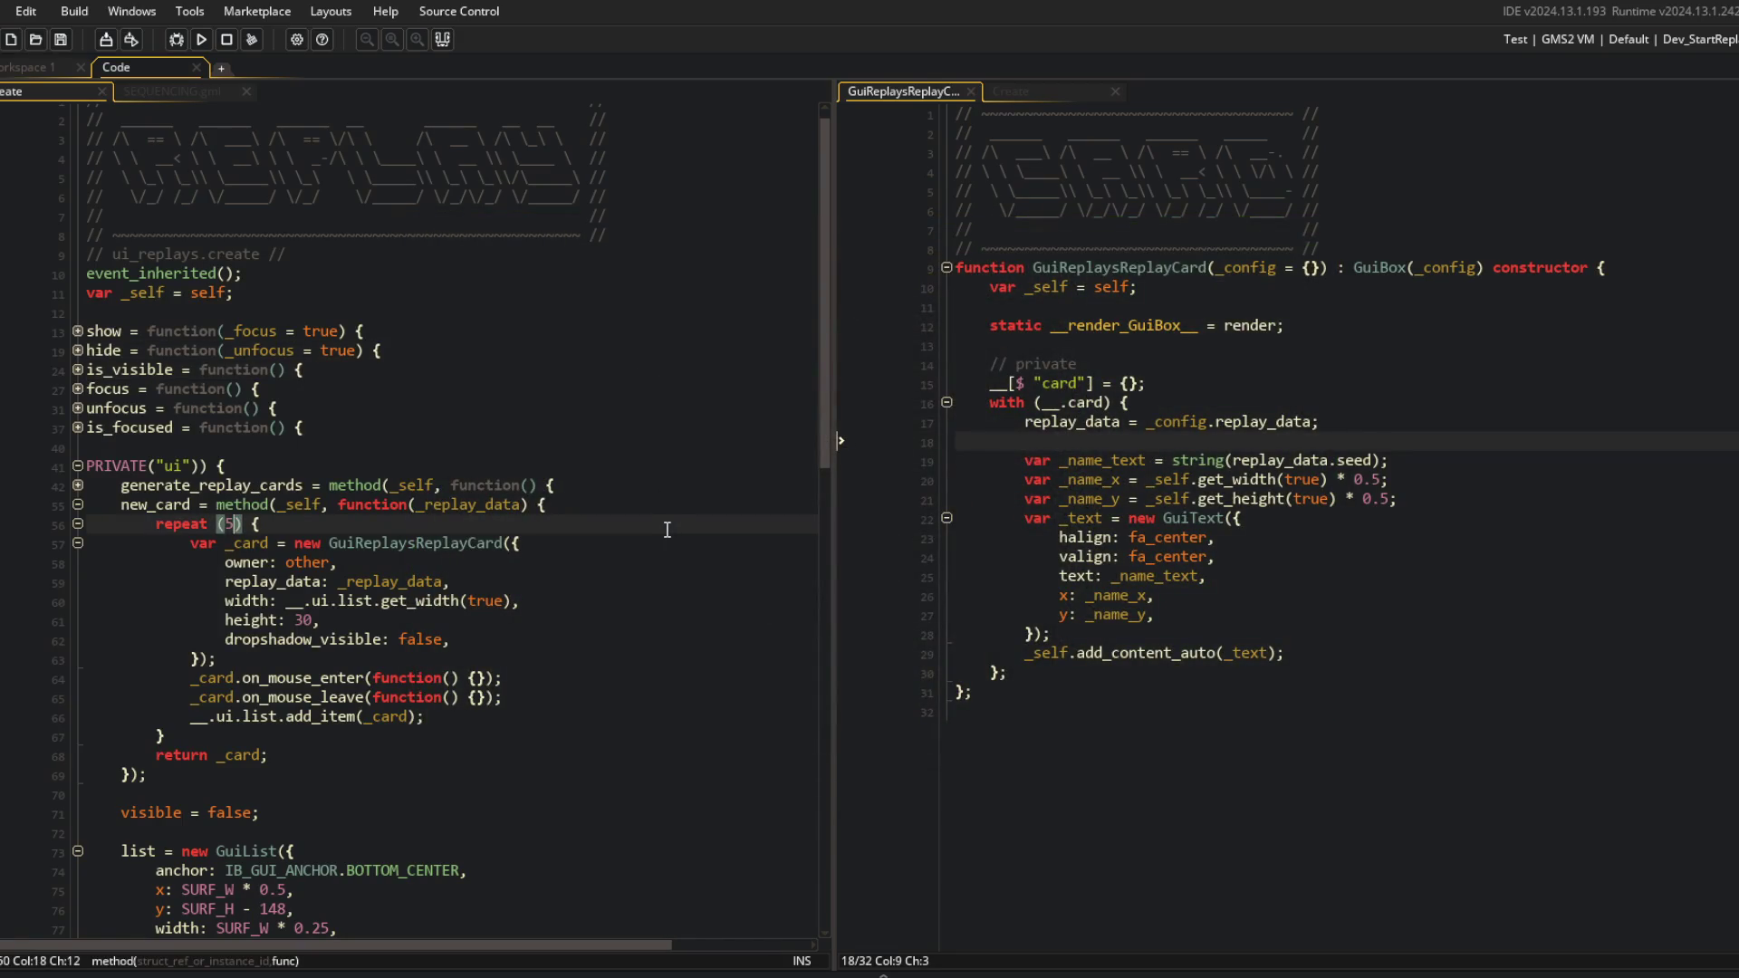
Find todo via asset search (Ctrl+T) and open the notes in a full tab.
click(32, 66)
key(ctrl+t)
text(todo)
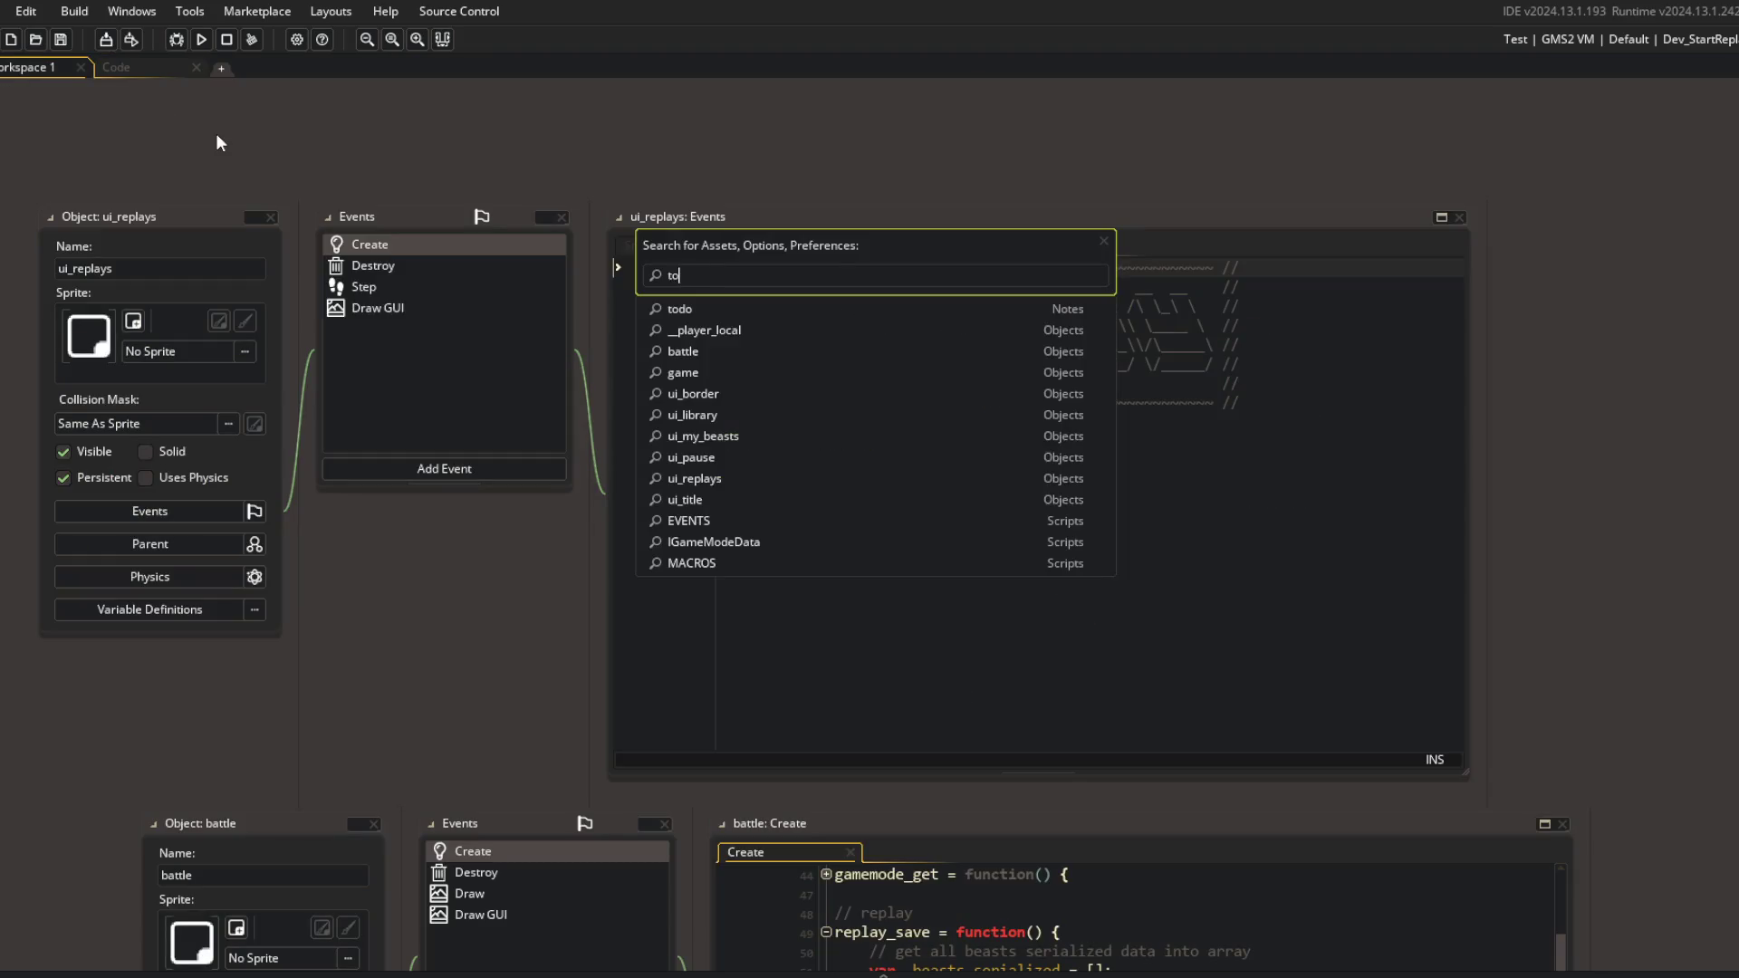
key(Return)
click(374, 417)
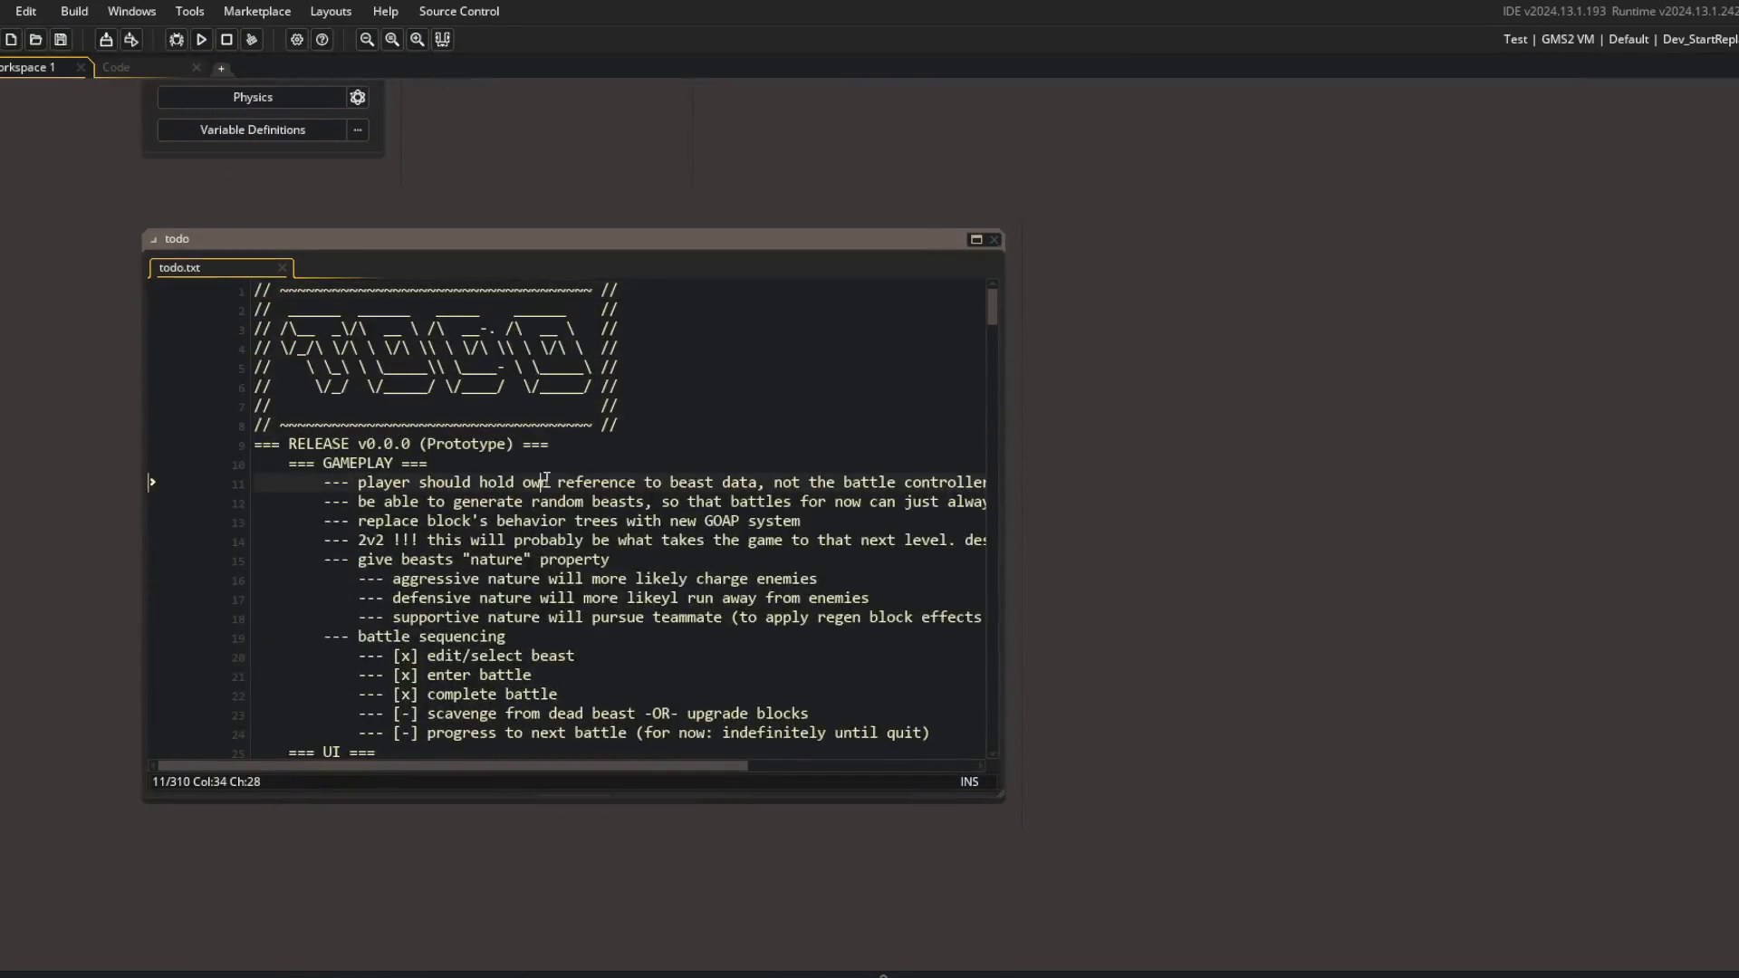
scroll(633, 507, down, 4)
click(976, 239)
click(878, 460)
Under replay UI, delete the two film reel tasks and the gamepad support task.
click(559, 558)
scroll(398, 322, up, 4)
click(786, 269)
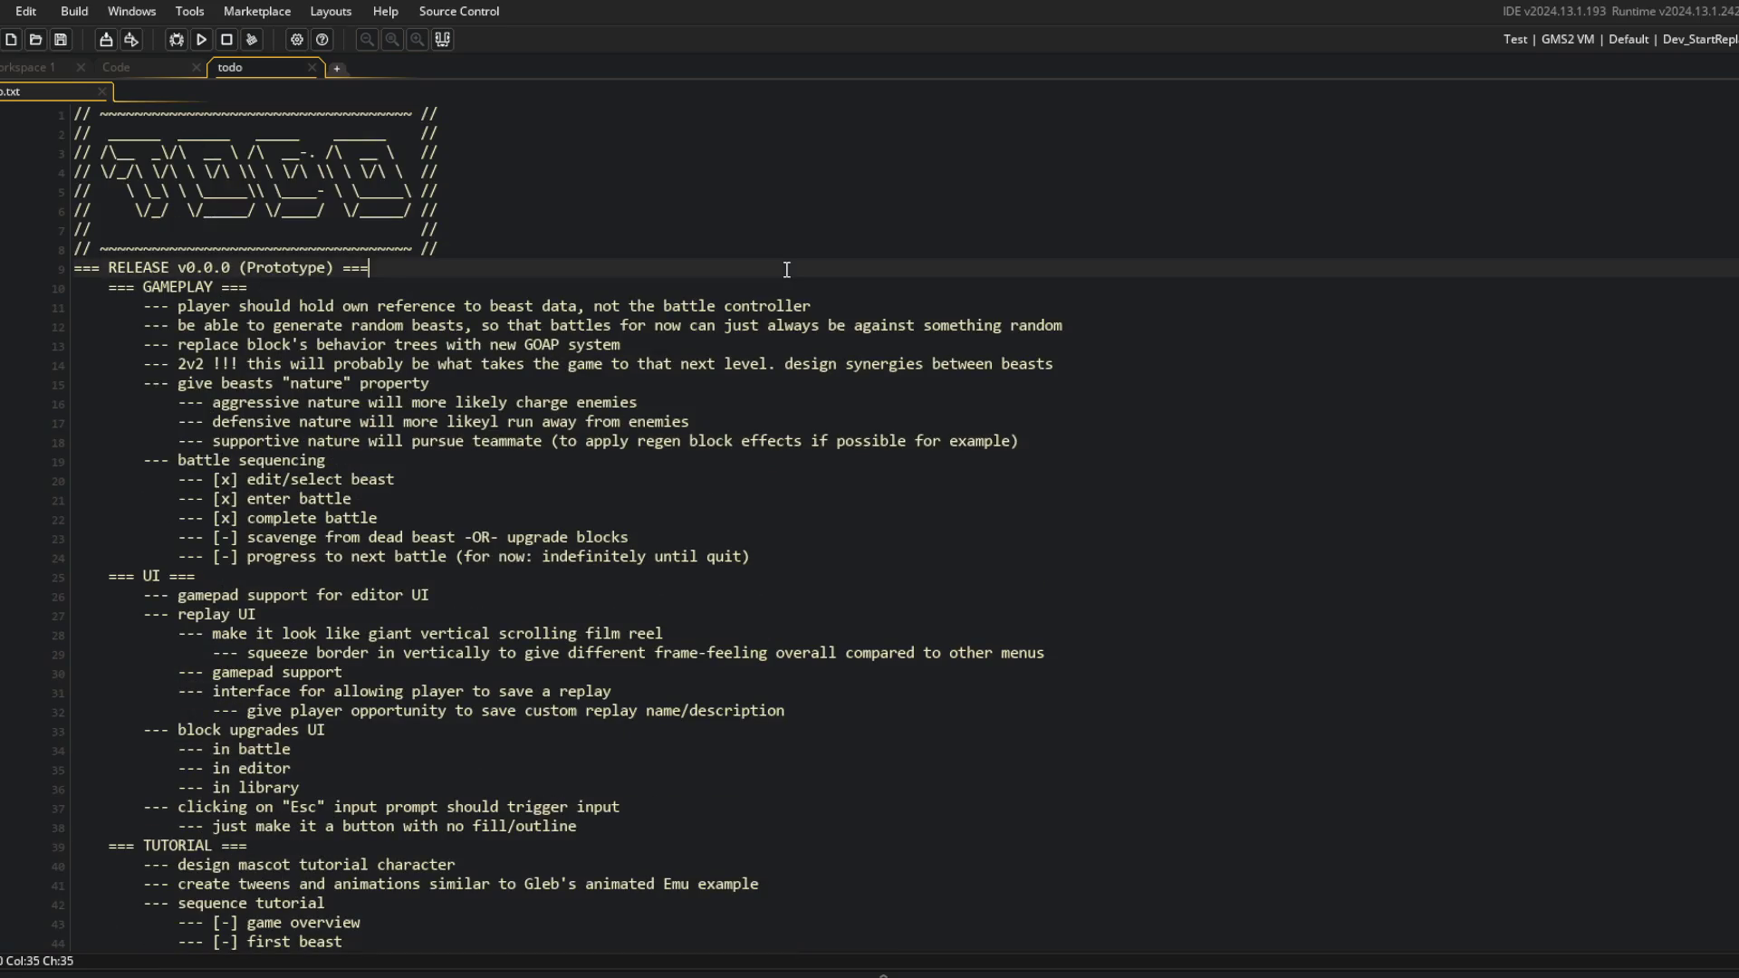
click(397, 294)
click(508, 613)
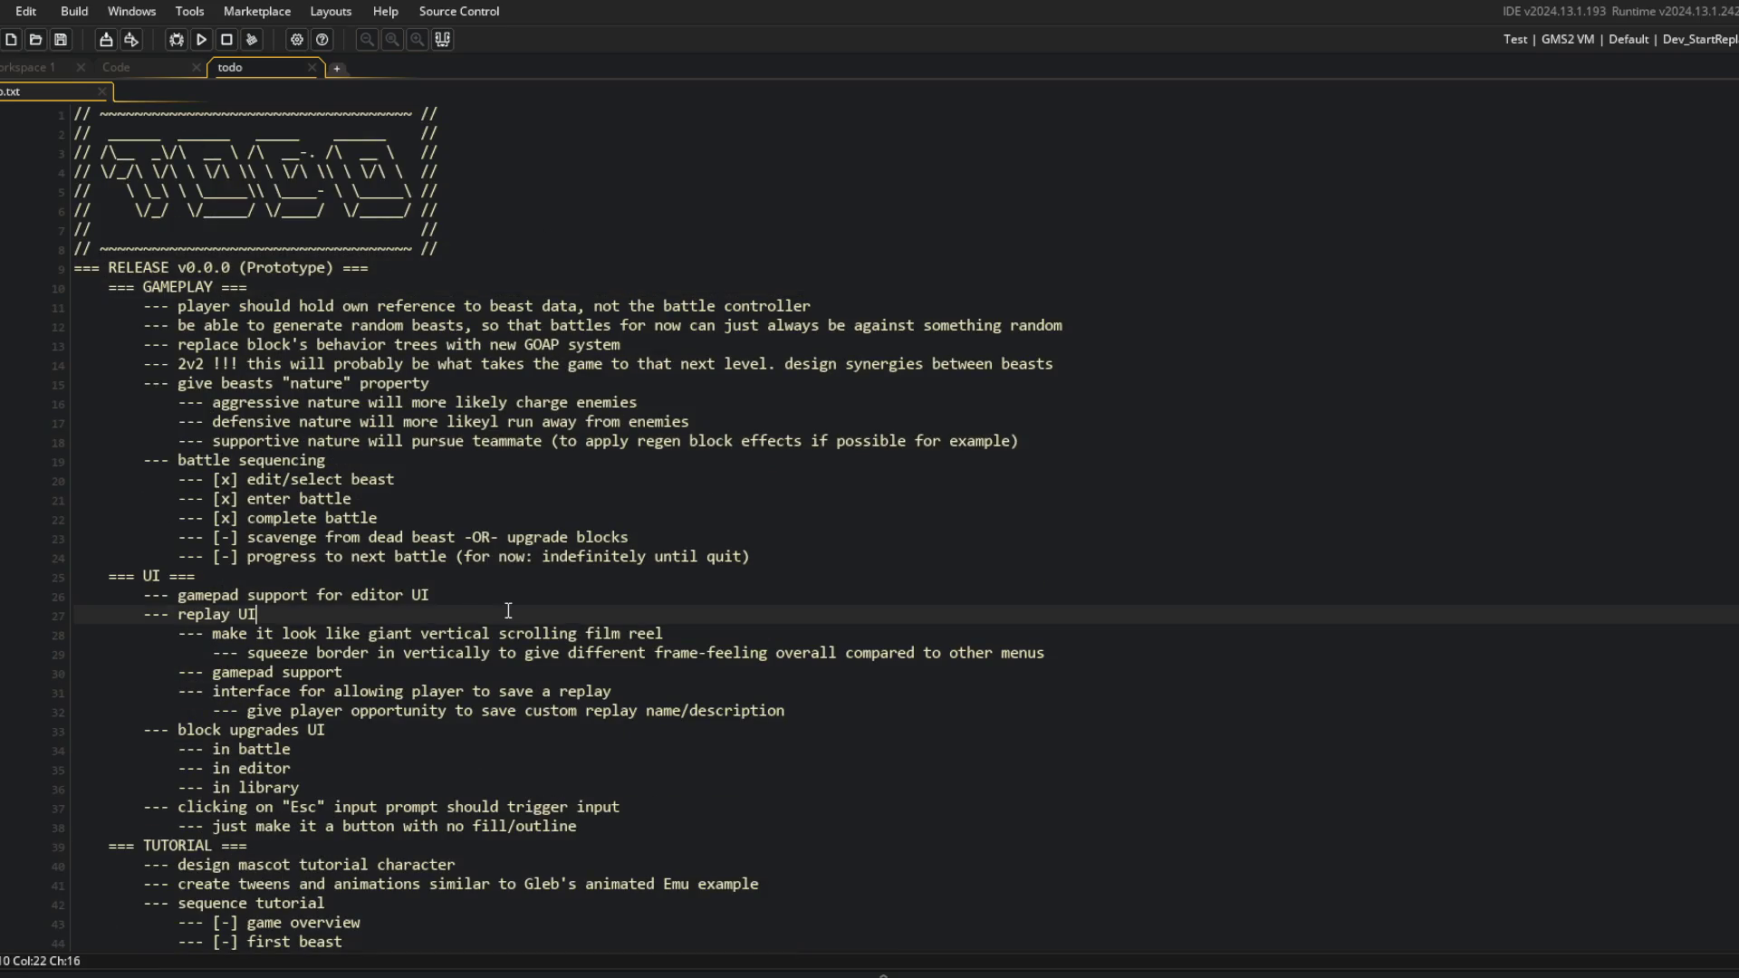
key(Down)
key(Down)
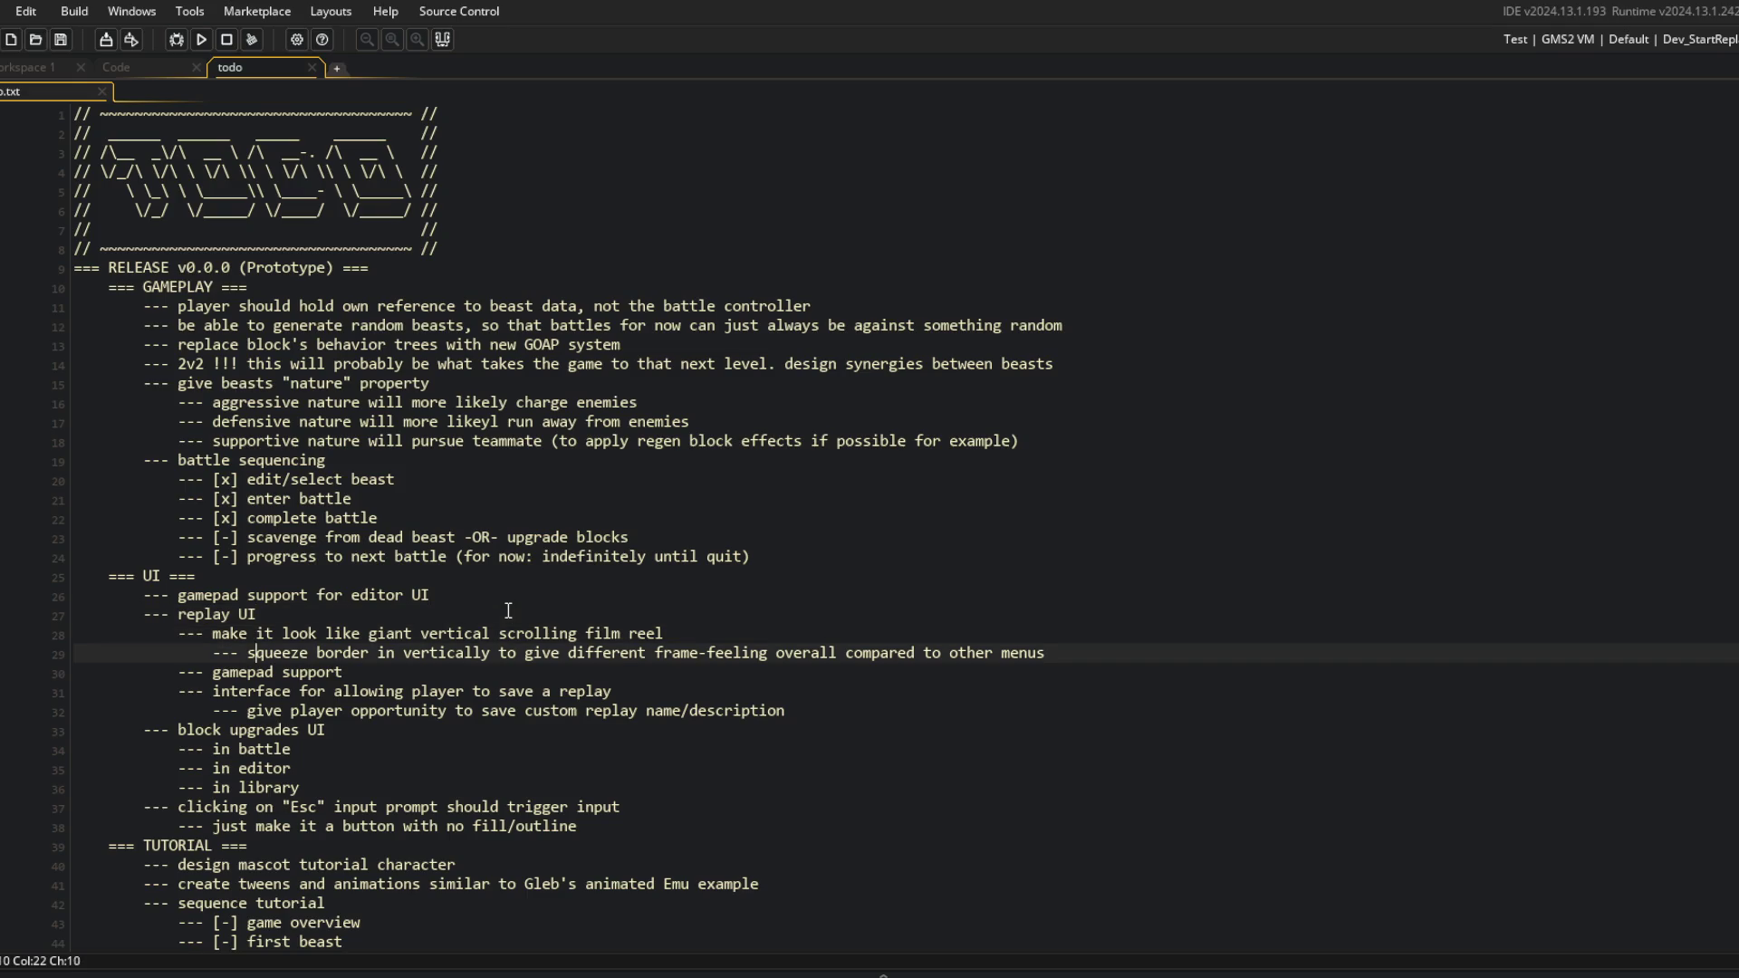
key(shift+End)
key(shift+Up)
key(shift+Home)
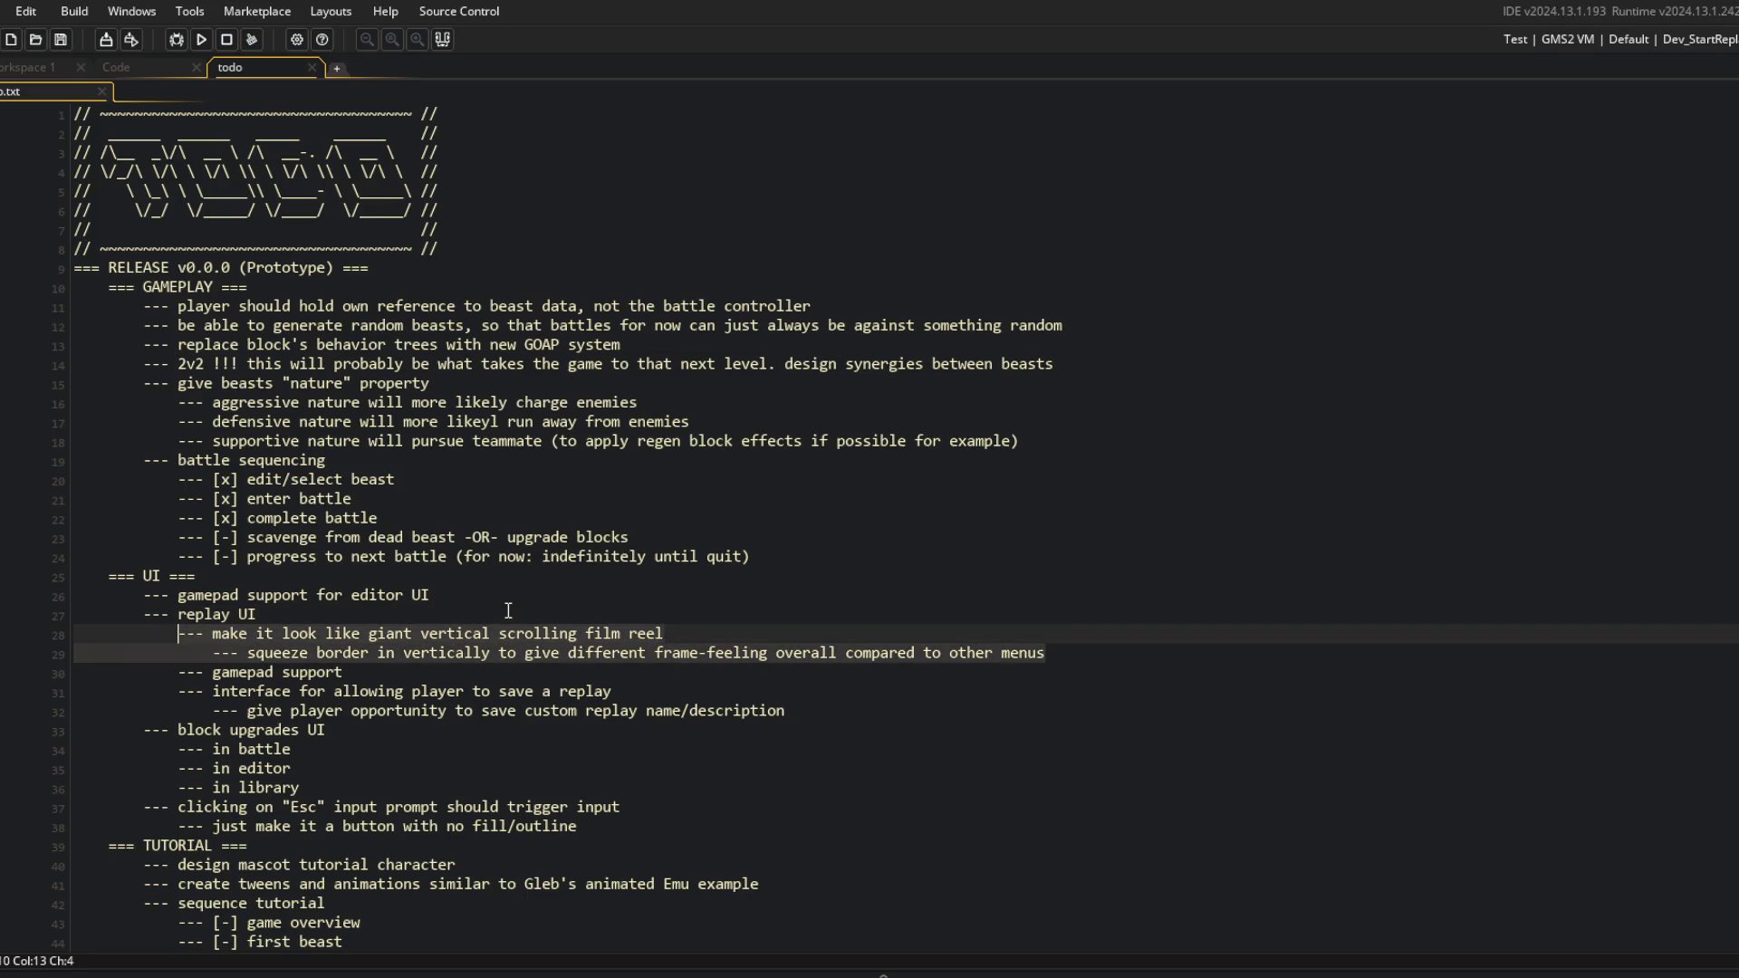
key(BackSpace)
key(BackSpace)
key(shift+End)
key(BackSpace)
key(BackSpace)
Add the indented task 'change card color on focus/mouse change' under replay UI.
key(Down)
key(Up)
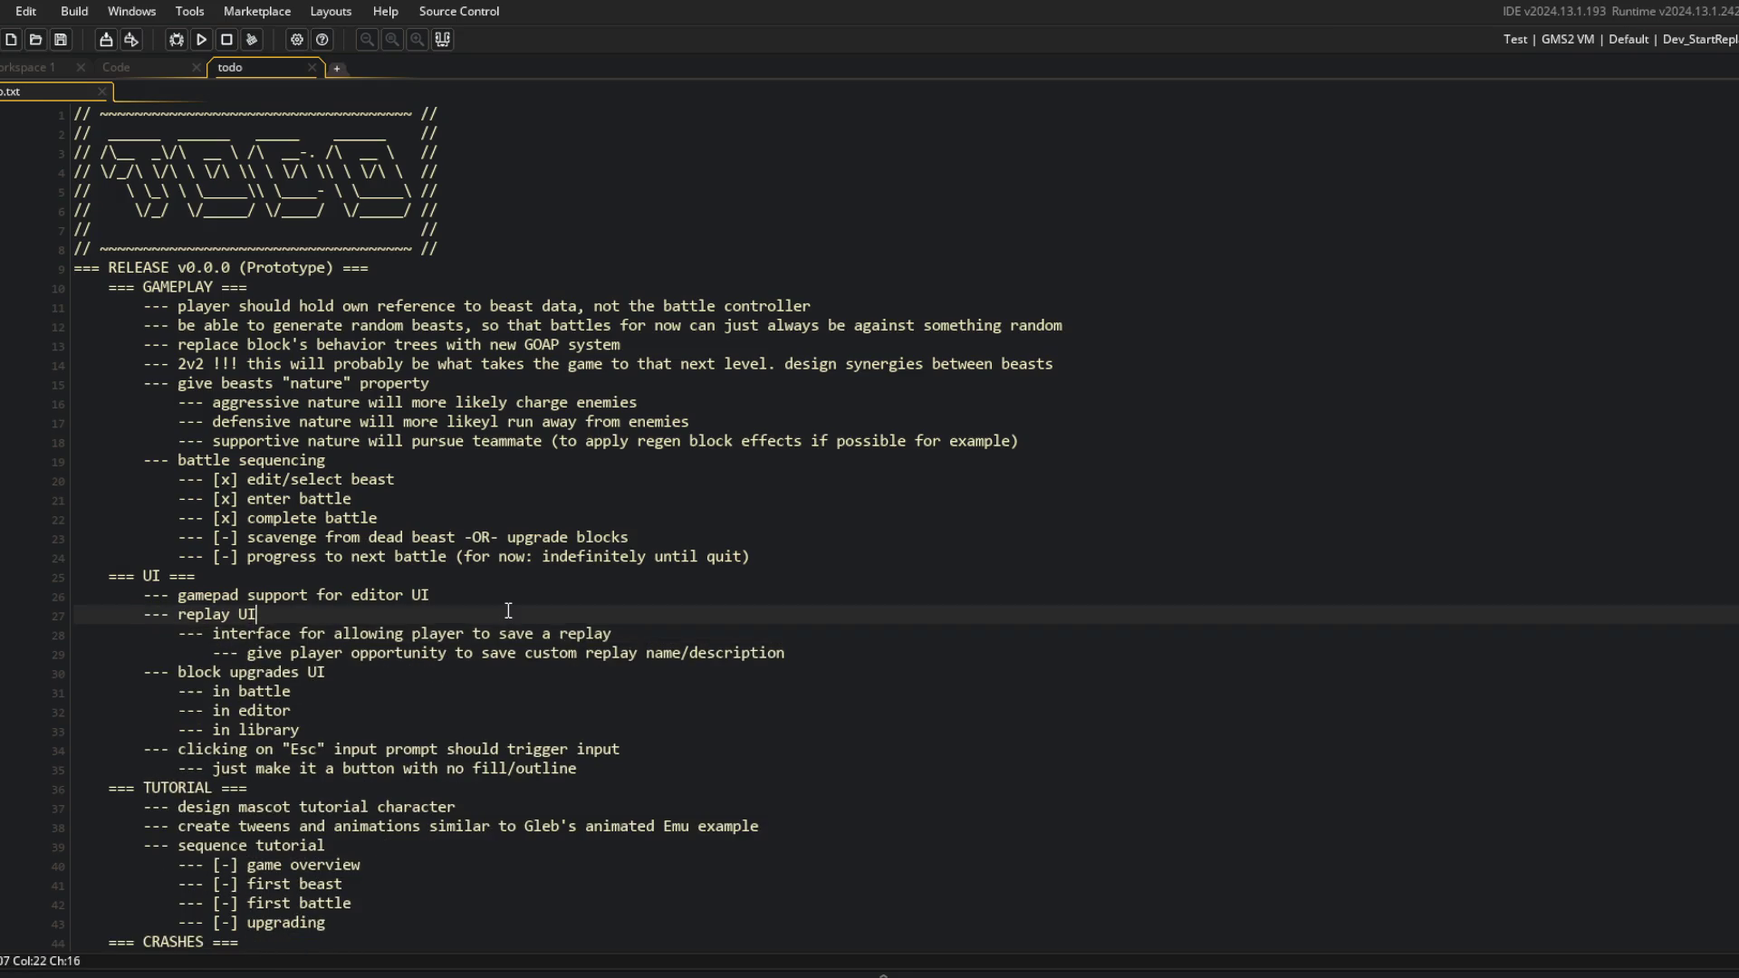
key(Return)
key(Tab)
text(change card color on )
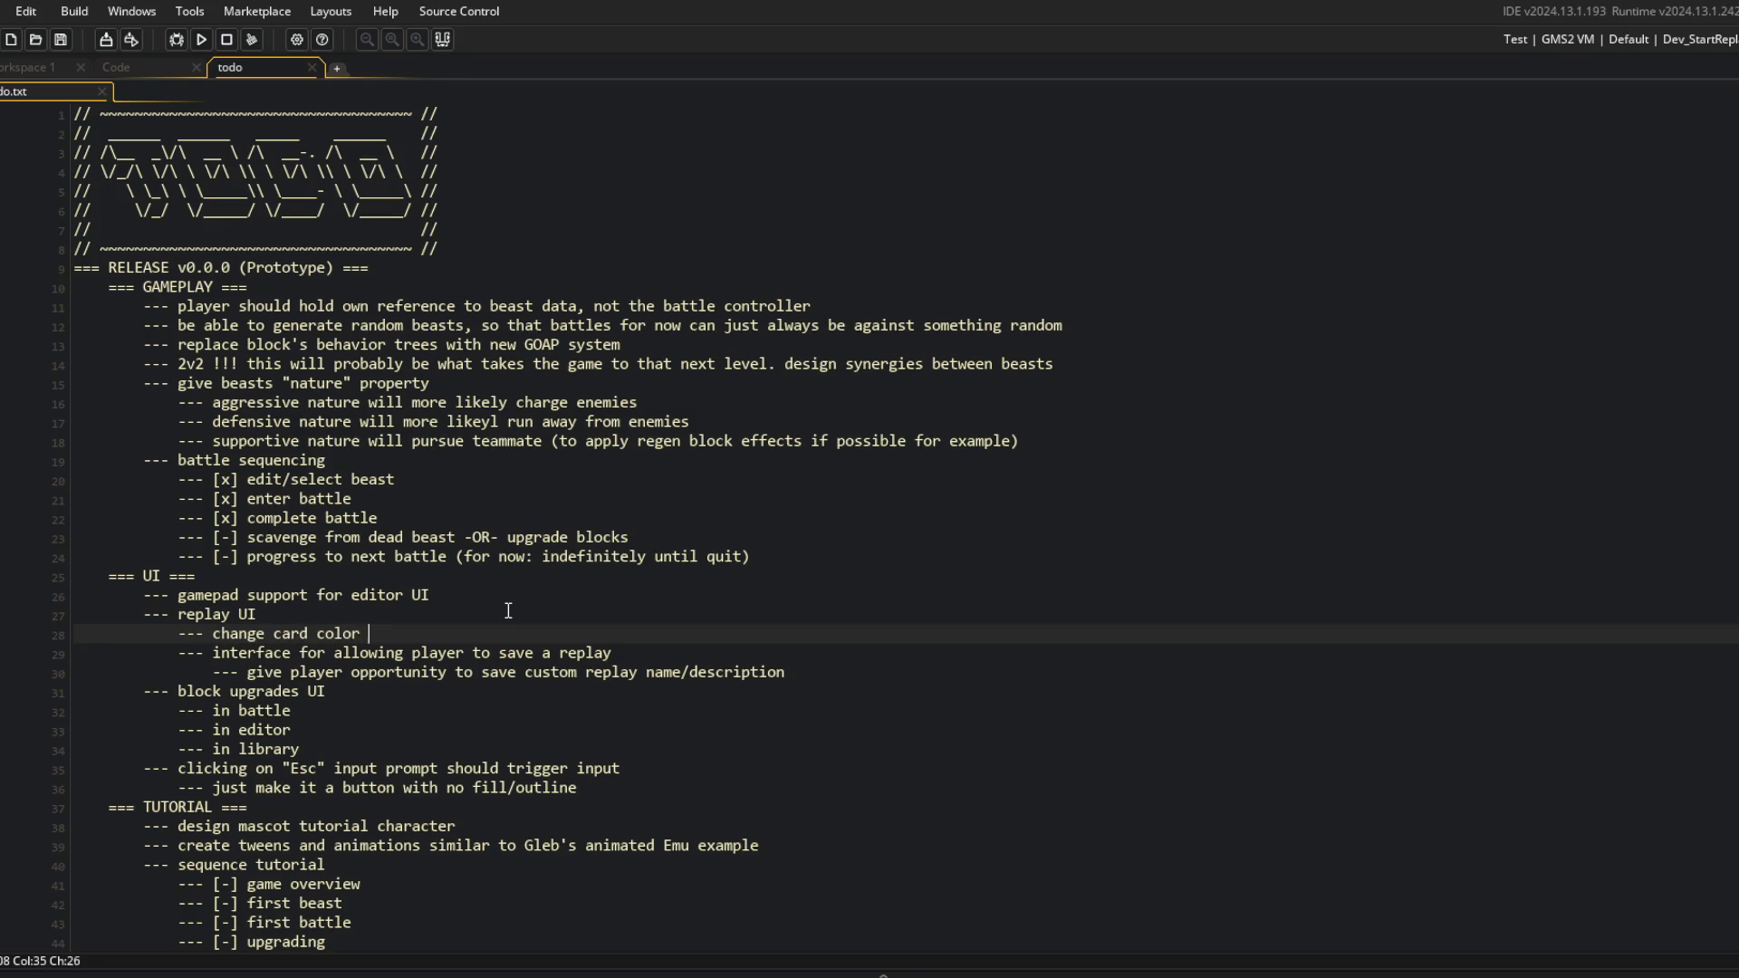
text(focus/mouse chjan)
key(BackSpace)
key(BackSpace)
key(BackSpace)
text(change)
Start another F5 test build and bring up Aseprite.
click(508, 610)
key(Up)
key(End)
key(alt+Tab)
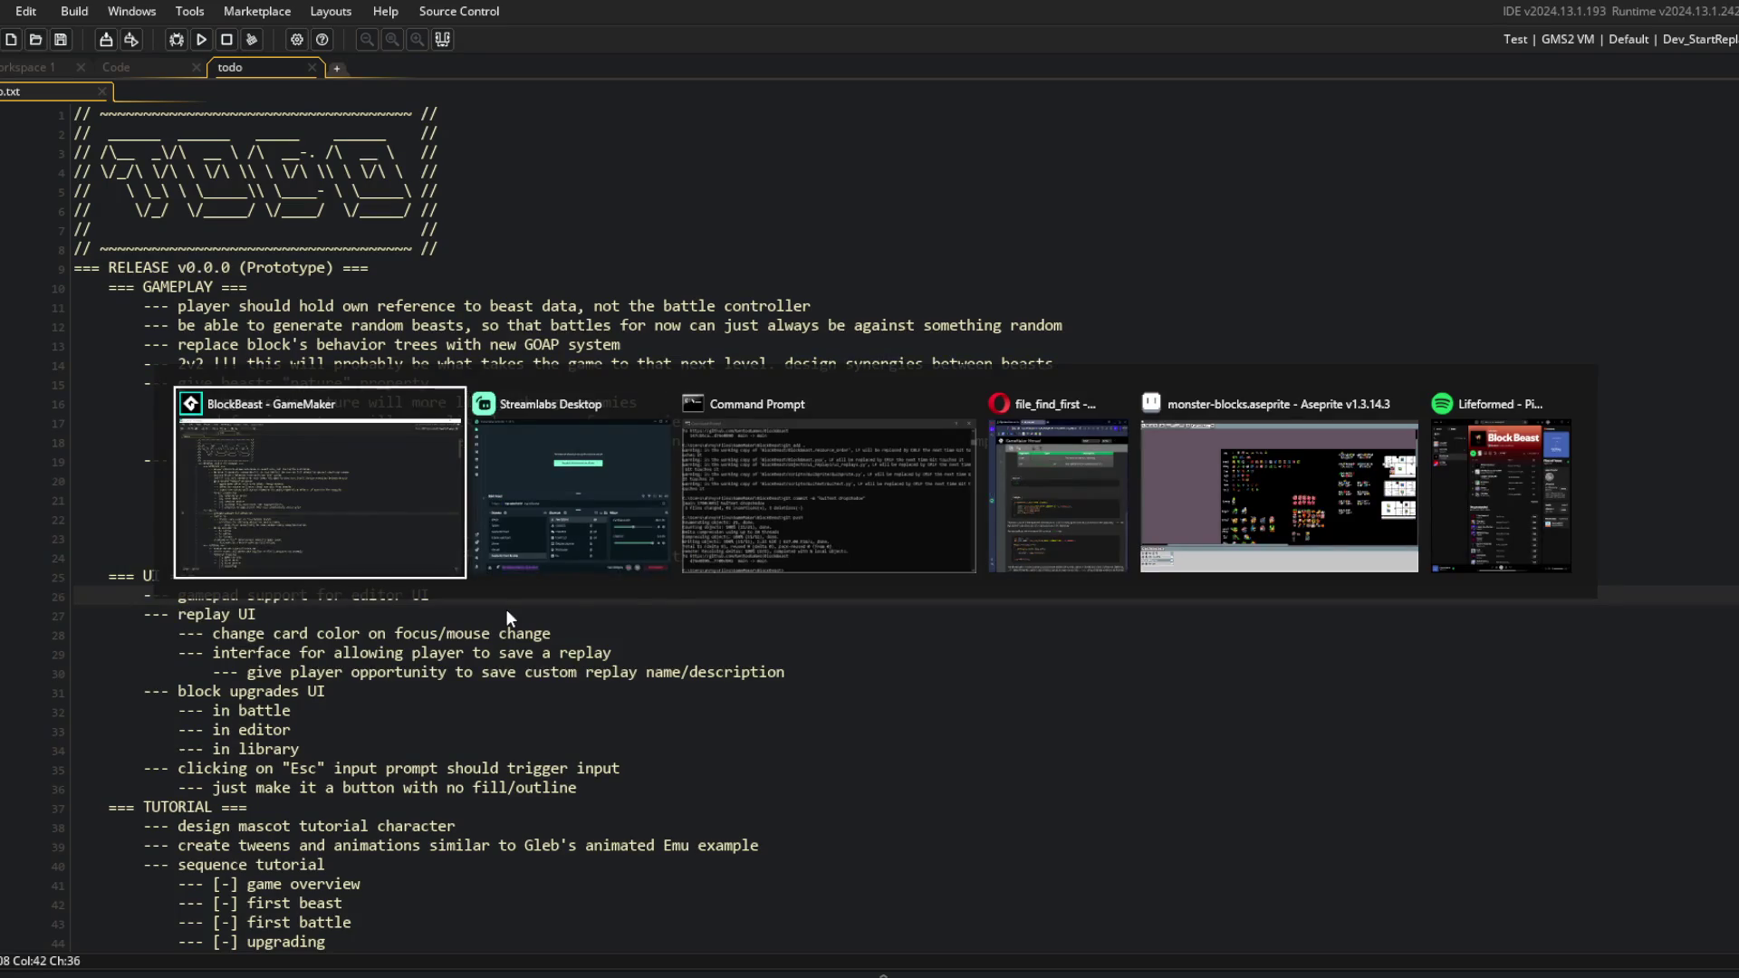
key(F5)
key(alt+Tab)
key(alt+Tab)
click(1204, 471)
Close Aseprite, saving the sprite, and bring the running test game forward.
key(alt+F4)
click(747, 534)
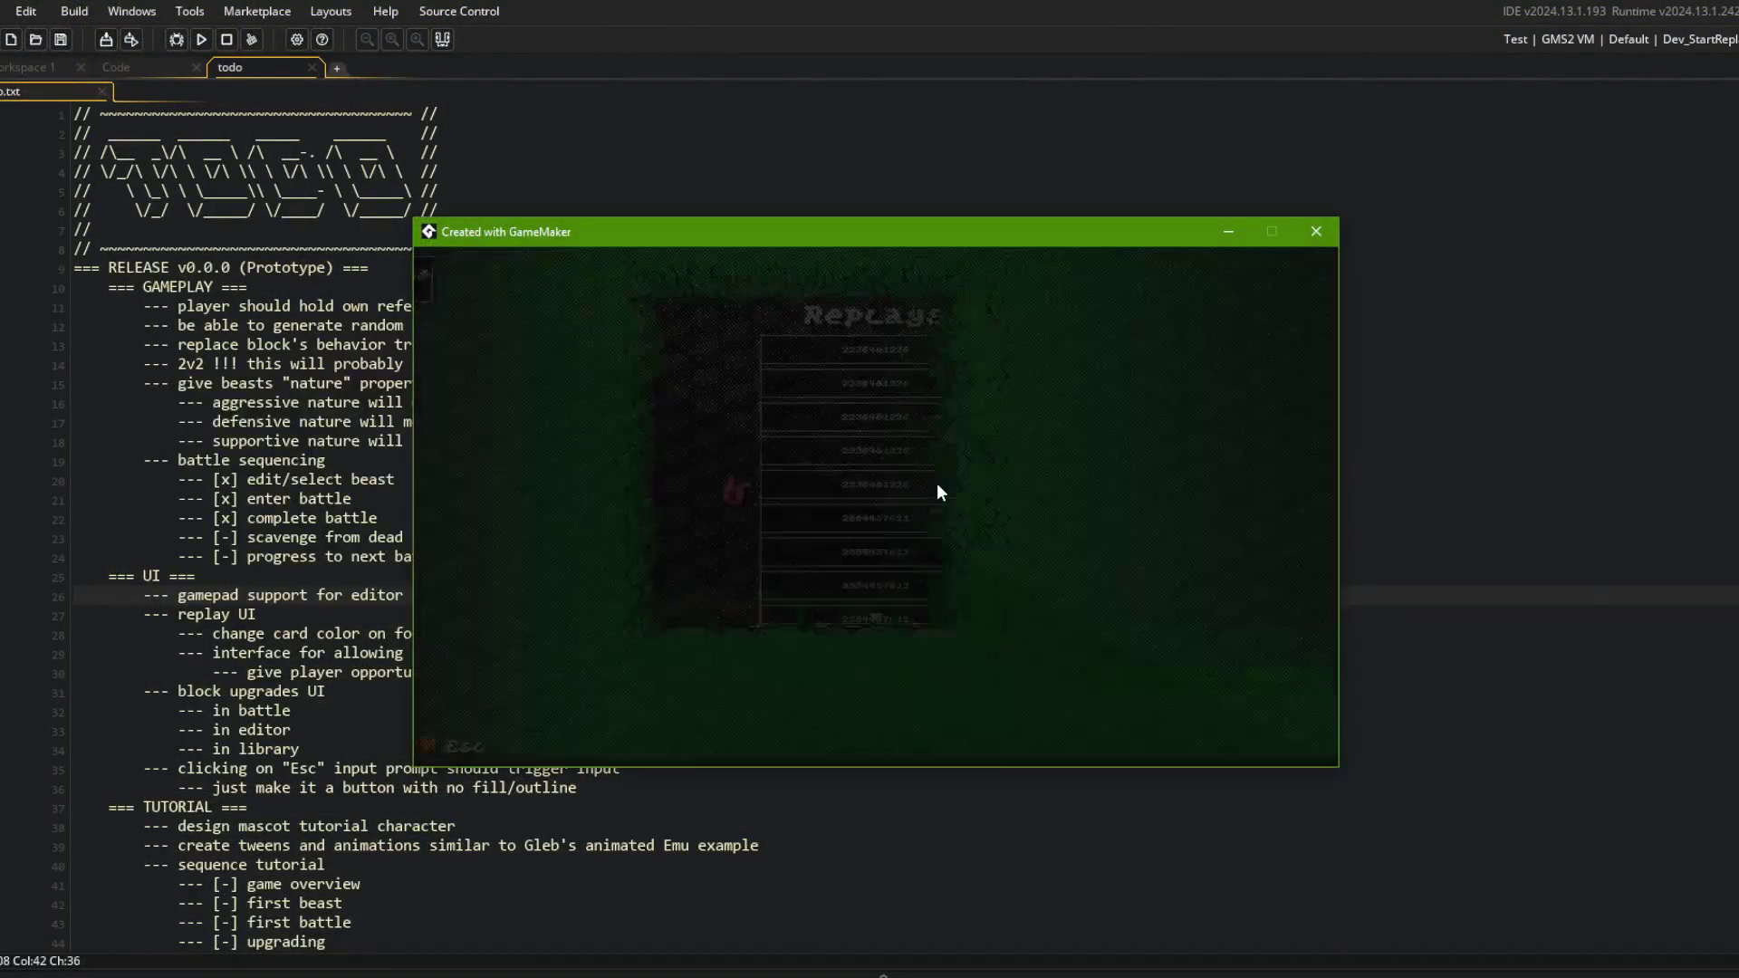
key(alt+Tab)
click(1343, 496)
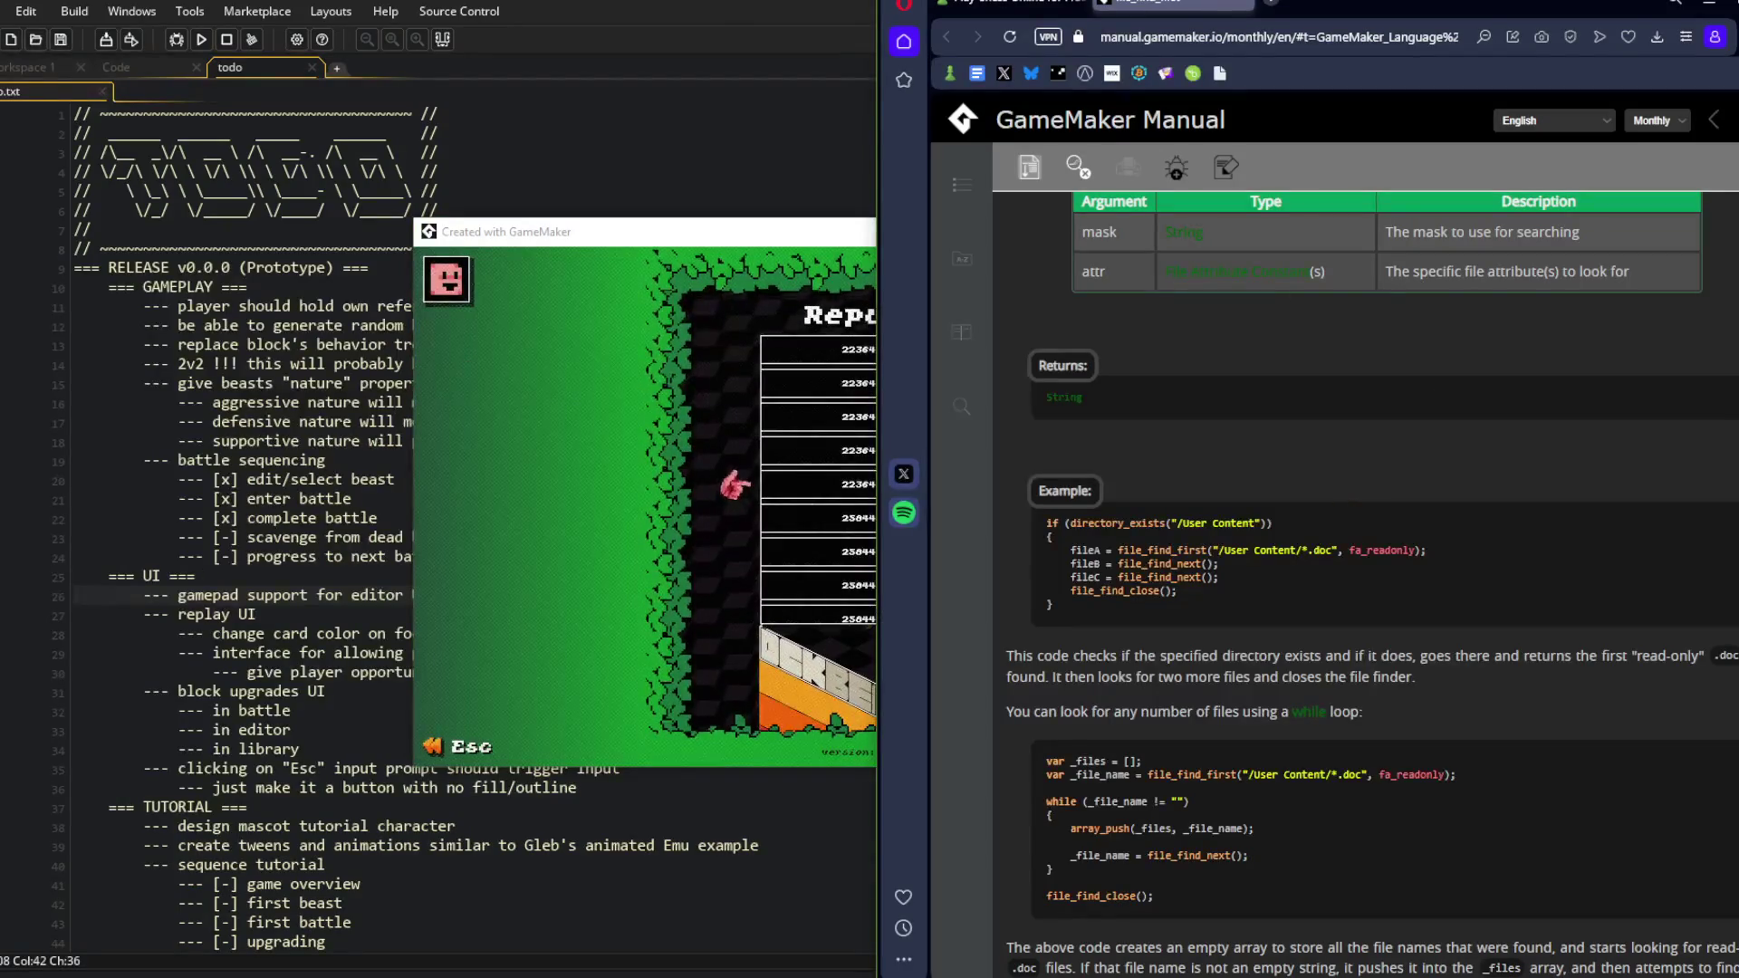
click(1014, 6)
click(780, 232)
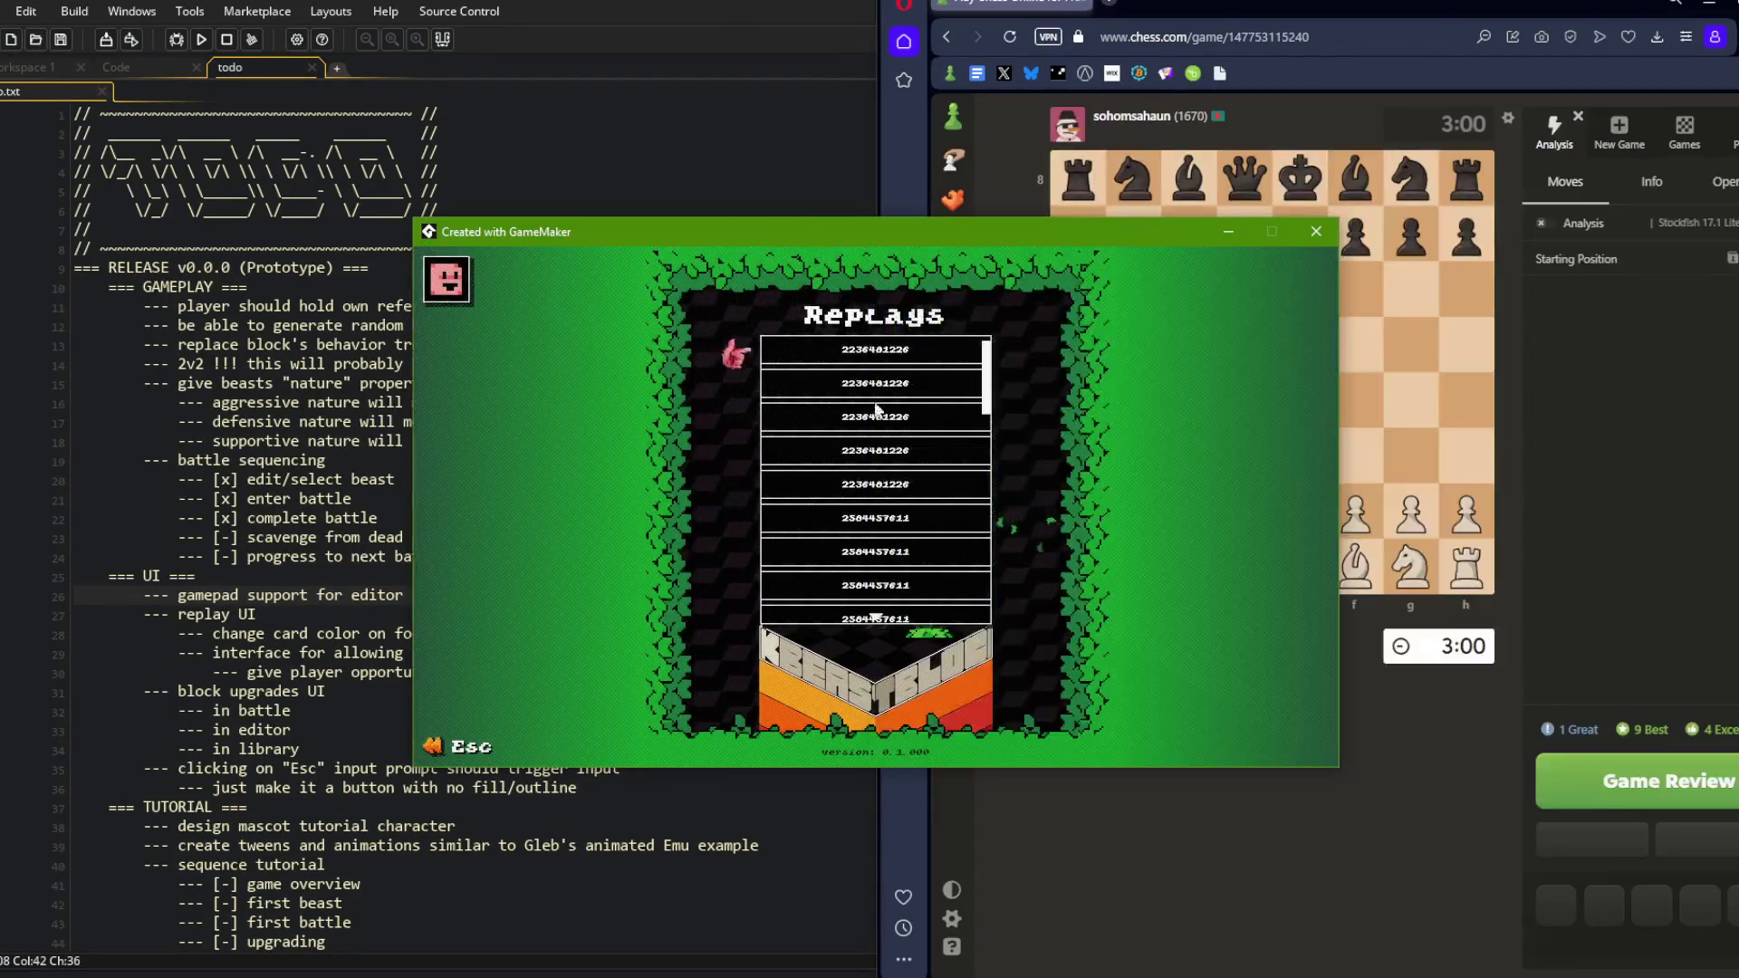
In the game, visit the Library and Beasts screens from the main menu.
click(766, 84)
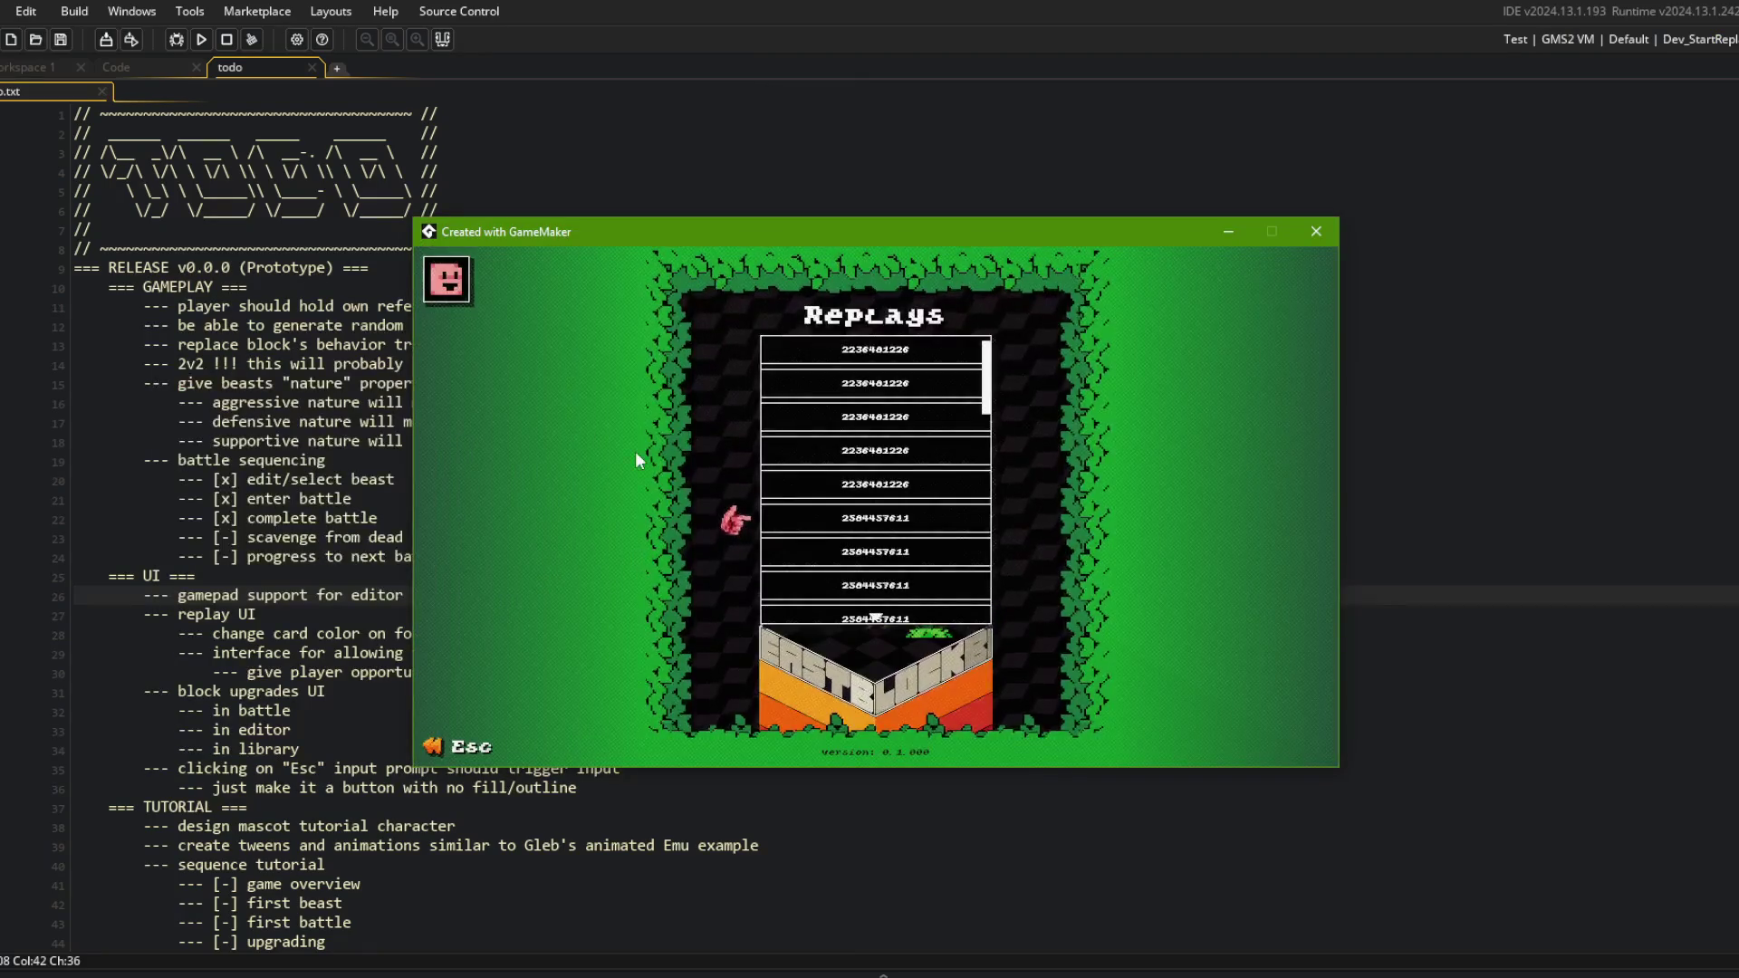
key(Escape)
click(918, 563)
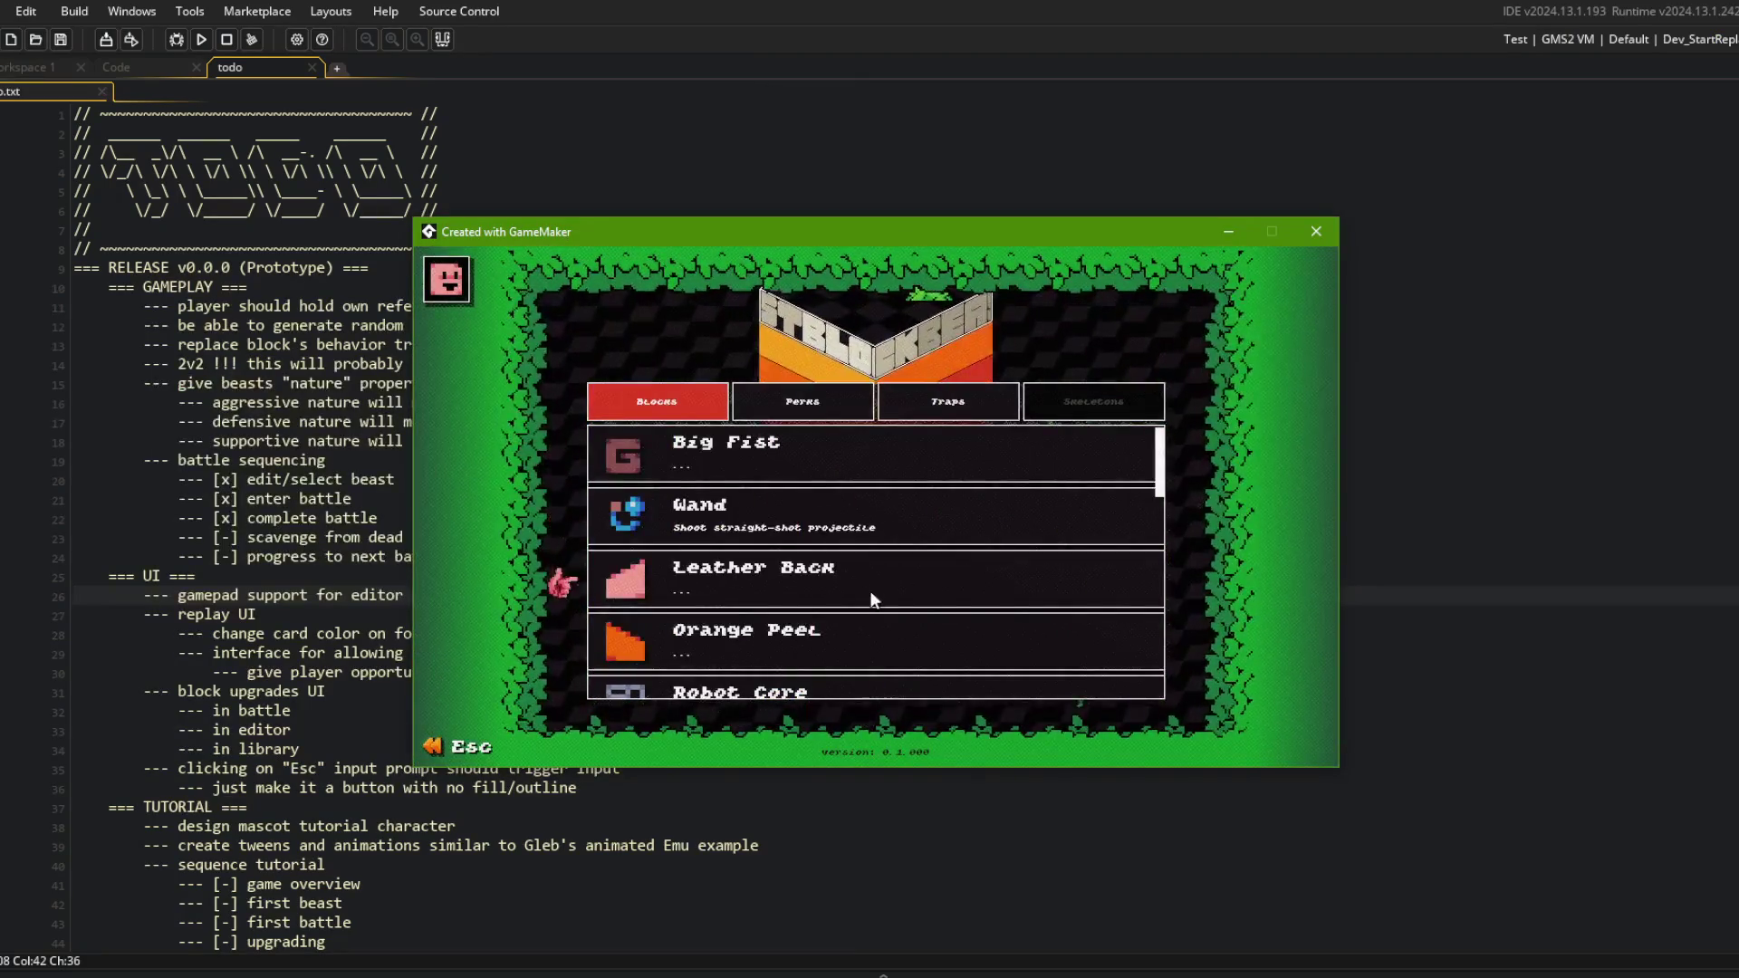
key(Escape)
click(979, 596)
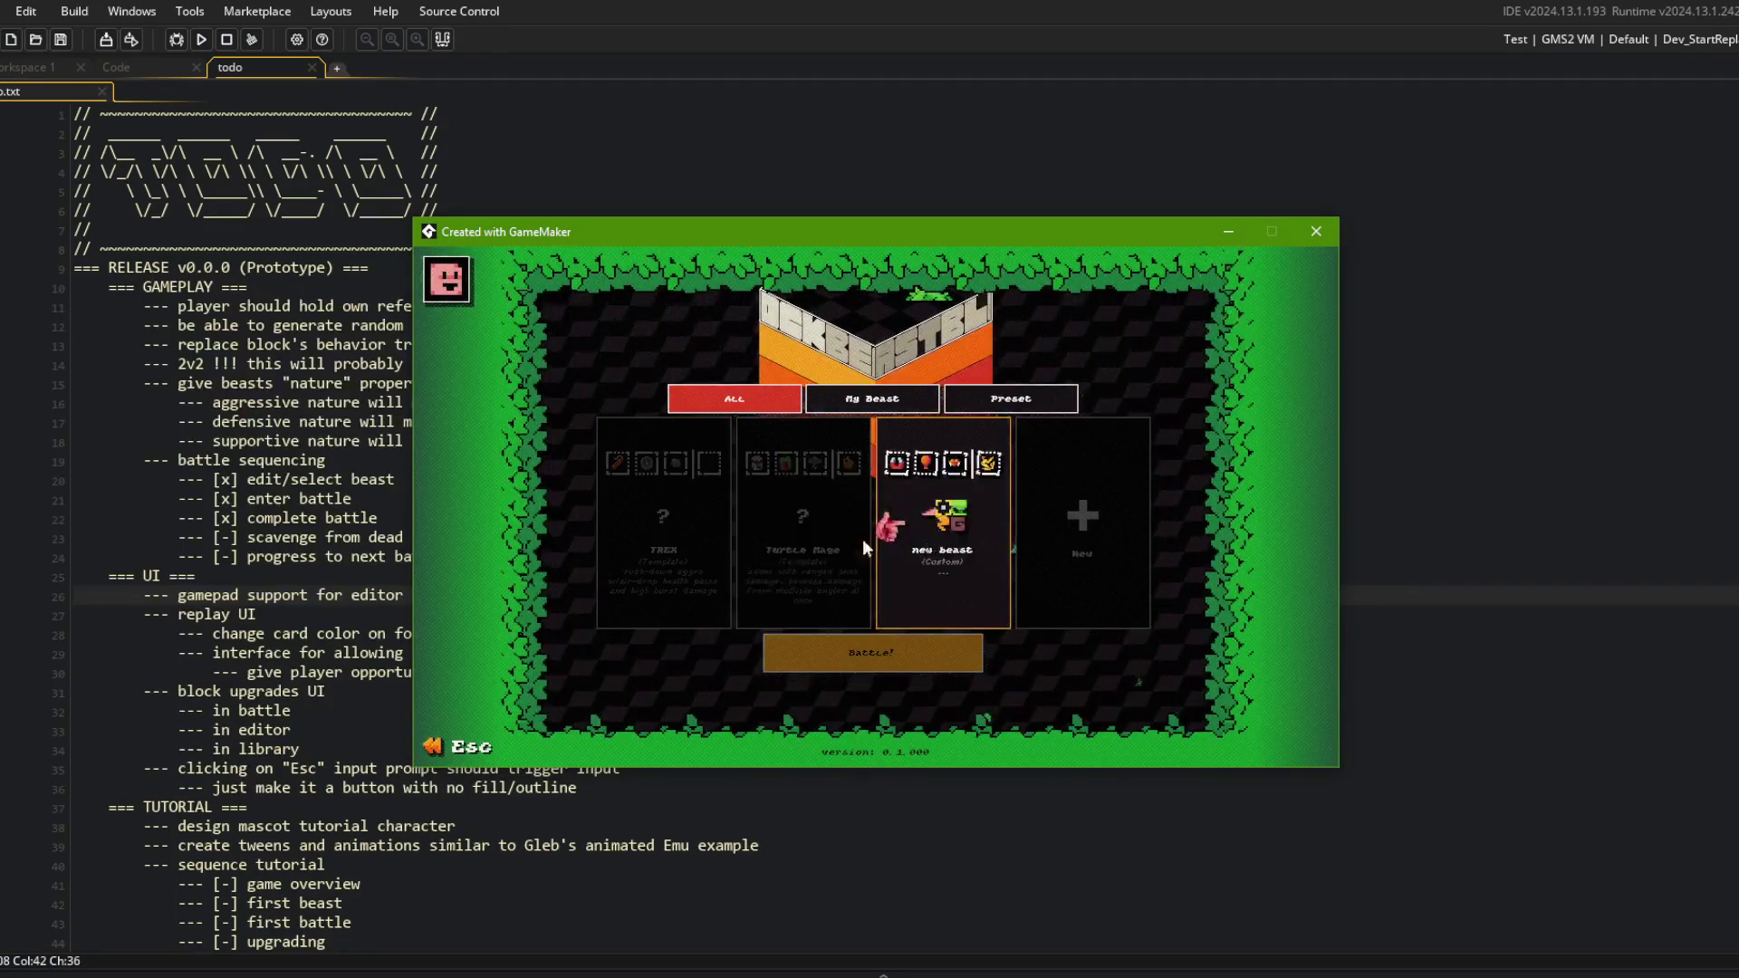
key(Escape)
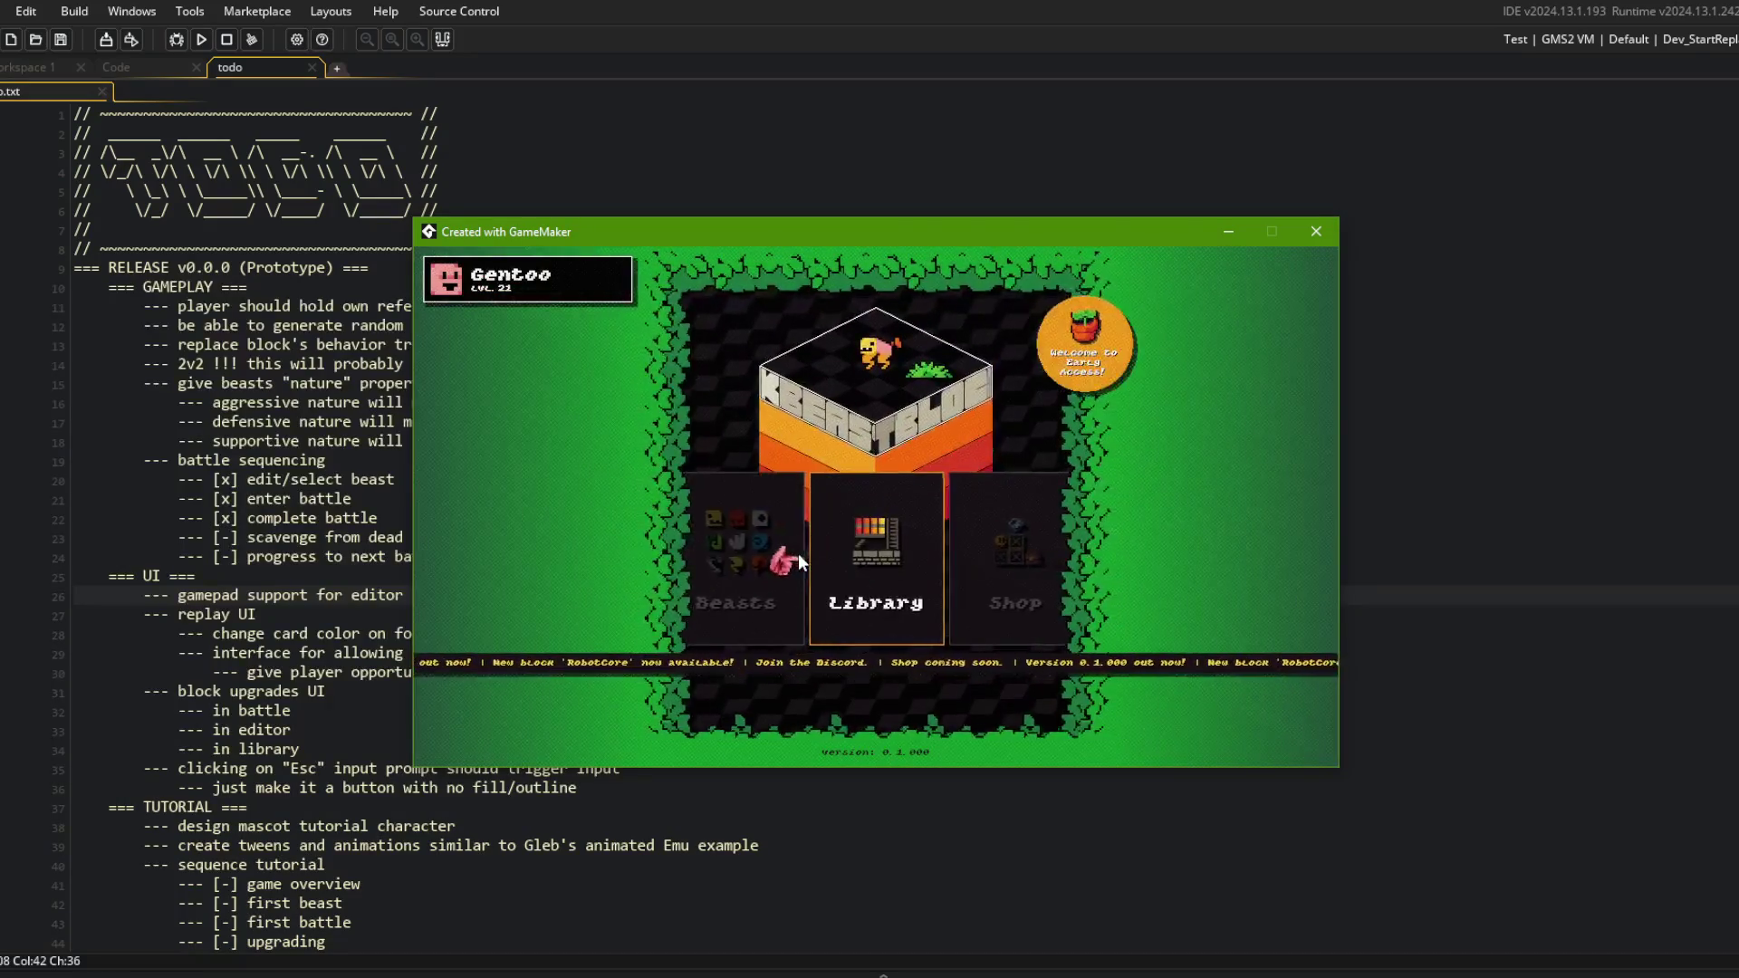
click(886, 545)
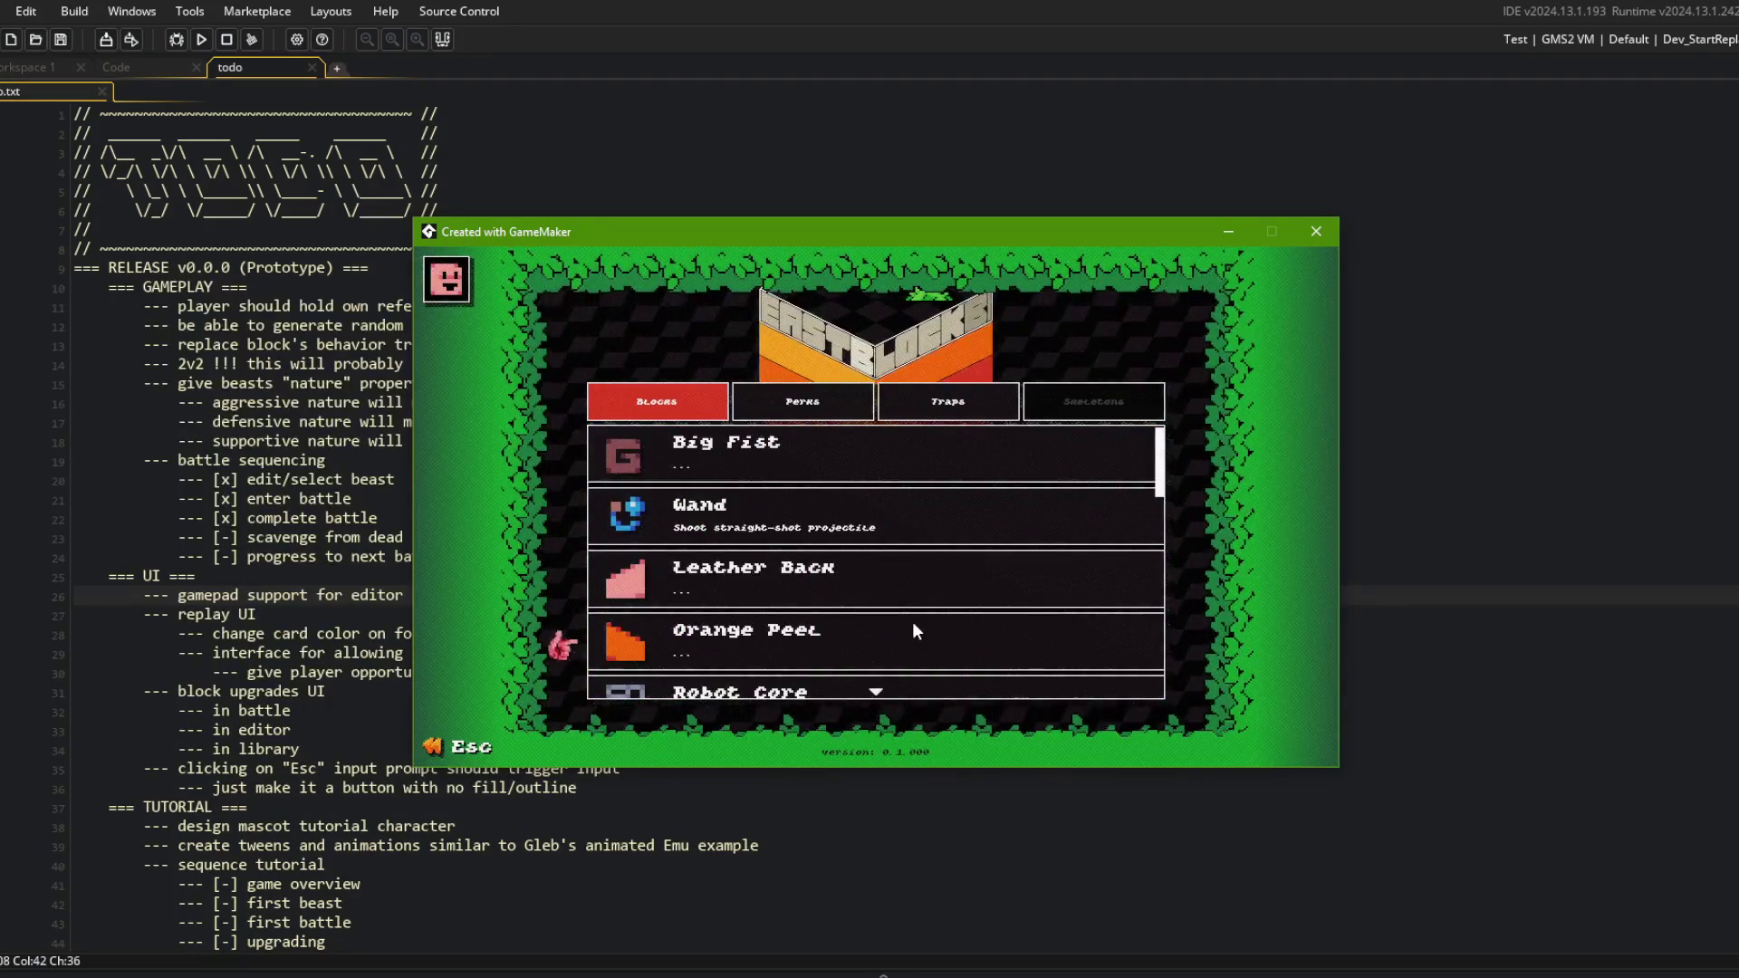
scroll(911, 622, down, 5)
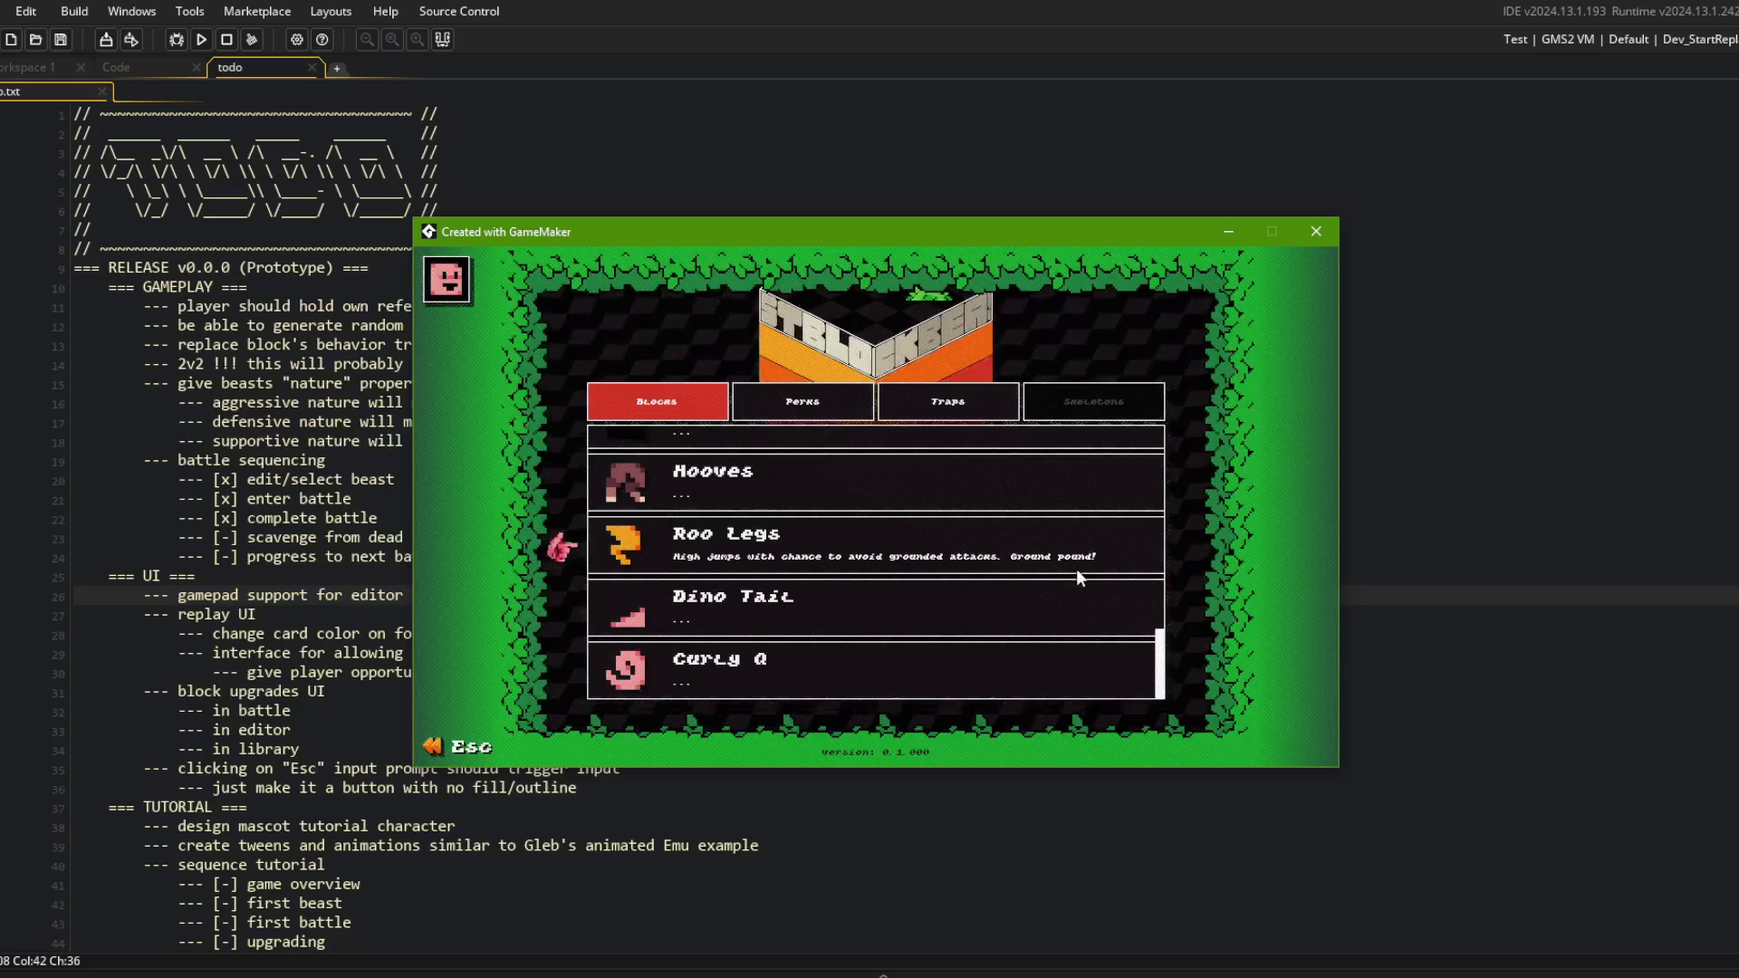
key(Escape)
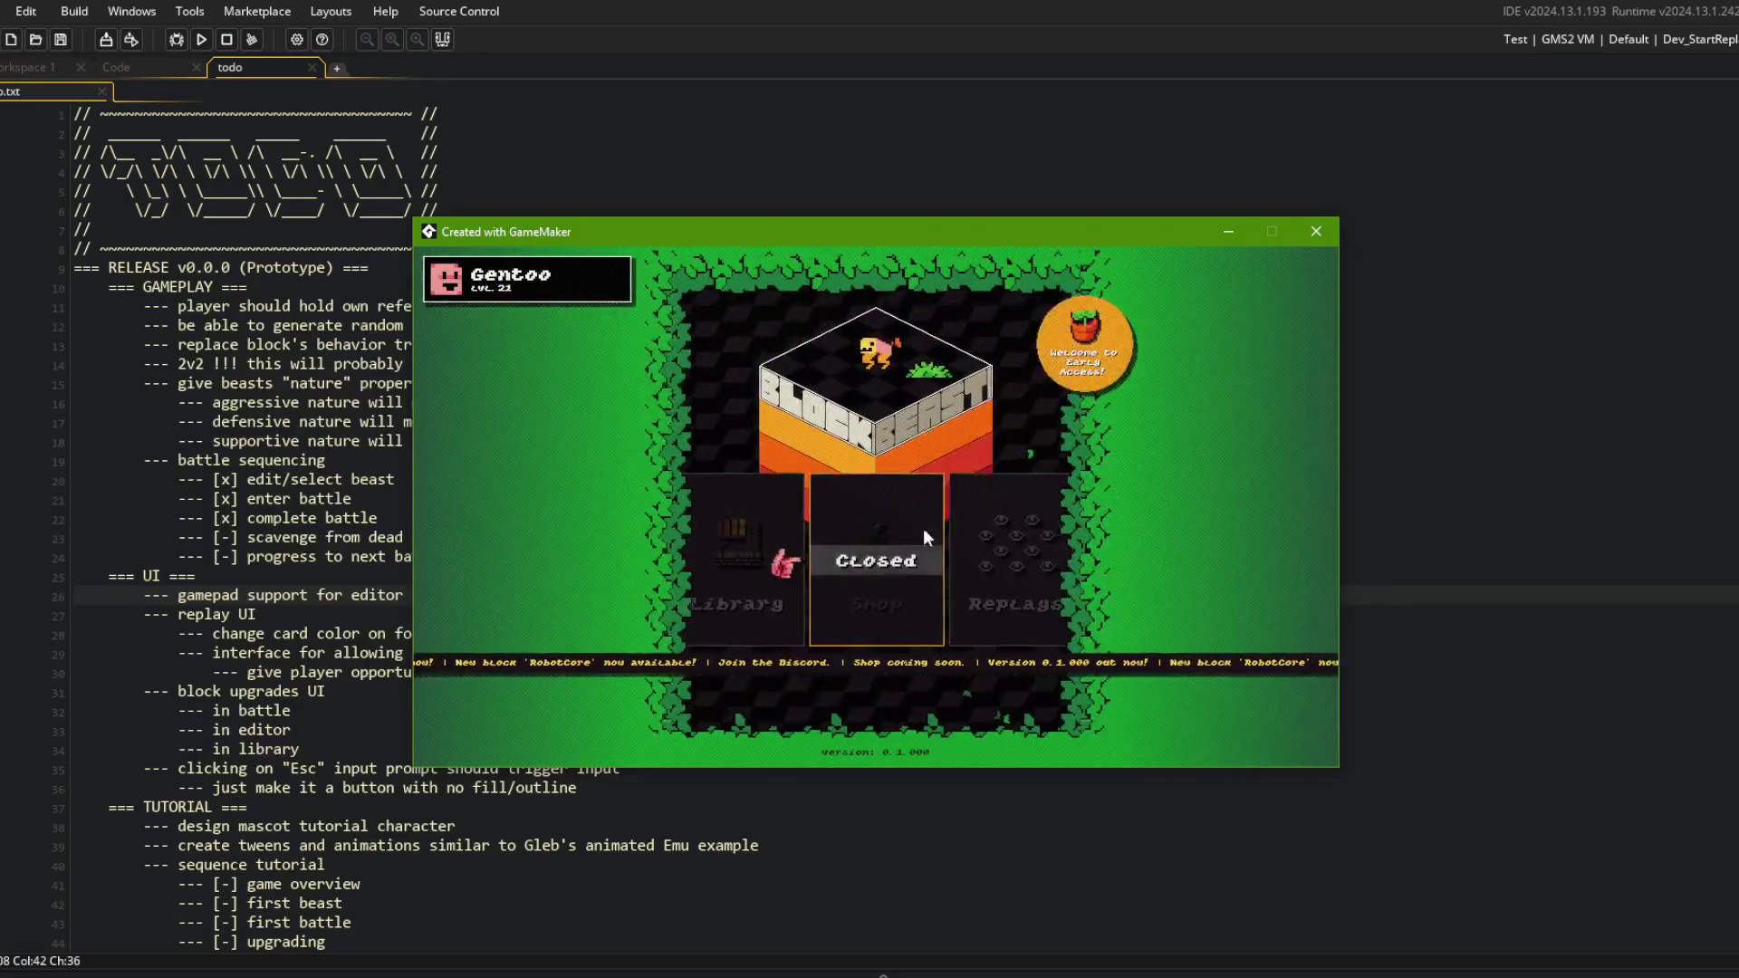
Scroll the Replays list, close the game, and return to the todo notes.
click(901, 559)
scroll(996, 452, down, 5)
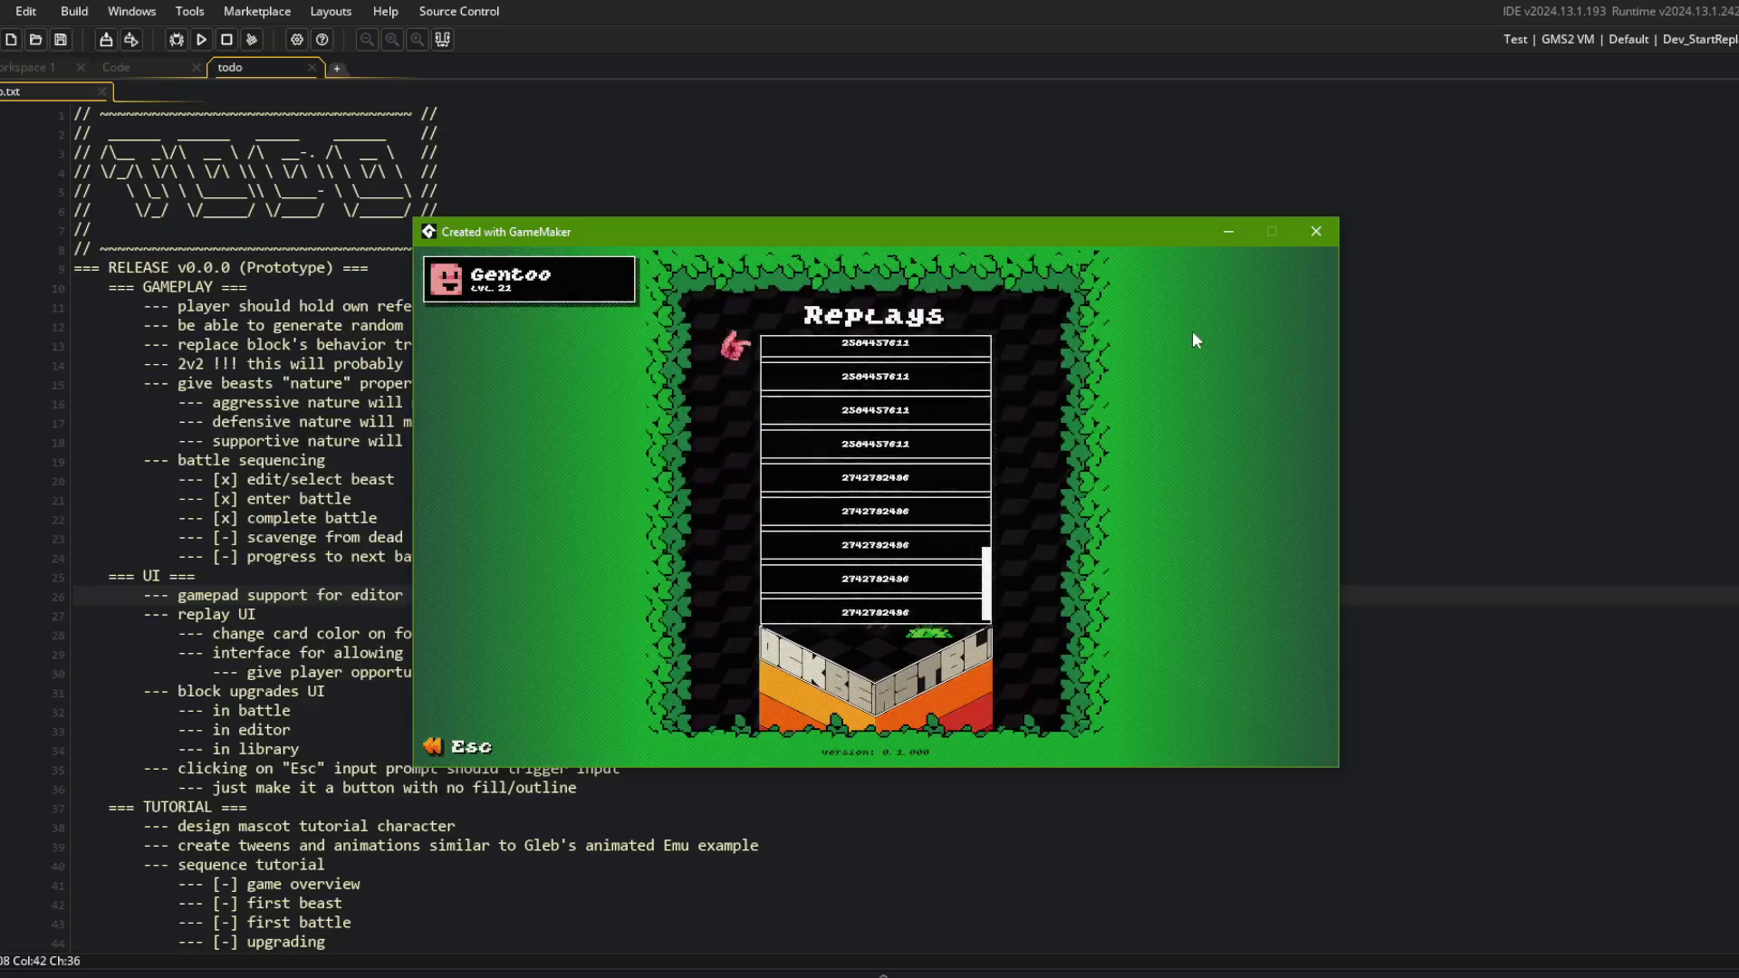
click(1315, 233)
key(Down)
click(386, 654)
Start a '--- library UI' section line below the replay notes.
key(Down)
key(End)
key(Return)
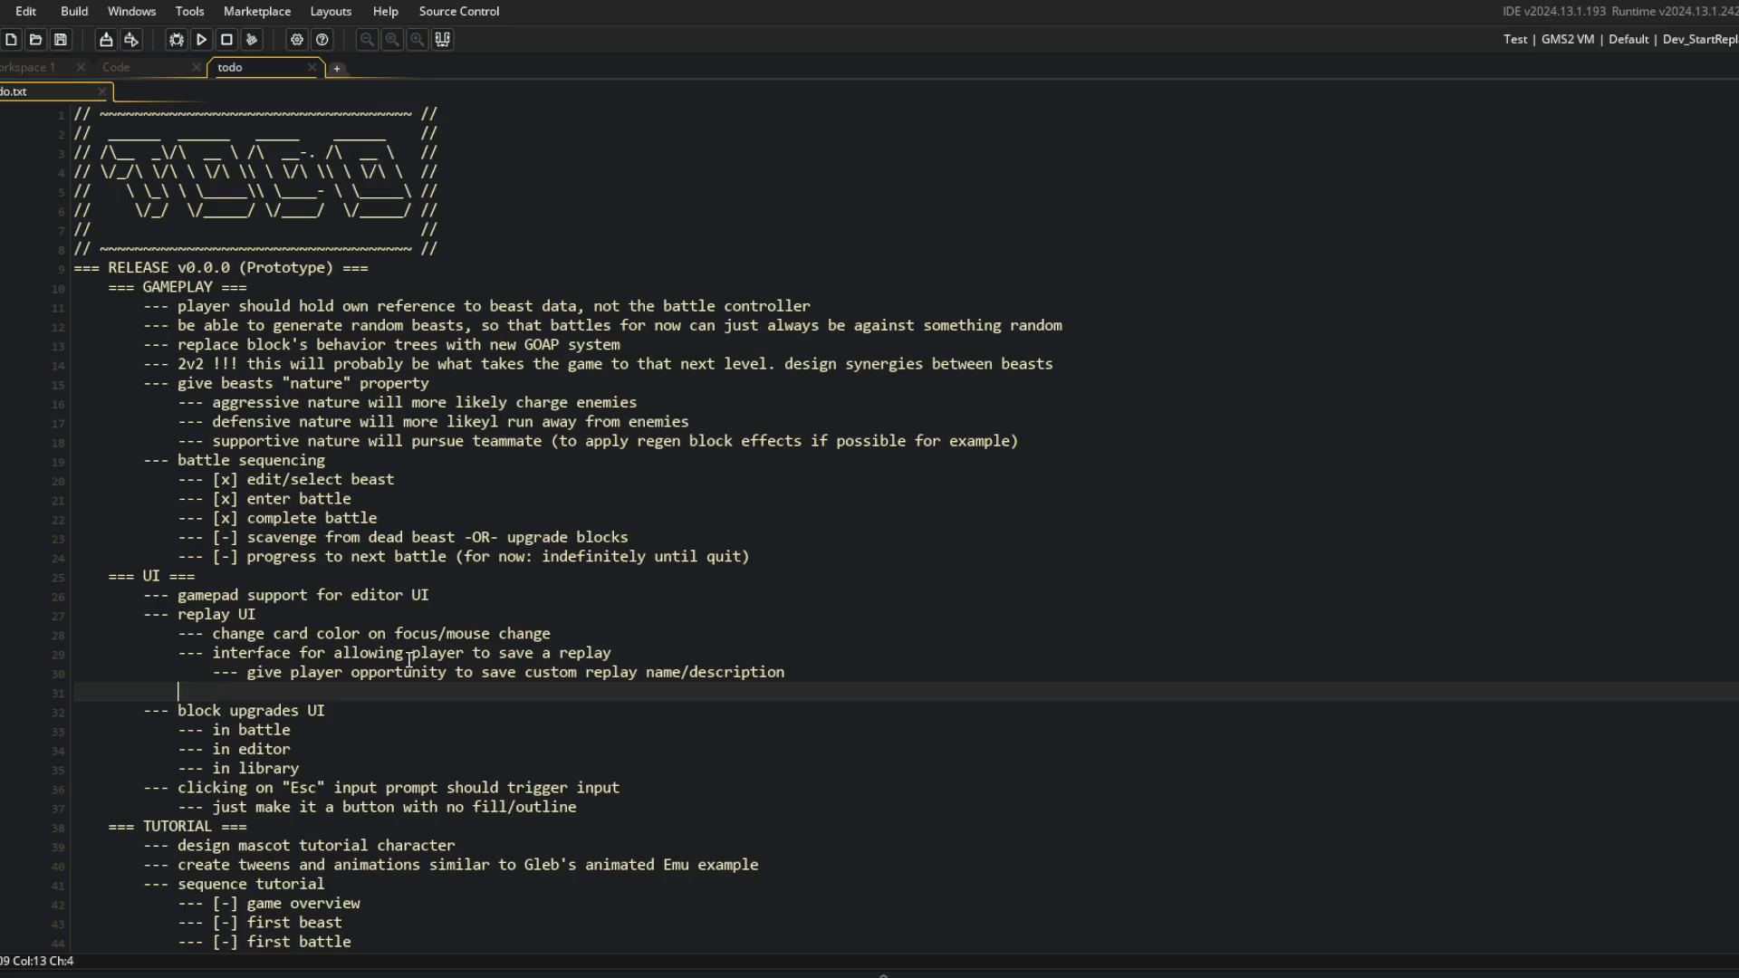
text(--- library UI)
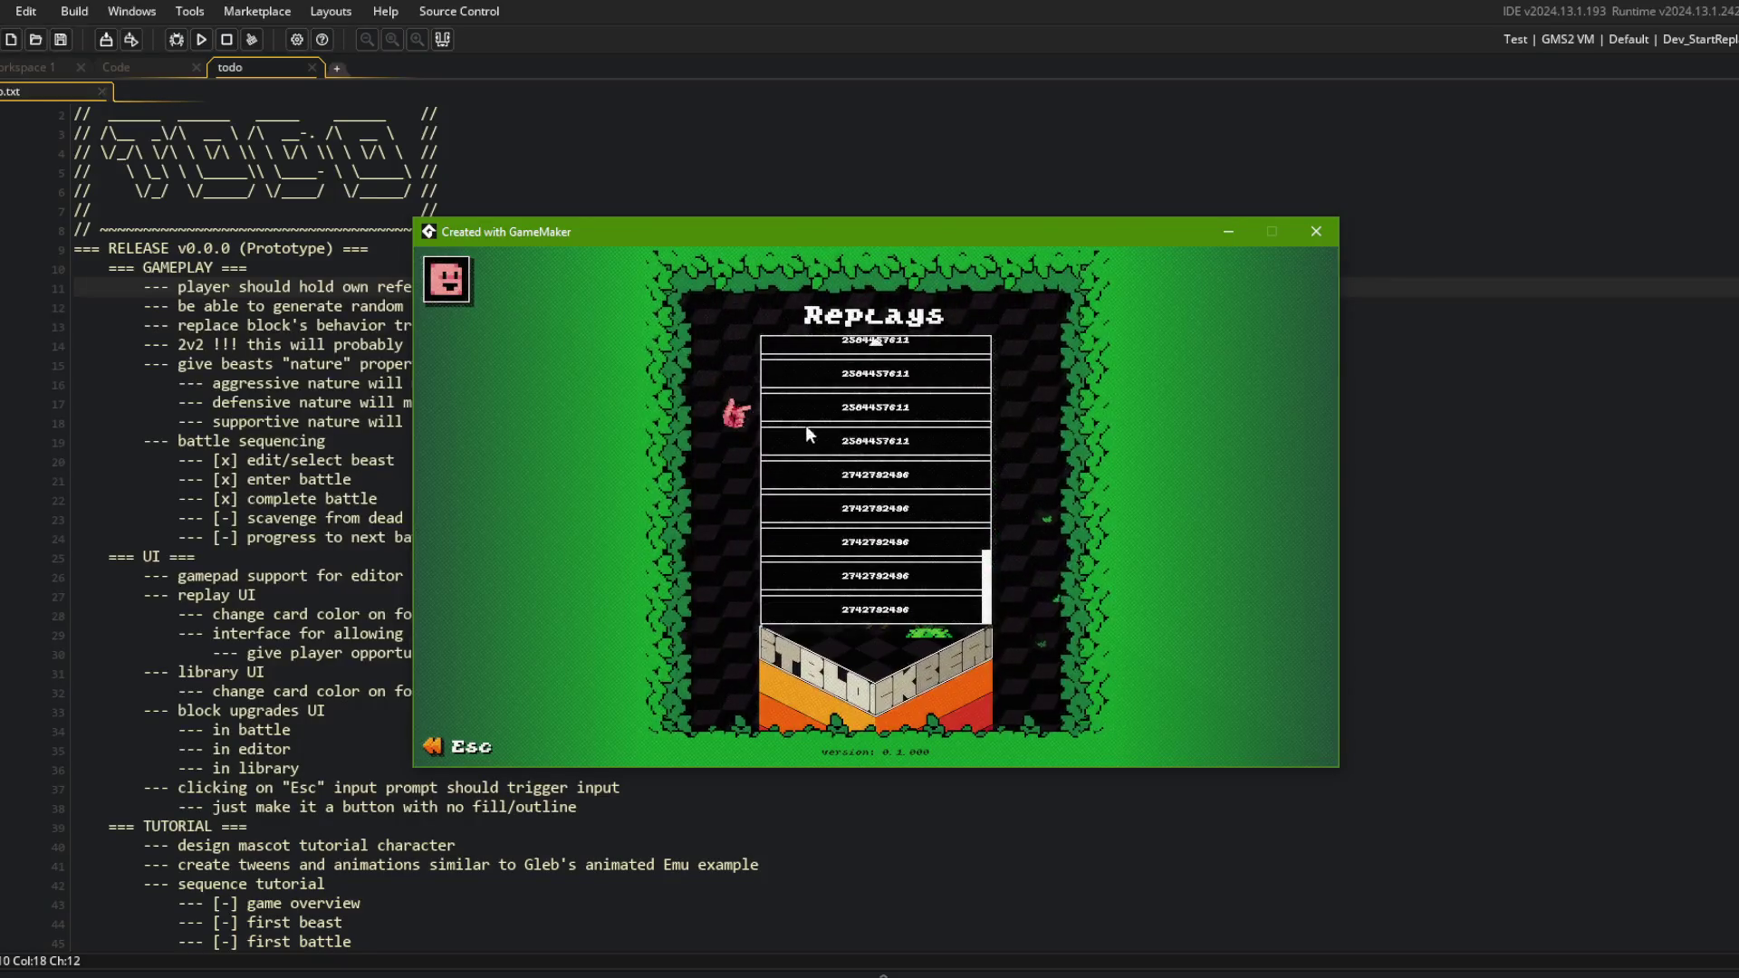
mouse_move(985, 589)
mouse_down()
mouse_move(983, 444)
mouse_move(984, 521)
mouse_up()
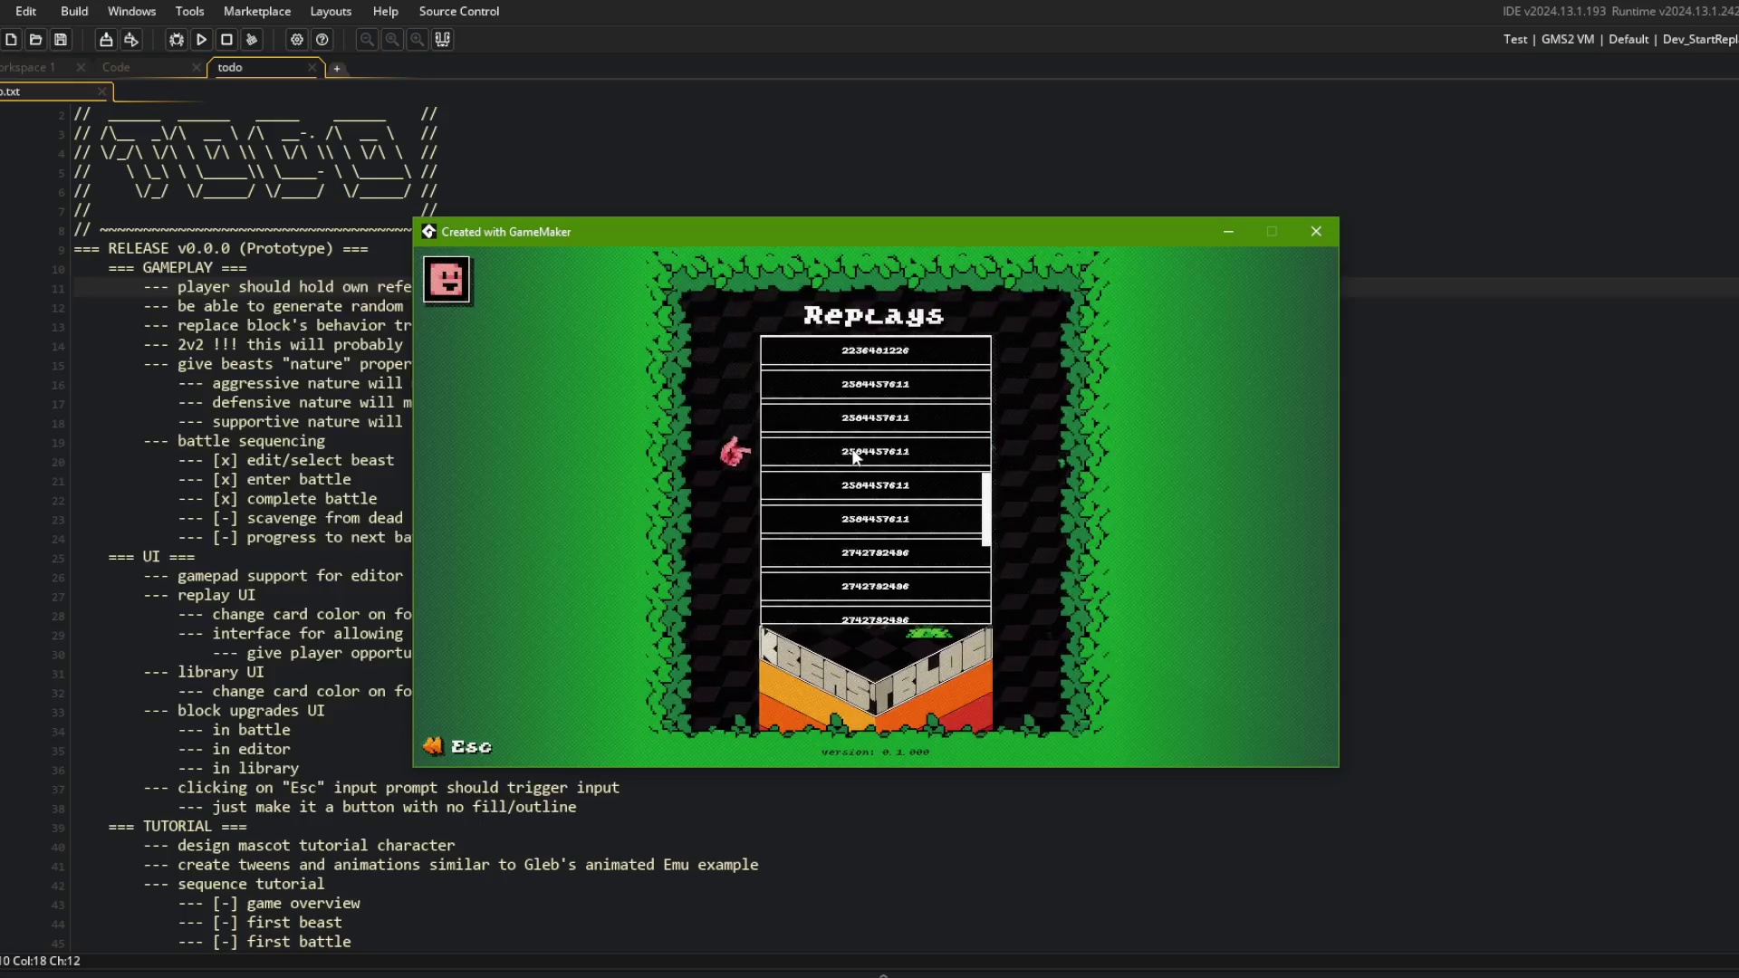
Add 'clicking on card should expand details' with sub-note '--- expose button for launching replay'.
click(344, 591)
key(Down)
key(Down)
key(Up)
key(End)
key(Return)
text(clicking on card should expand detai)
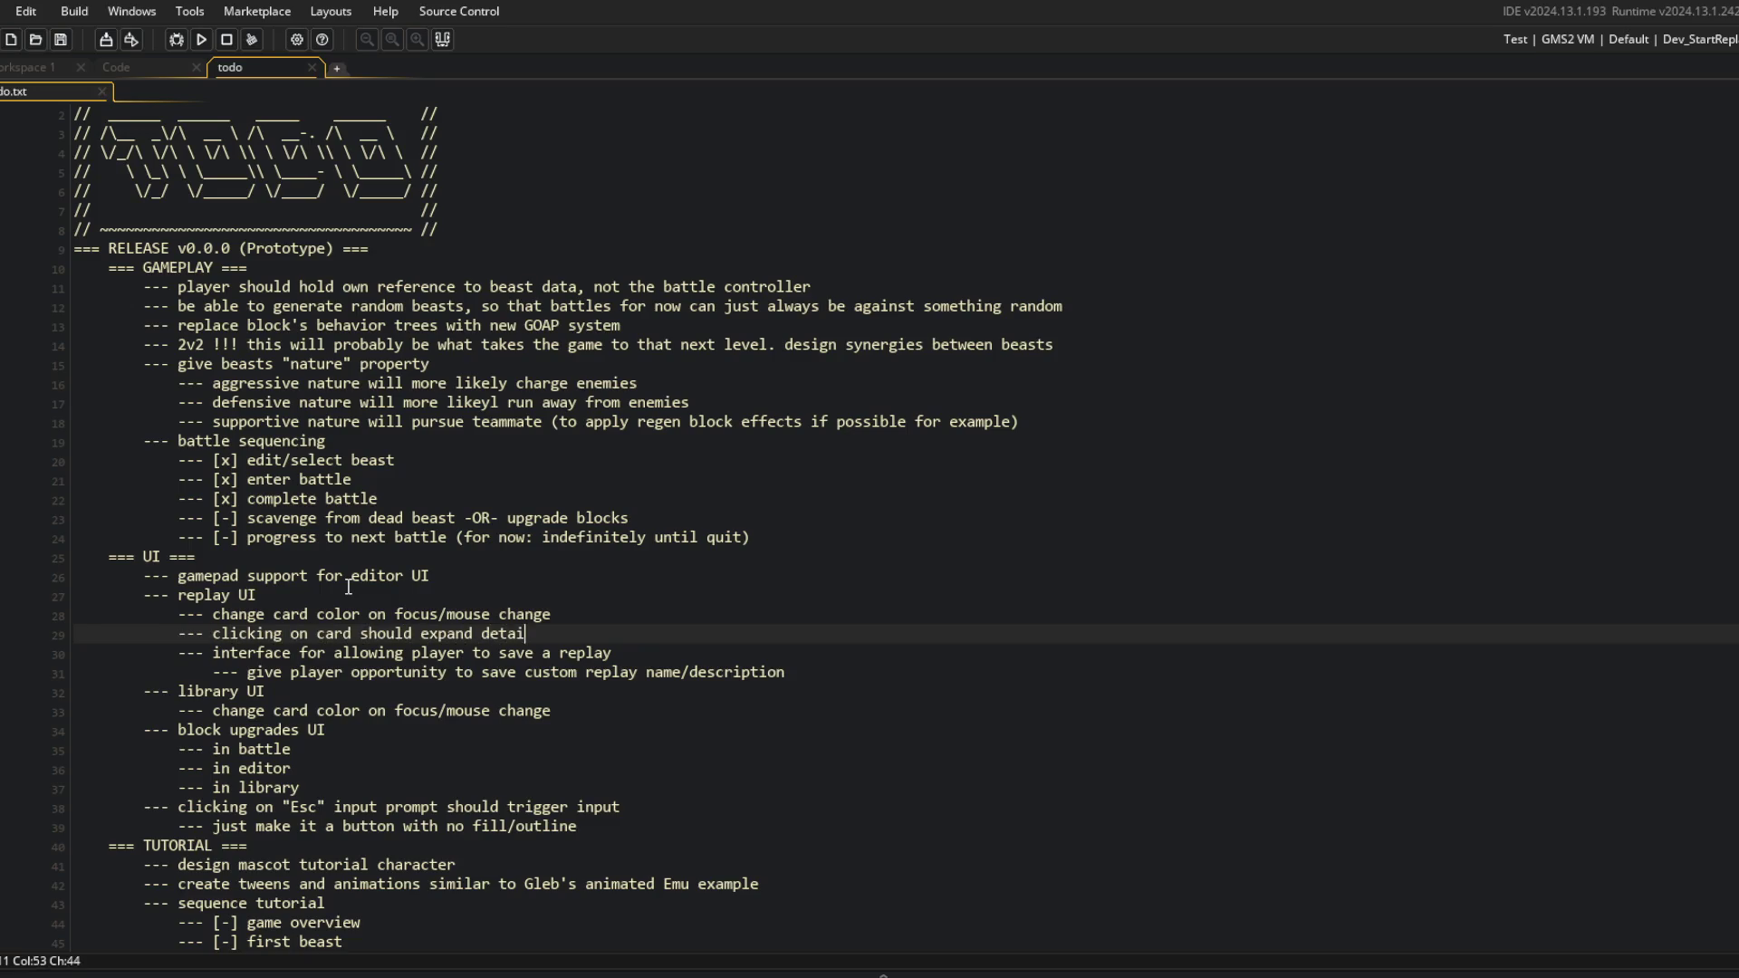
text(ls)
key(Return)
text(--- e)
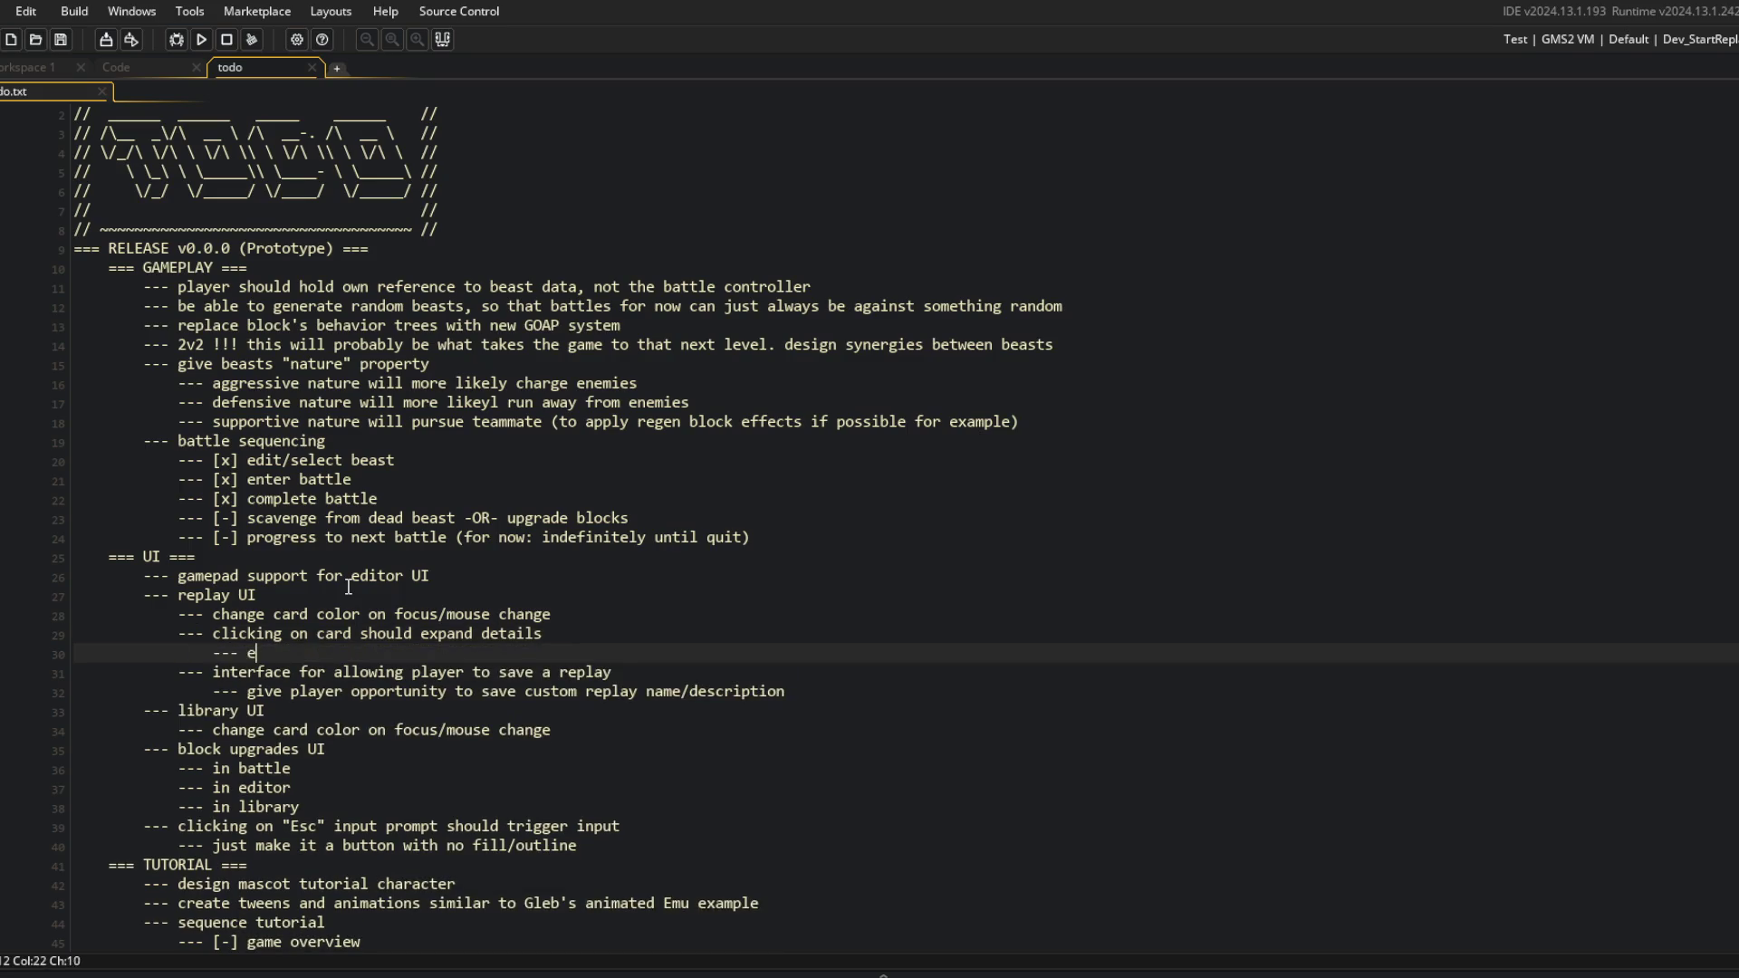
text(xpose button for )
text(launching replay)
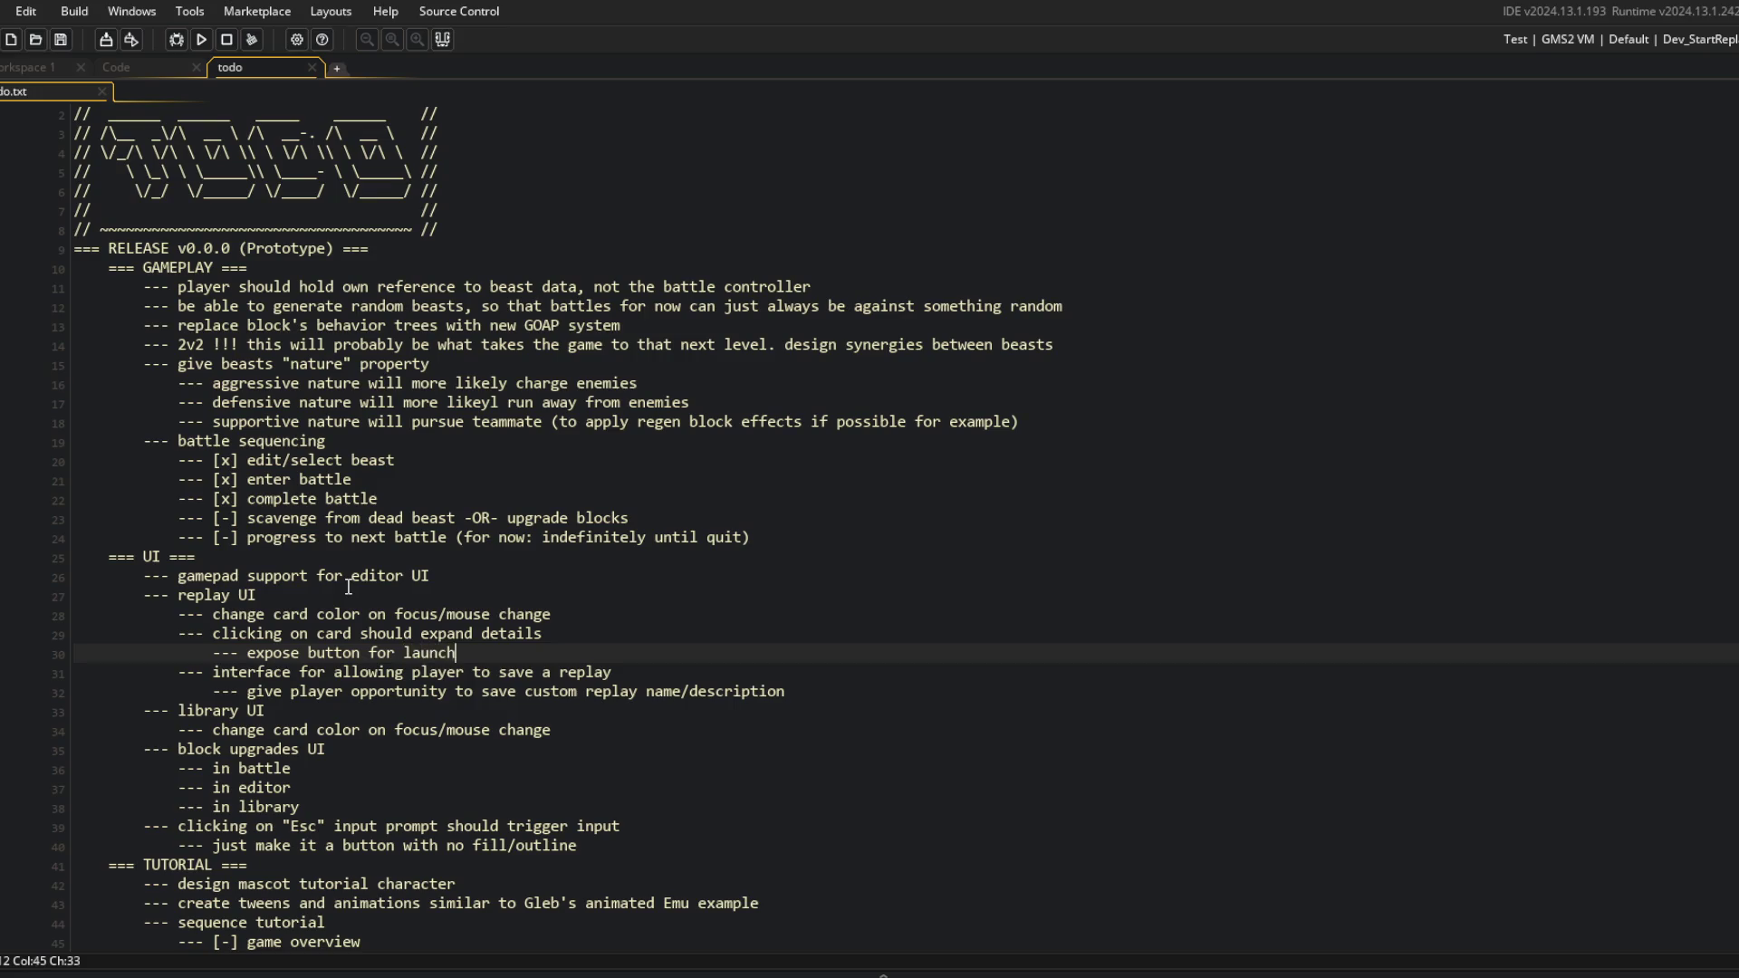
Stage all changes with git add . in the command prompt.
key(alt+Tab)
text(git add .)
key(Return)
Commit with message "updated todo", run git push, and return to the todo notes.
text(git commit -m ")
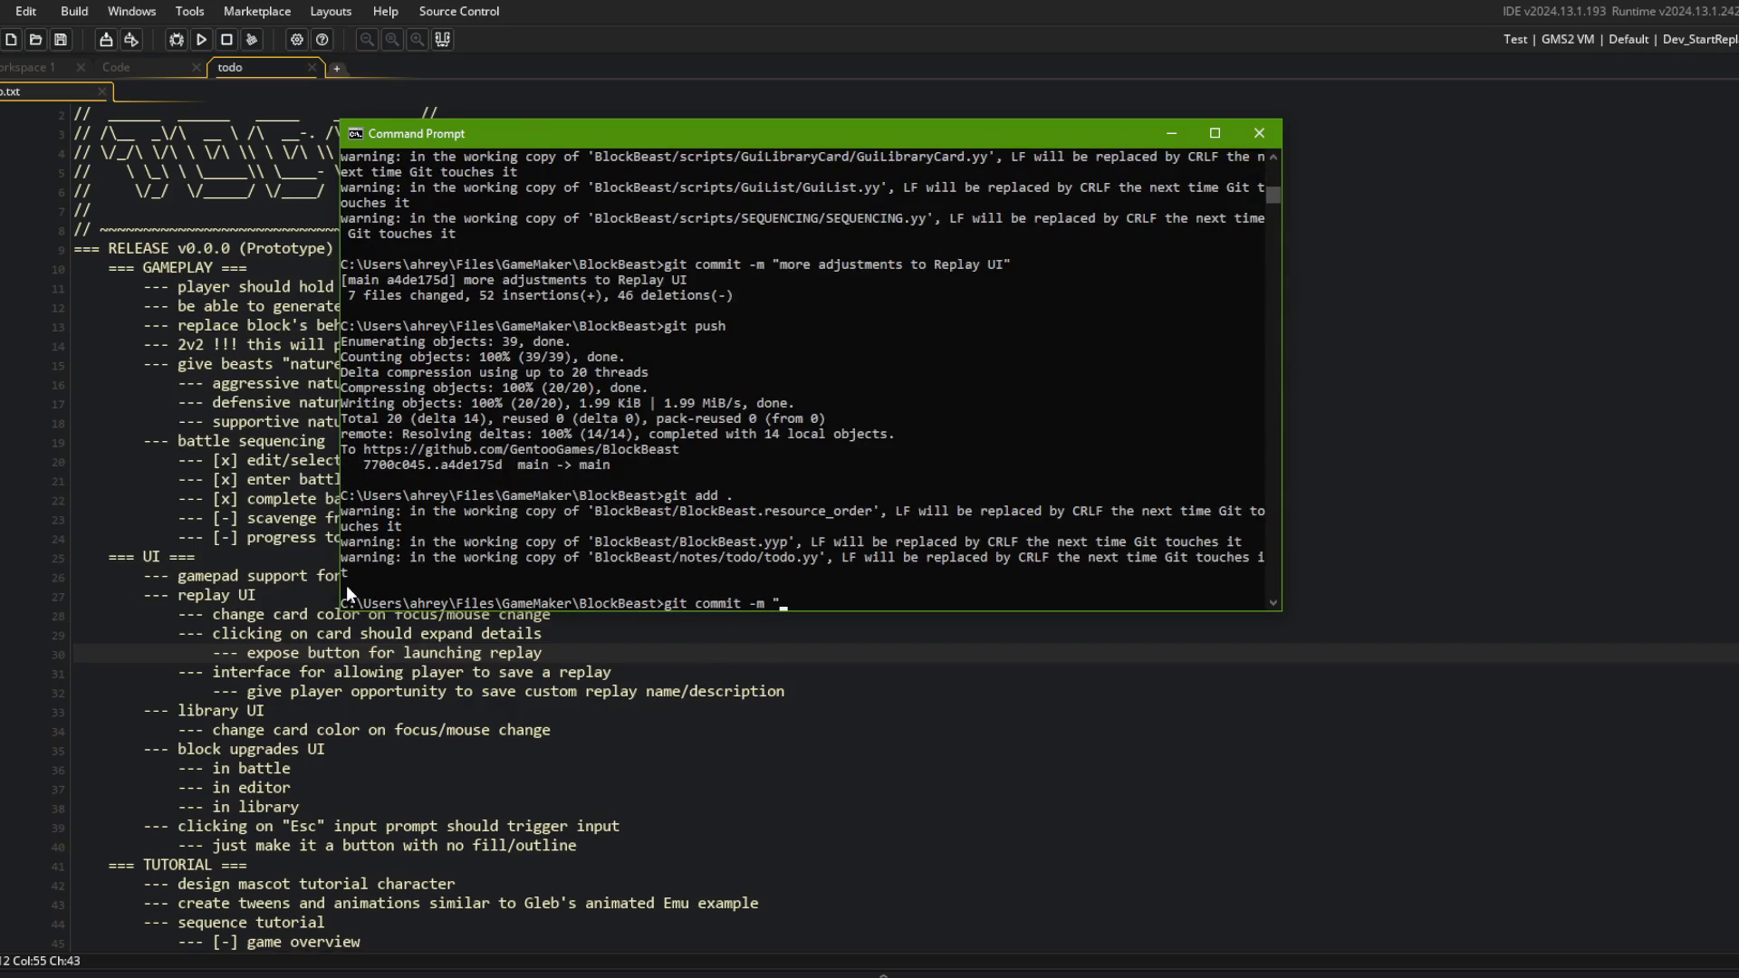
key(BackSpace)
text(updated t)
text(odo")
key(Return)
text(git push)
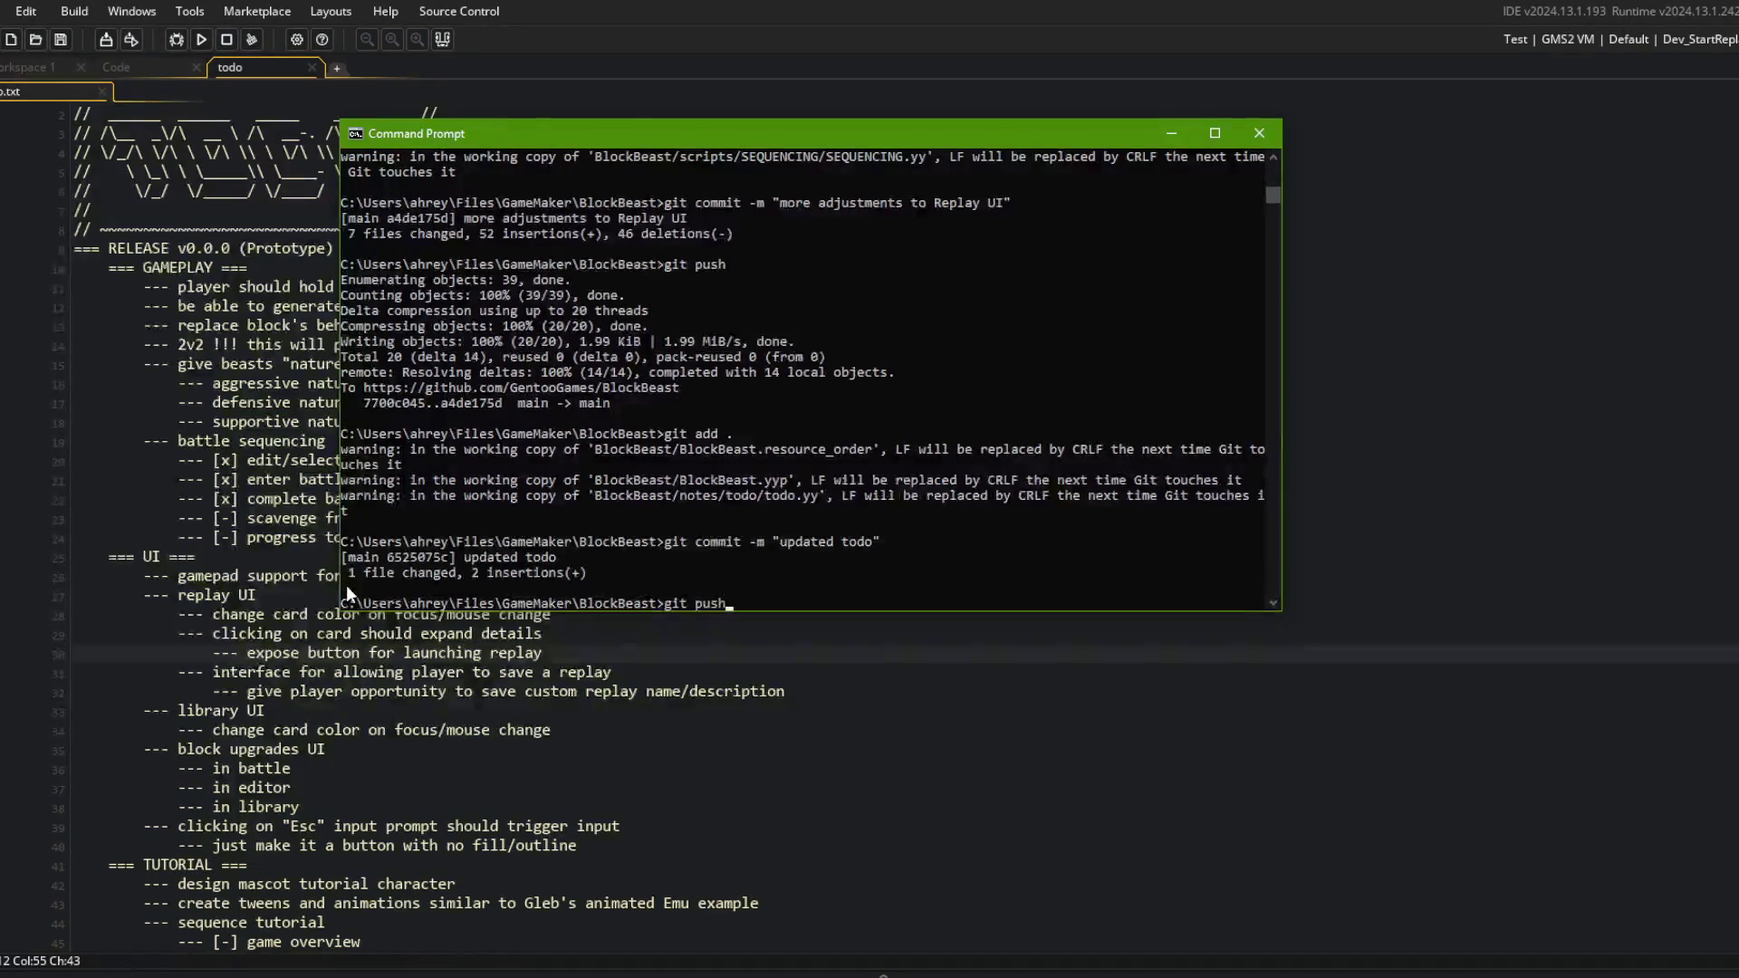
key(Return)
click(764, 773)
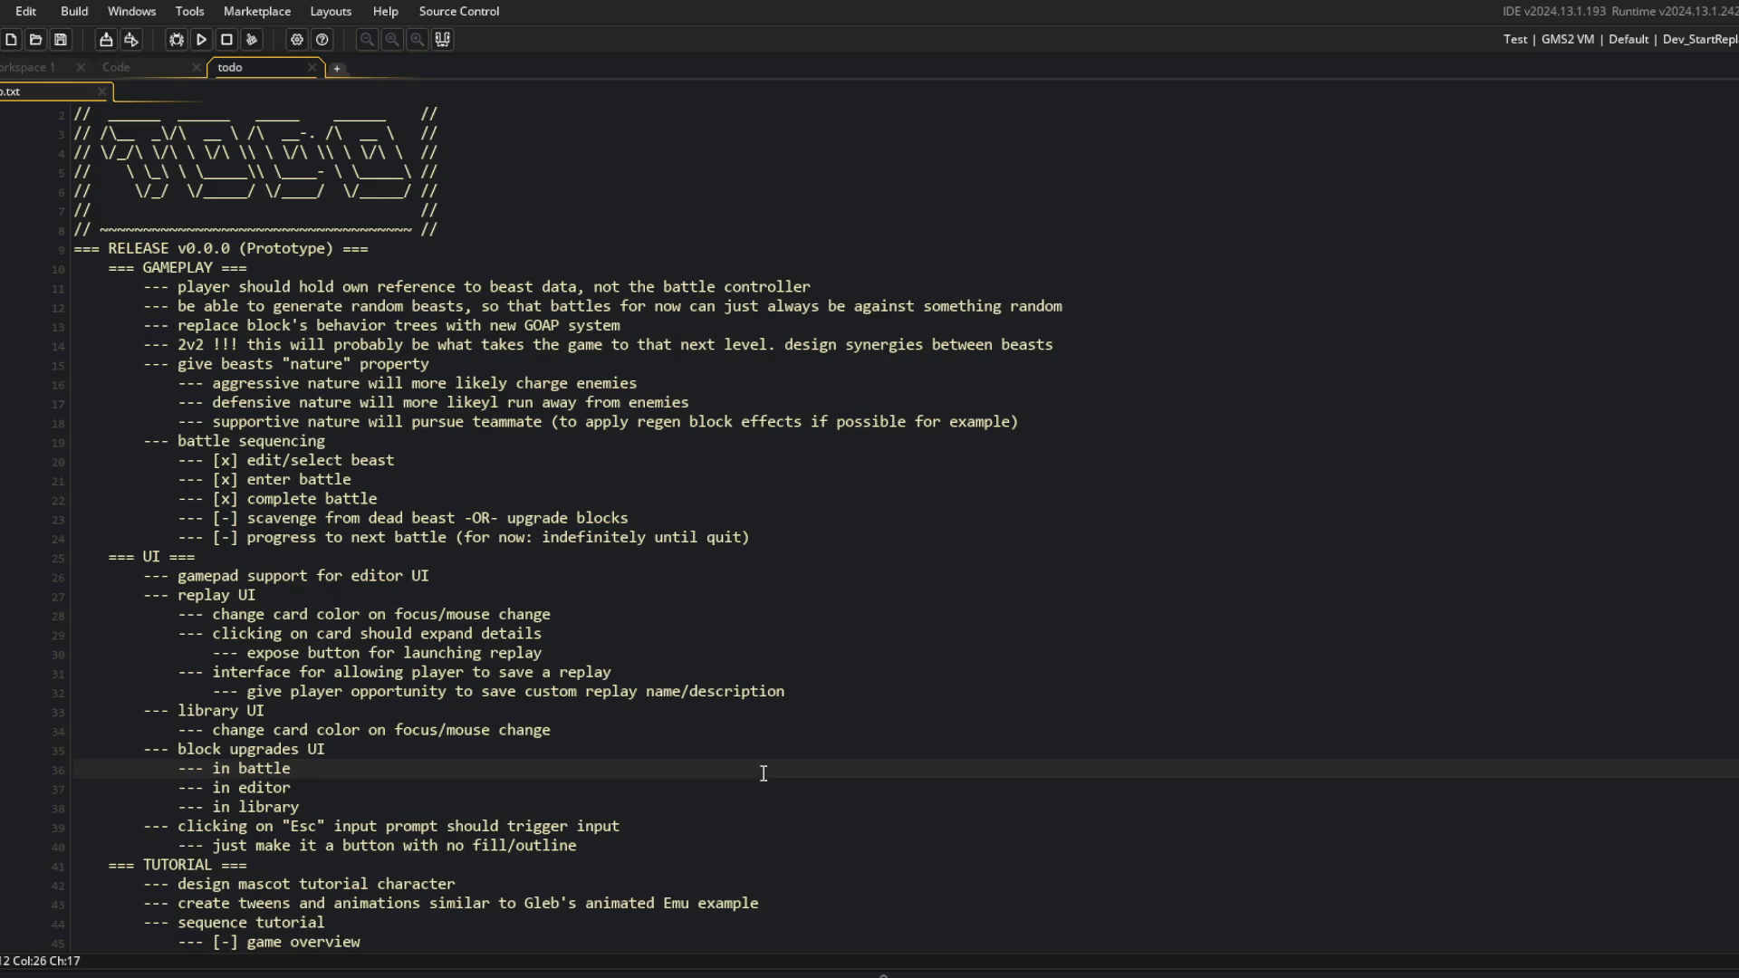
Disable Performance Mode, unhide the Text (GDI+) source, and move it up-left in the preview.
click(603, 960)
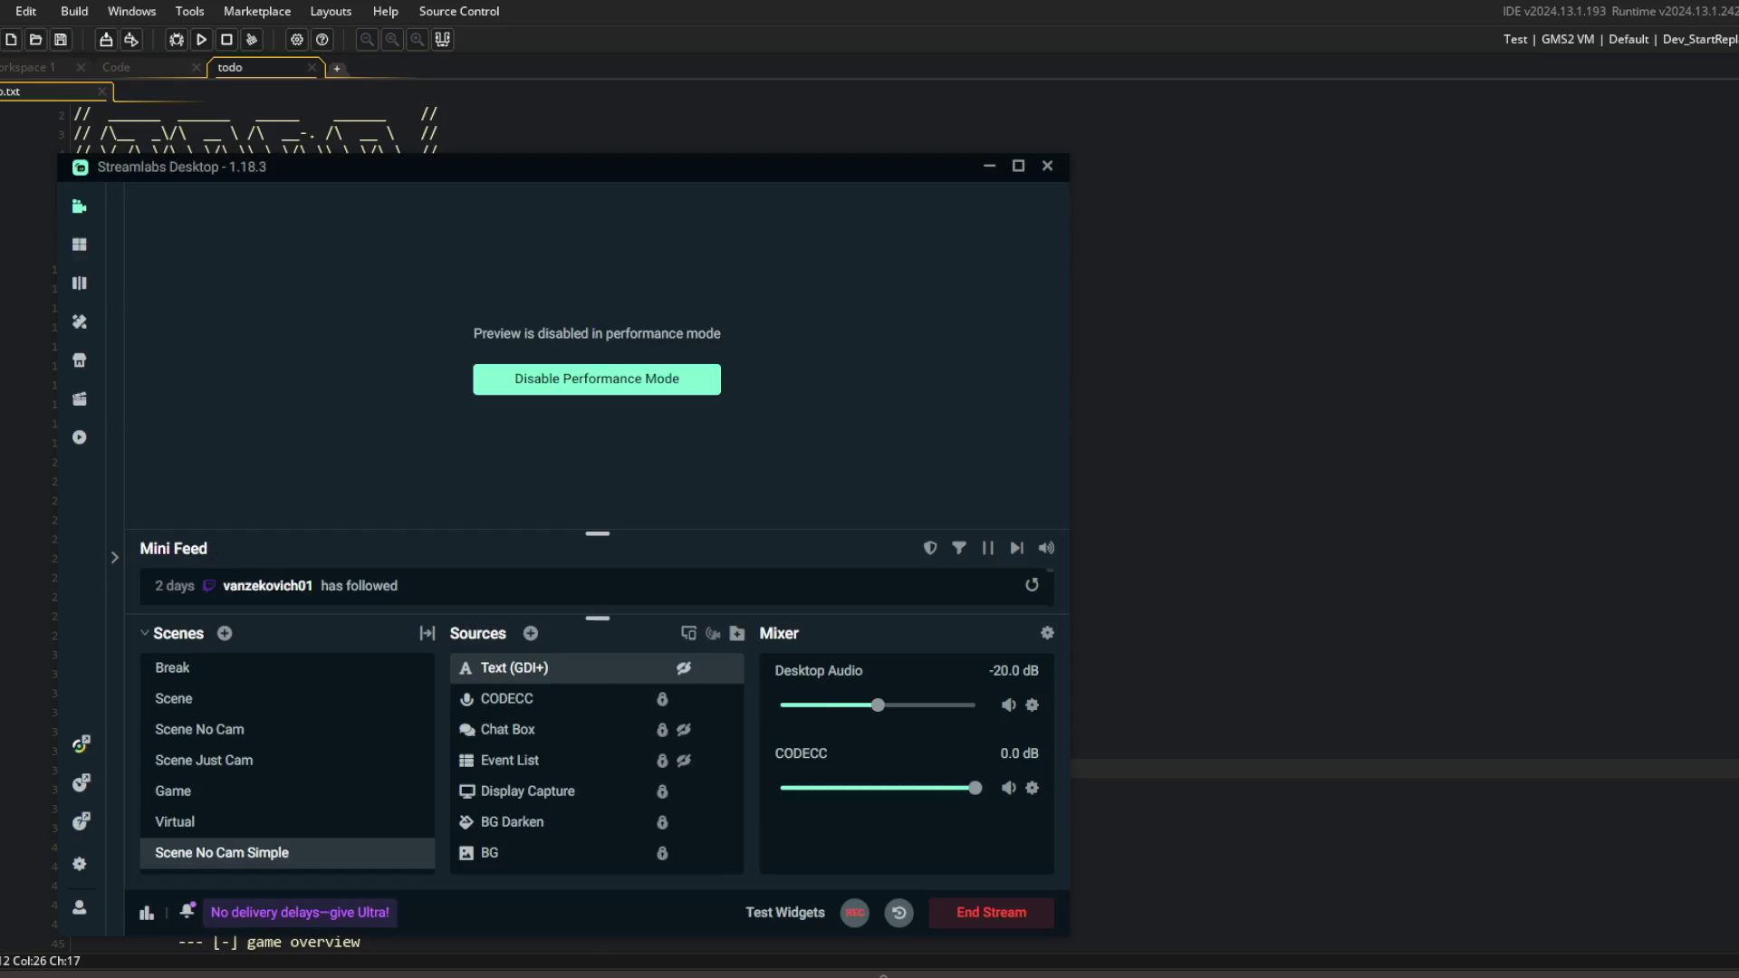
click(607, 378)
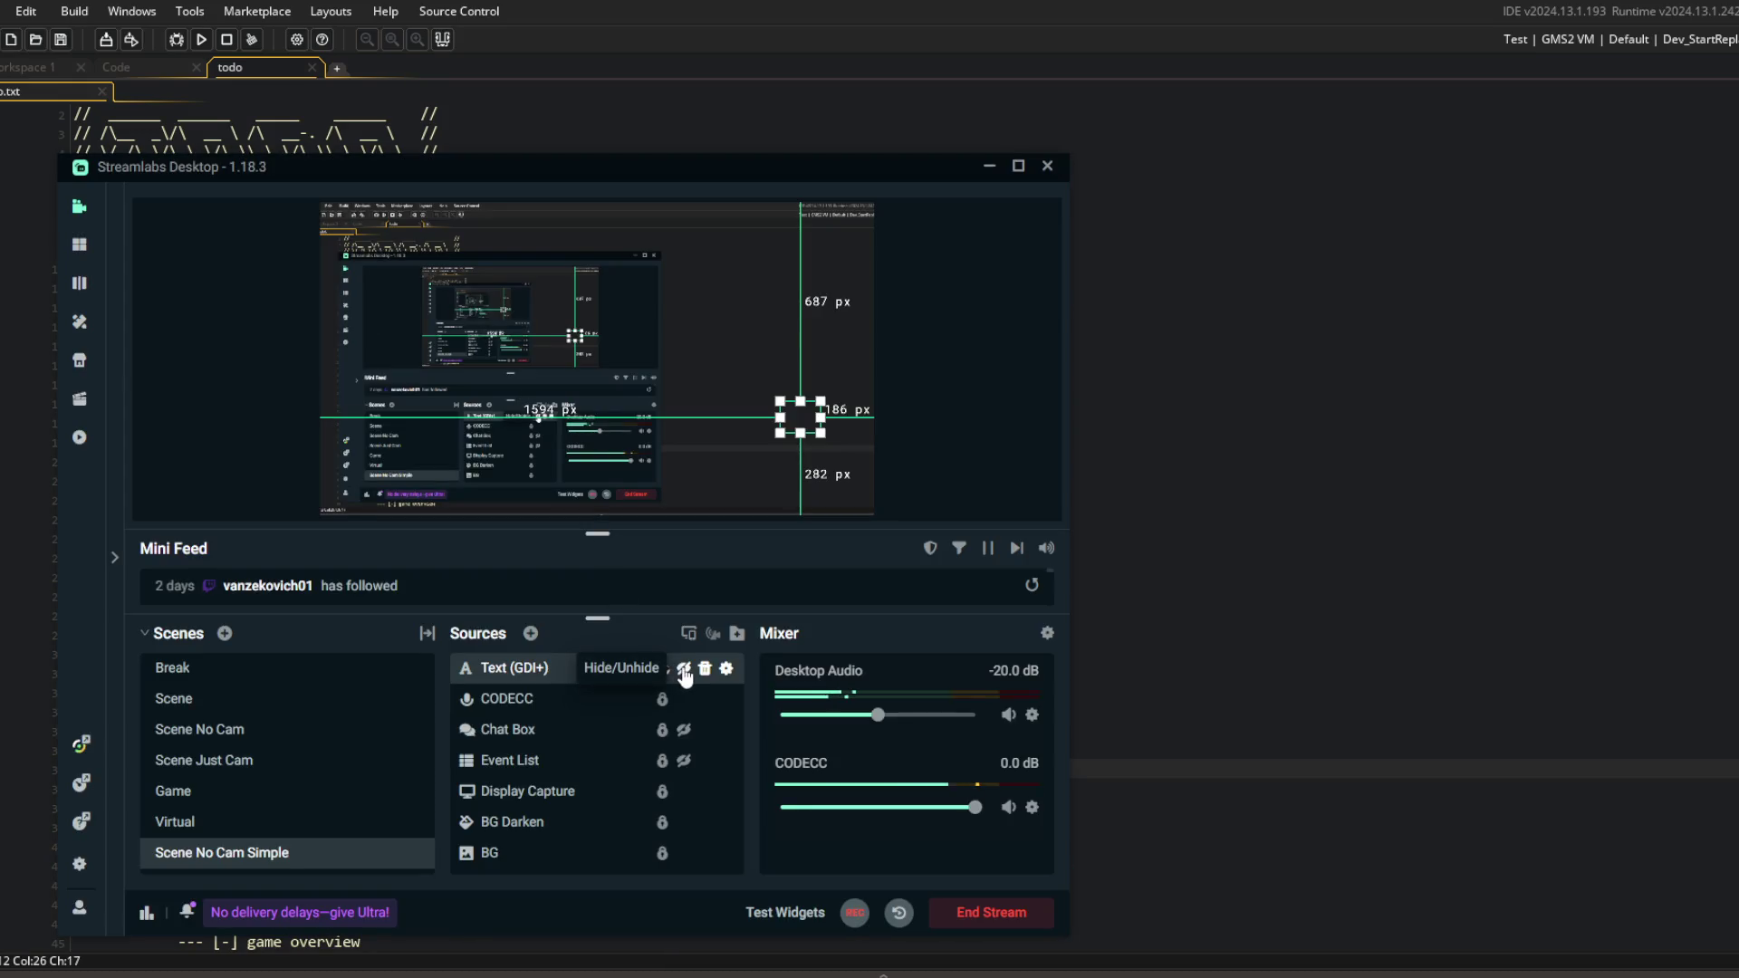
click(684, 670)
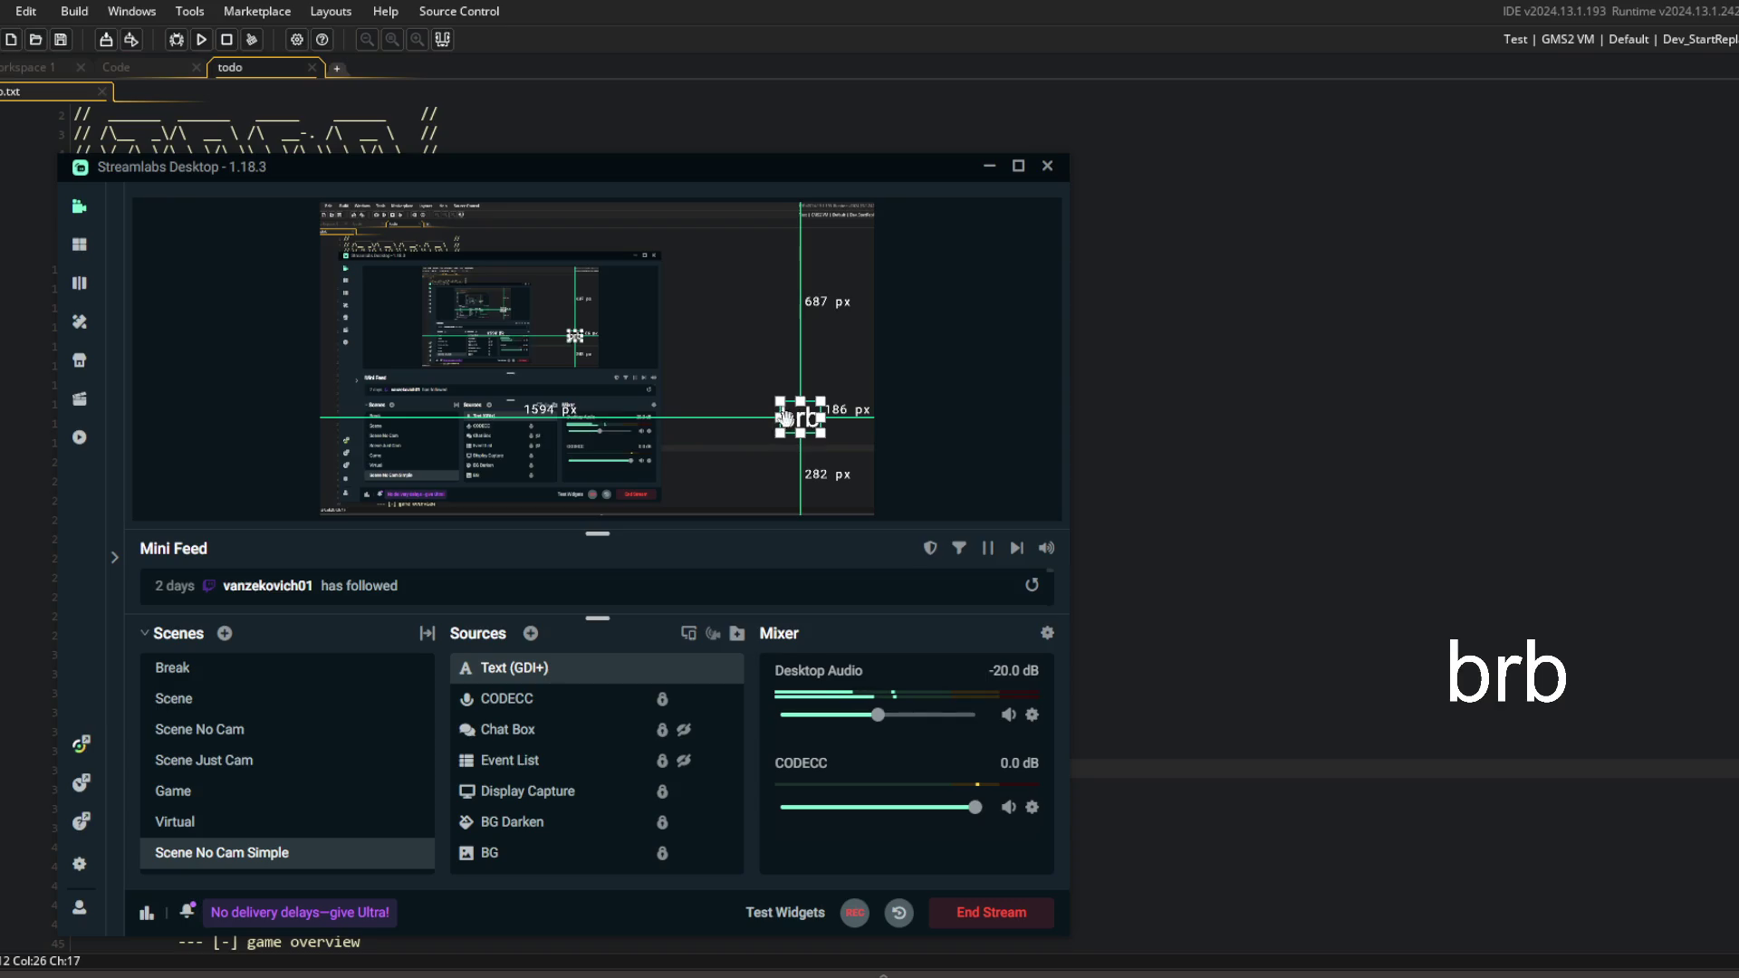
drag(795, 418, 699, 349)
Change the text source's wording from brb to 'stream is over'.
double_click(625, 672)
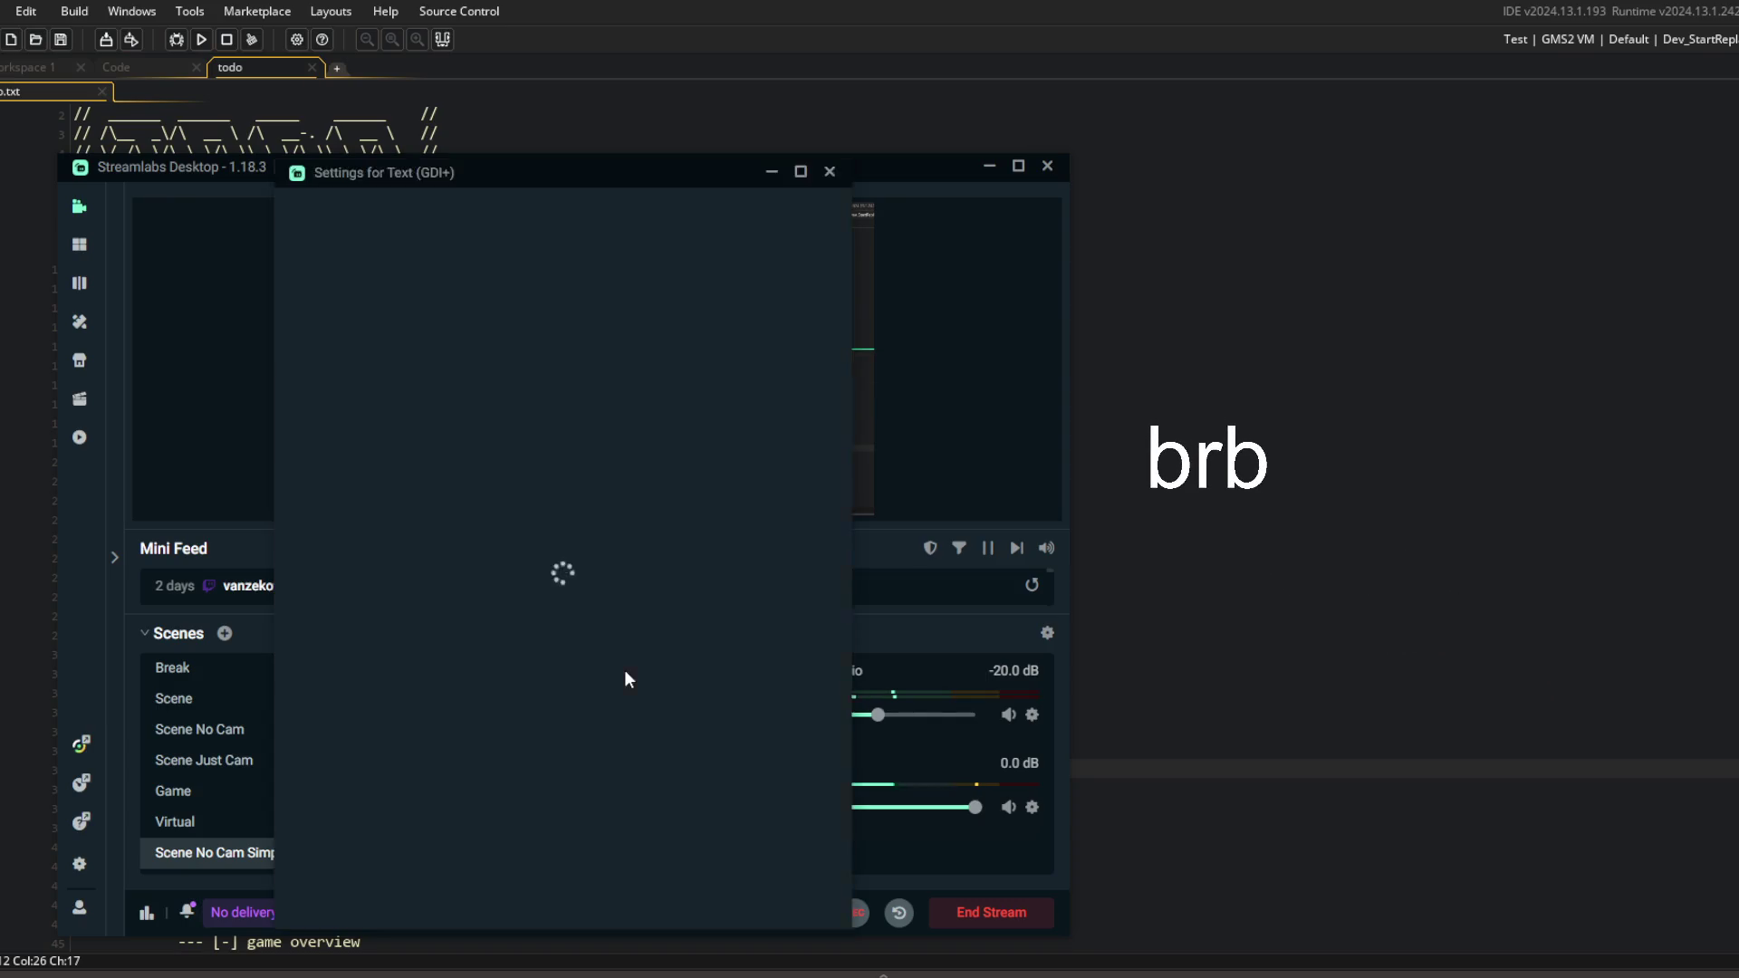
click(634, 626)
key(ctrl+a)
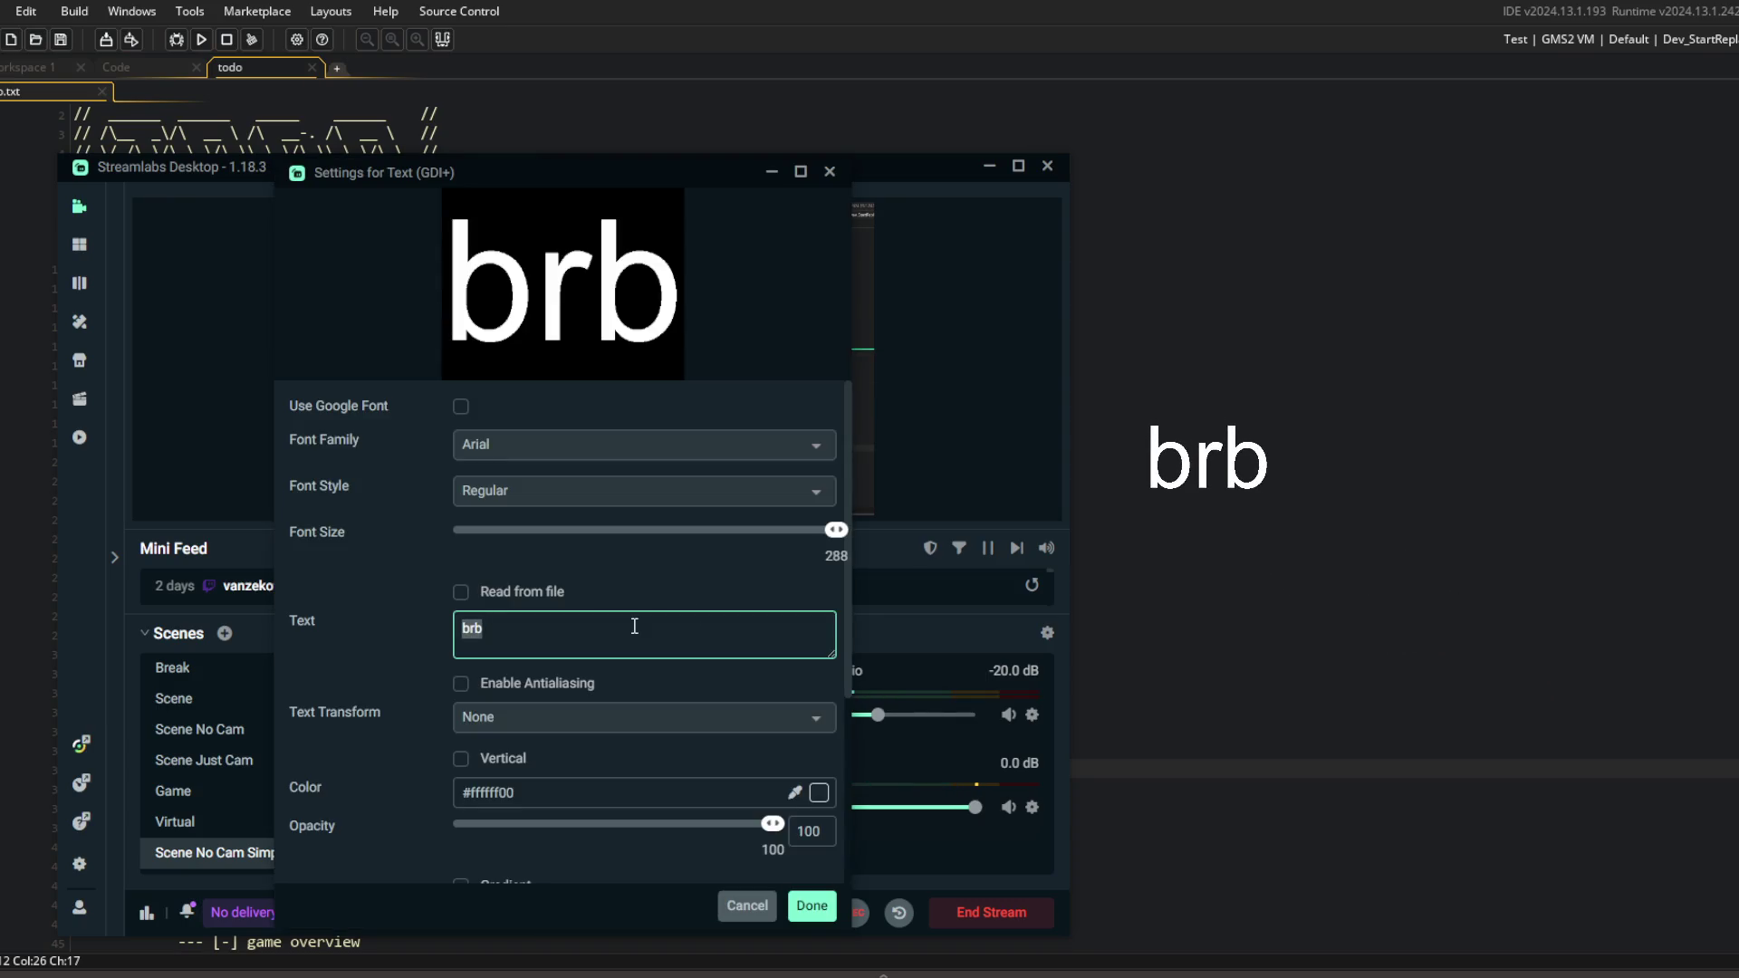
text(stream is over)
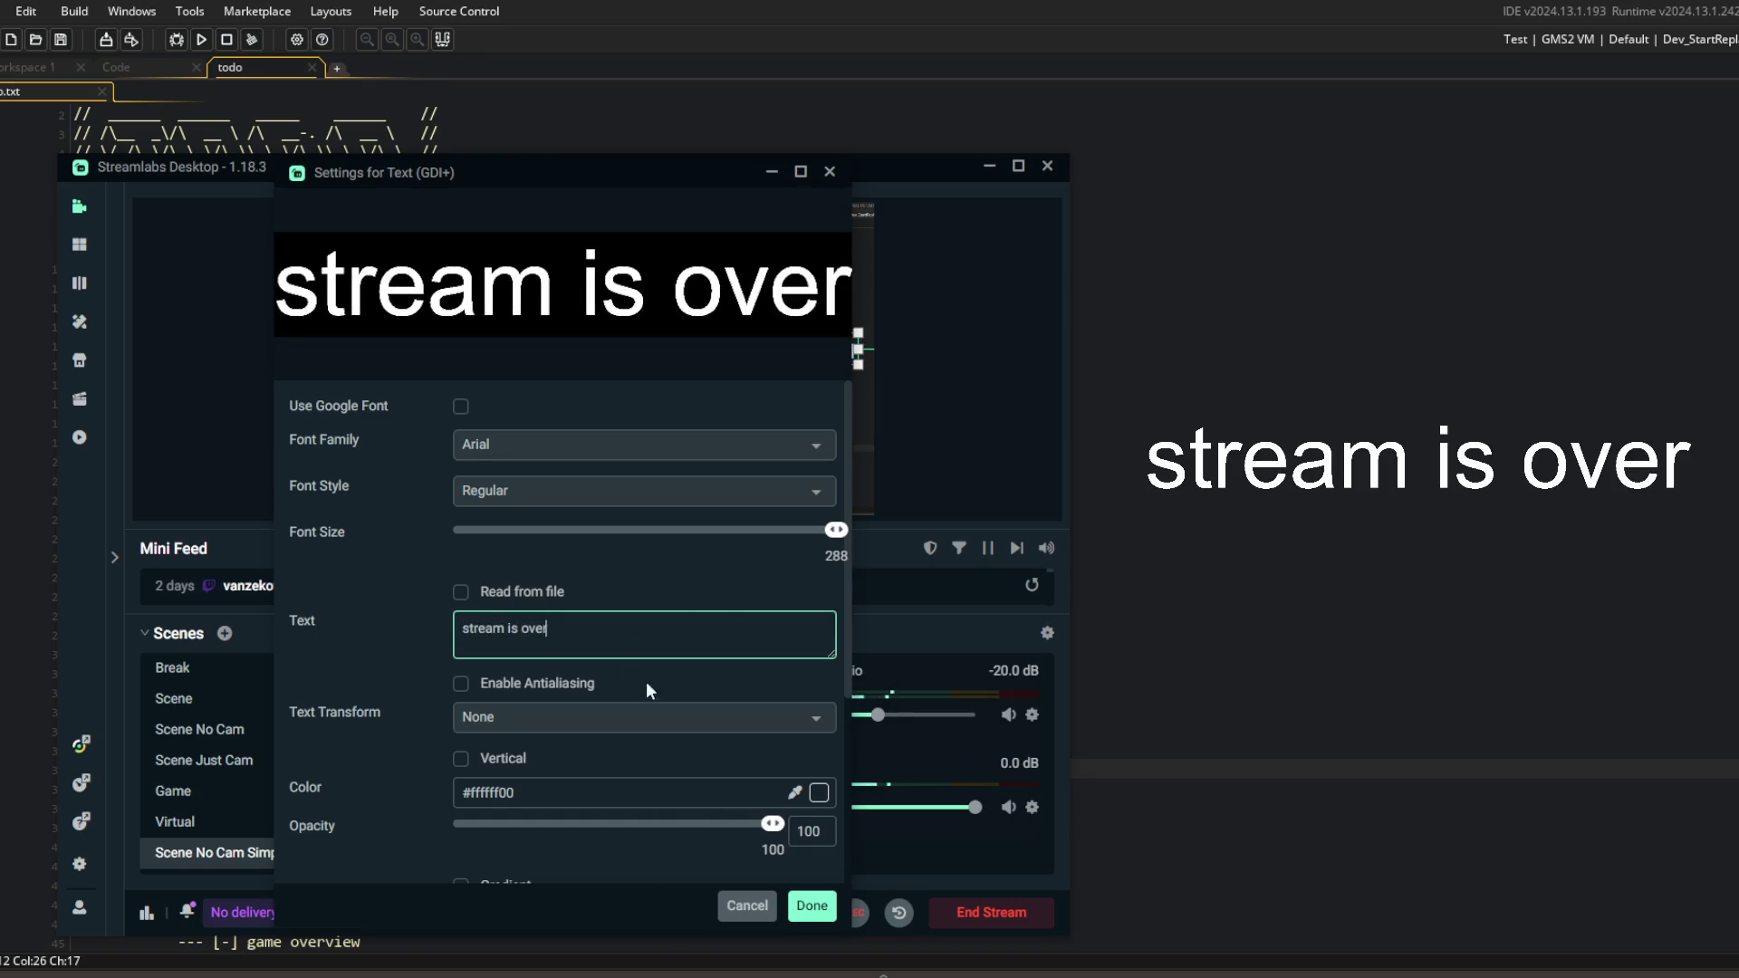
click(796, 905)
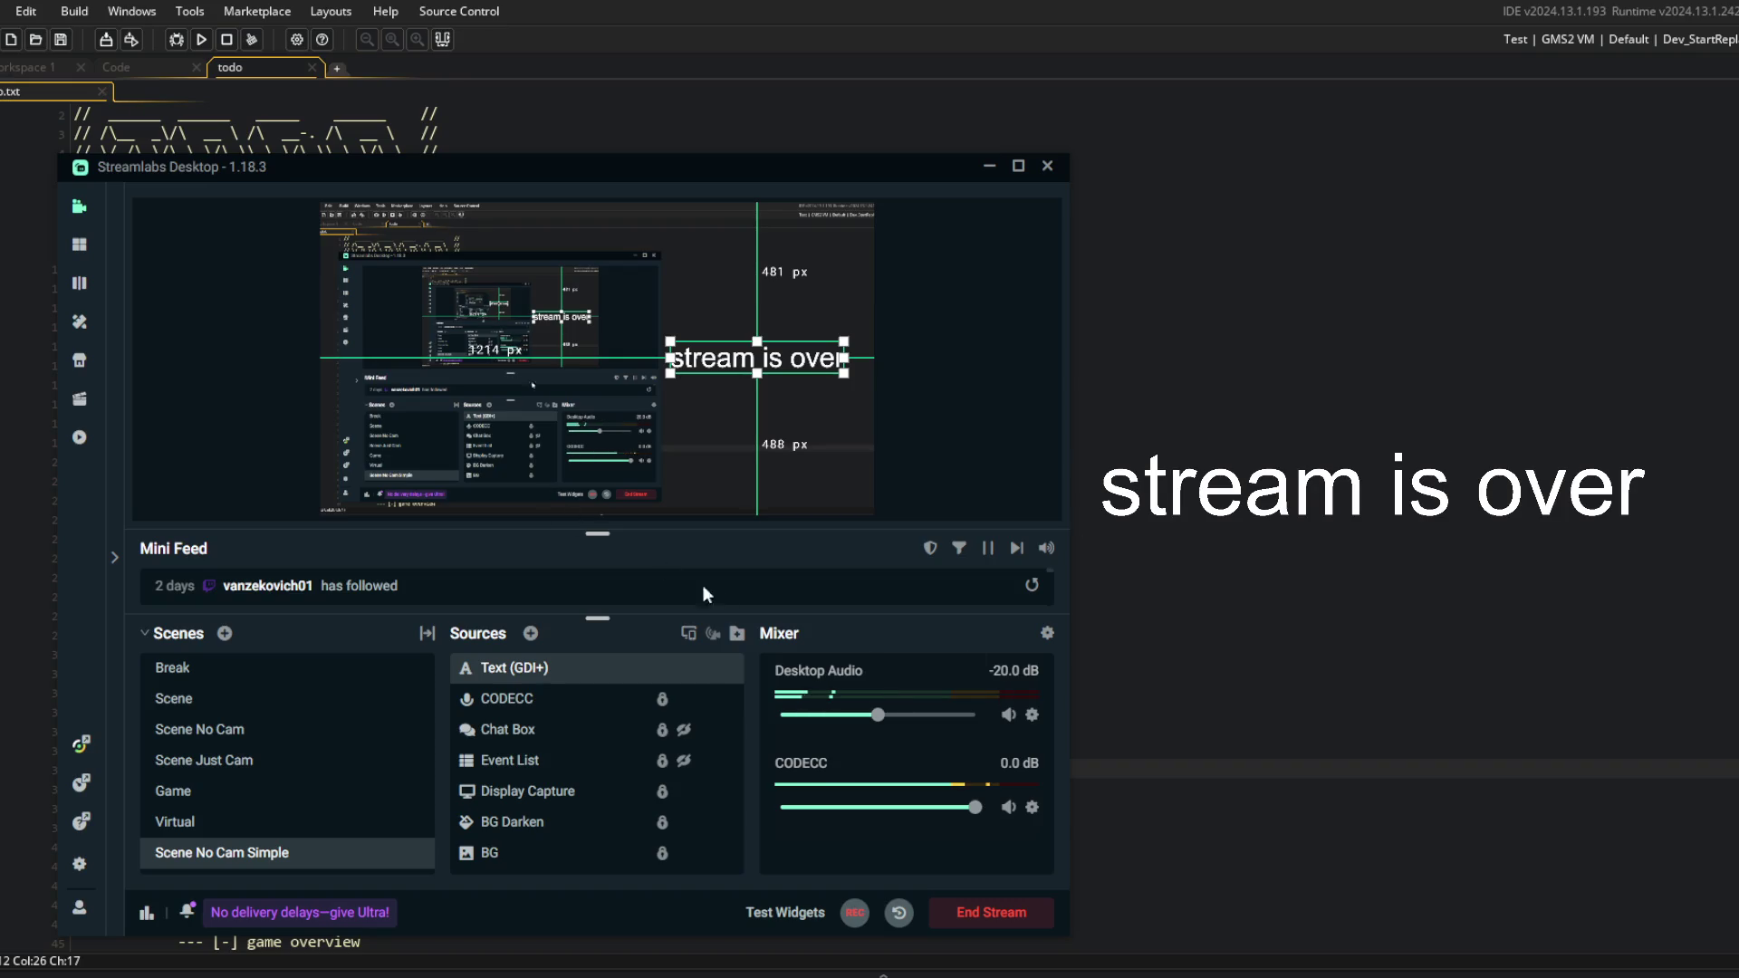
click(1439, 662)
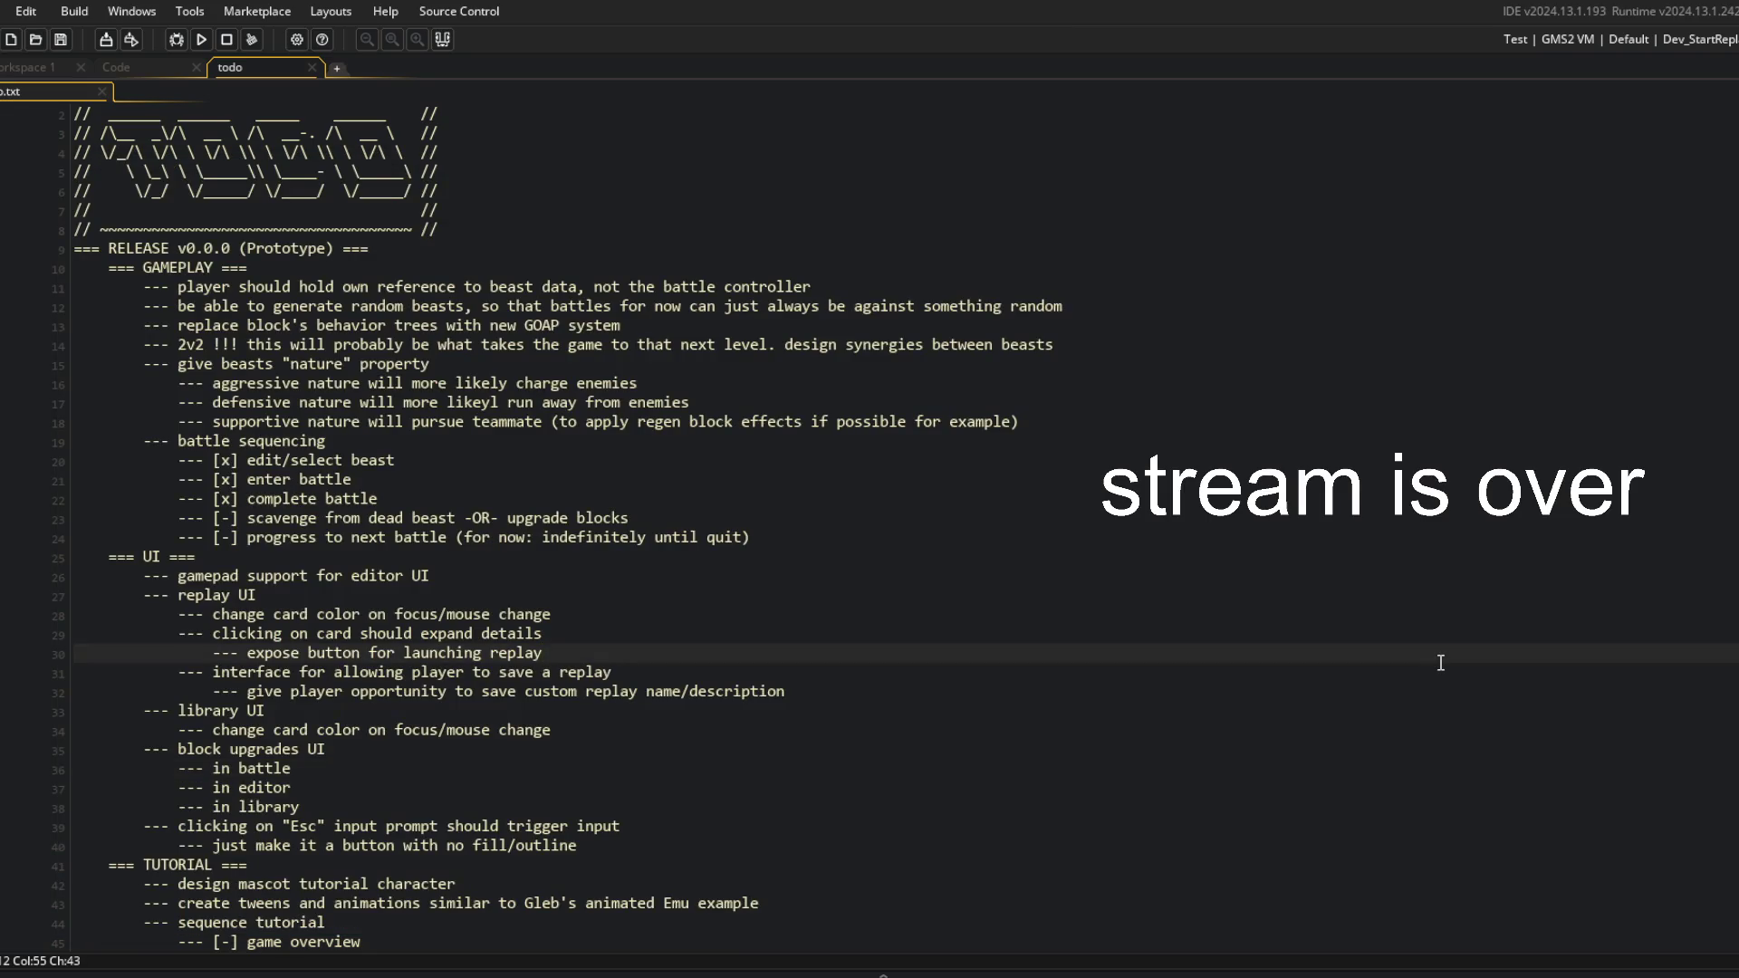